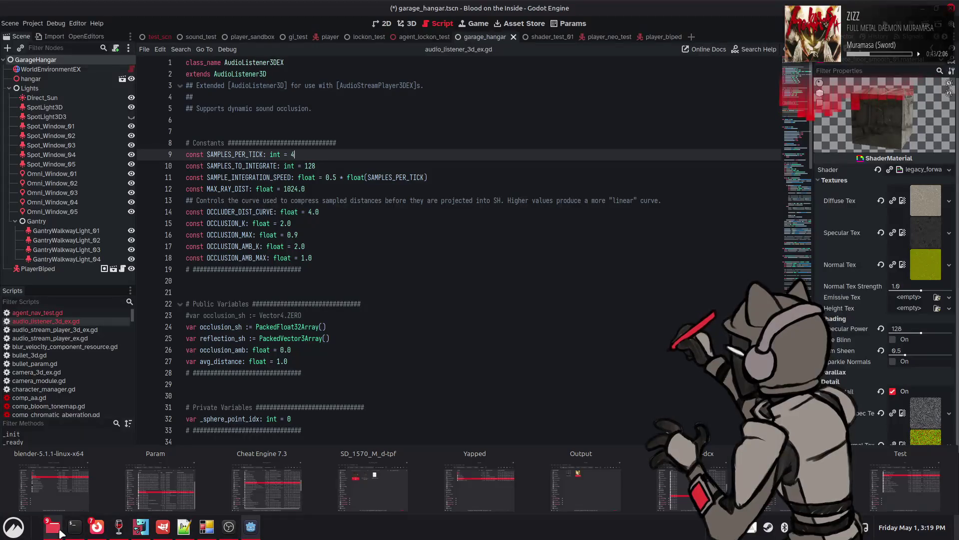
Launch Blender from the blender executable in the blender-5.1.1-linux-x64 folder
left_click(54, 485)
right_click(400, 207)
left_click(425, 215)
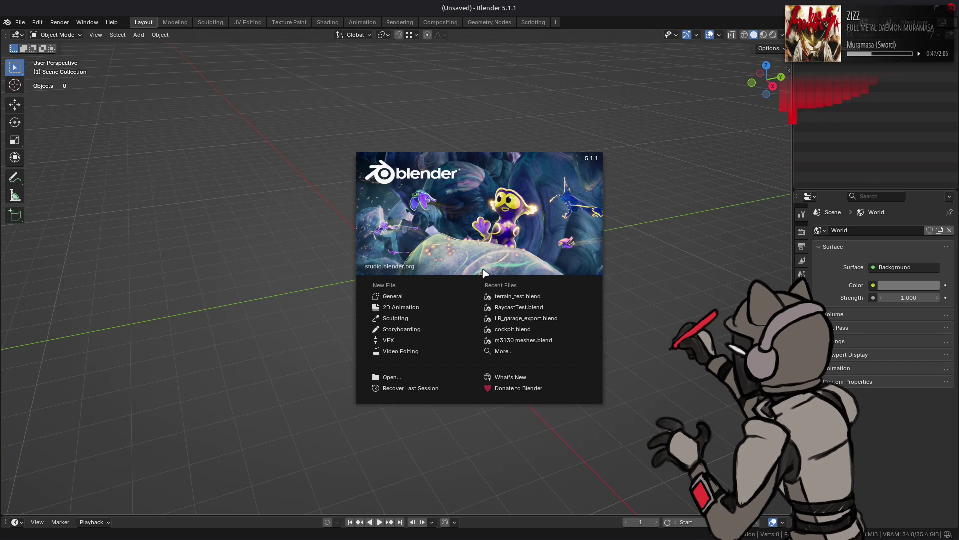
Open terrain_test.blend from Recent Files and view the hangar in Material Preview shading
left_click(517, 296)
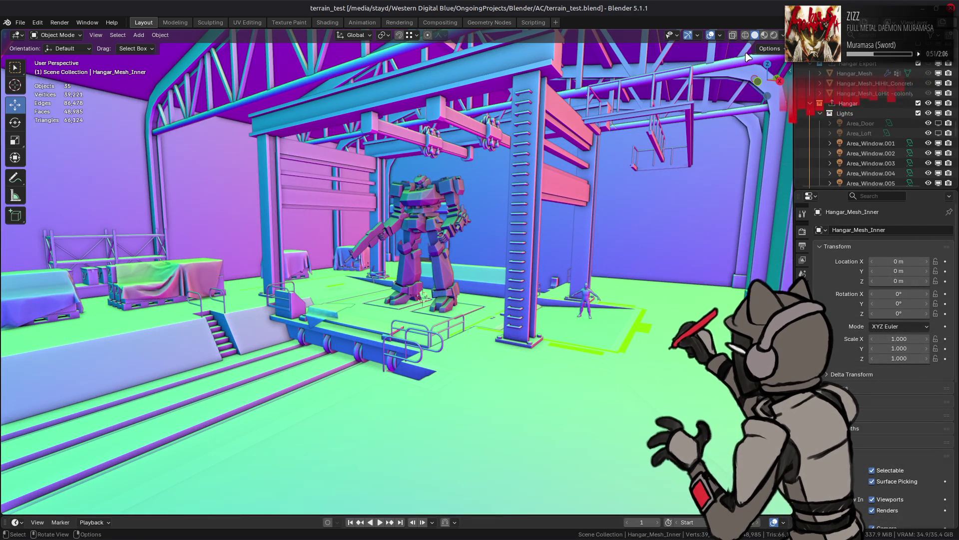
left_click(765, 36)
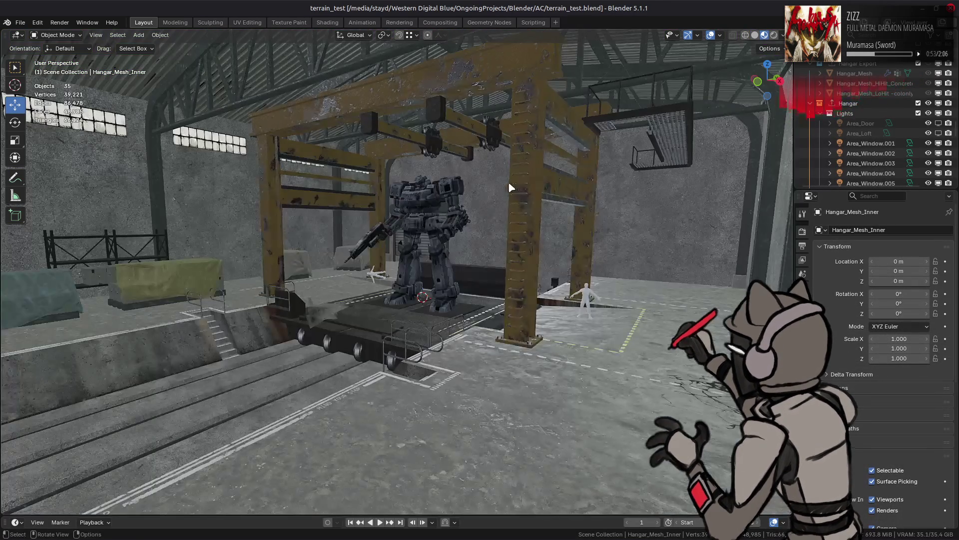
mouse_move(509, 188)
middle_mouse_down()
mouse_move(525, 191)
mouse_move(515, 221)
mouse_move(490, 208)
mouse_move(528, 233)
middle_mouse_up()
scroll(527, 231, "down", 3)
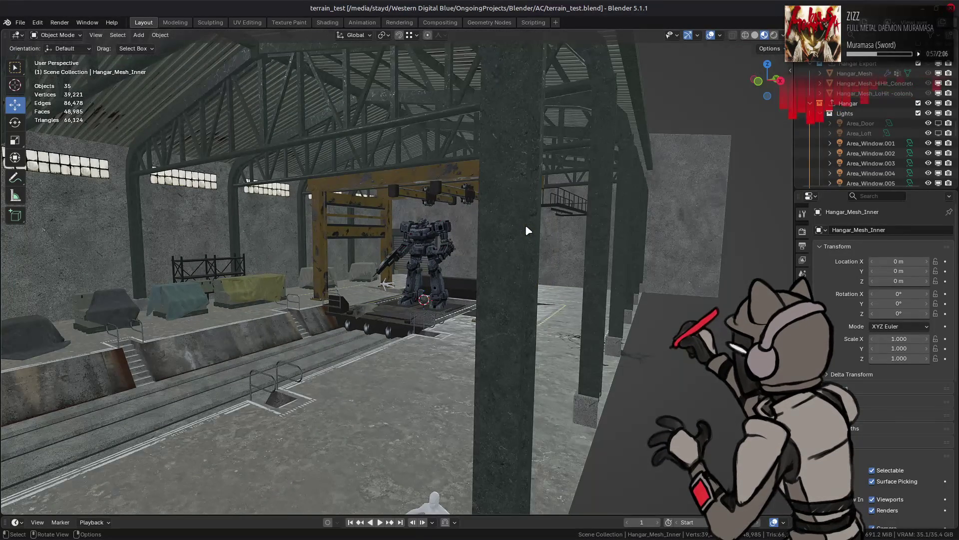
scroll(528, 230, "up", 3)
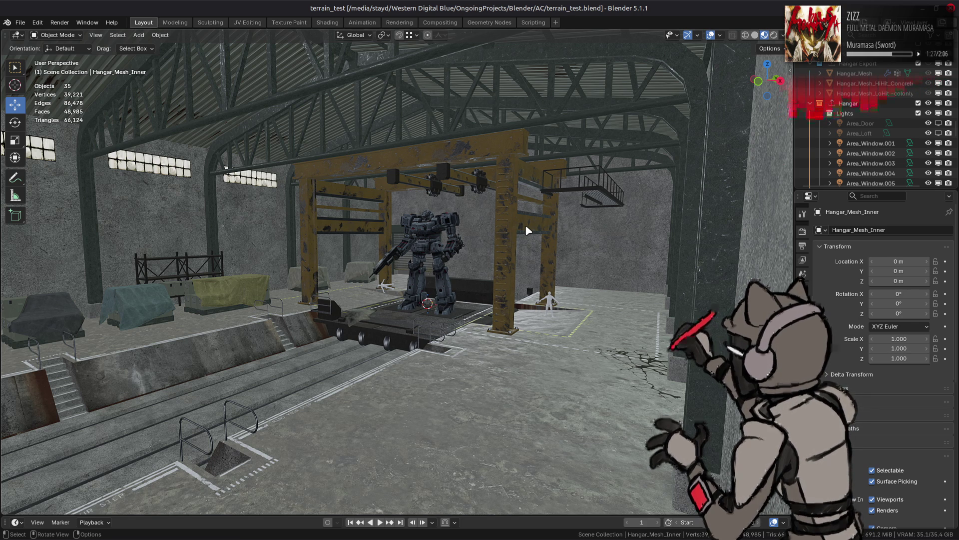
middle_click_drag(419, 243, 506, 276)
In Edit Mode on the hangar mesh, select the window face above the left wall
key("Tab")
middle_click_drag(321, 260, 251, 274)
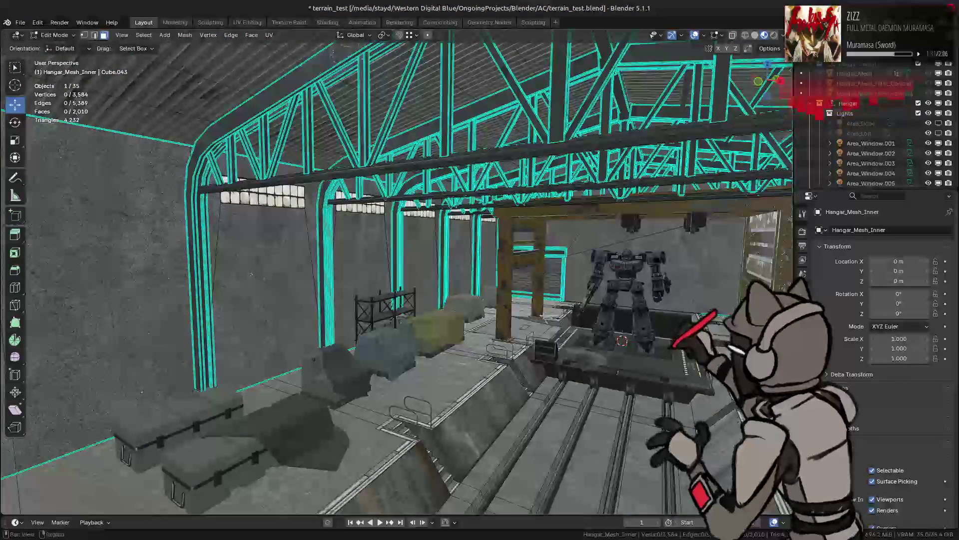
left_click(802, 401)
scroll(894, 307, "down", 3)
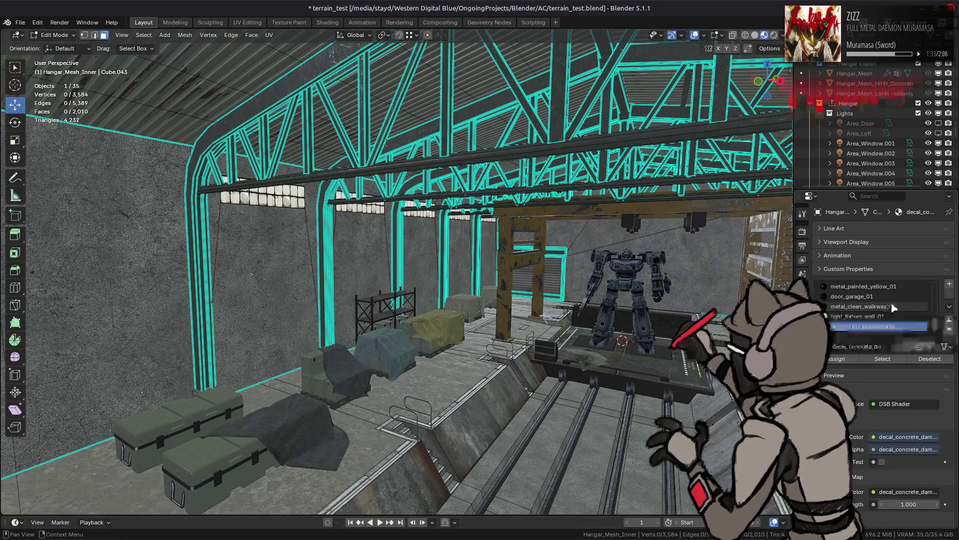
scroll(892, 305, "up", 5)
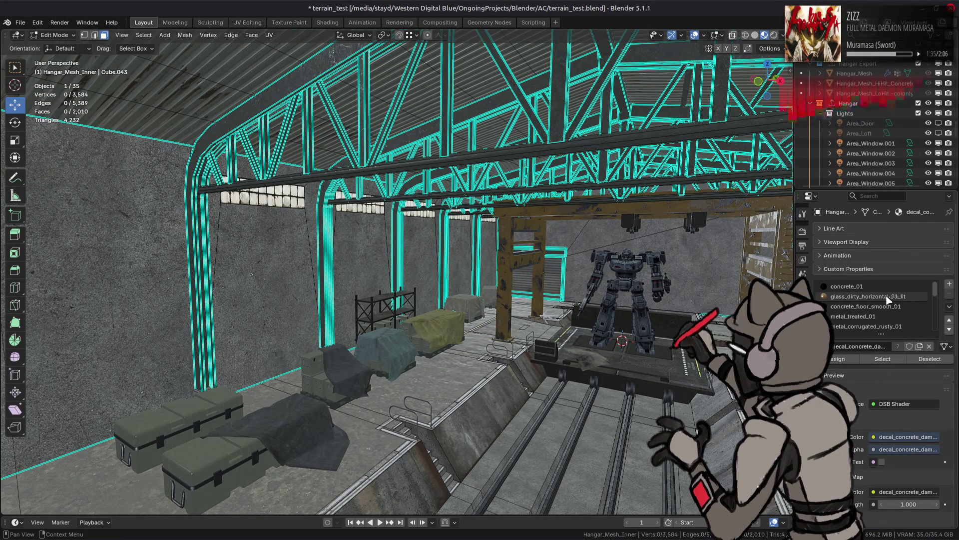
left_click(272, 292)
middle_click_drag(273, 292, 362, 255)
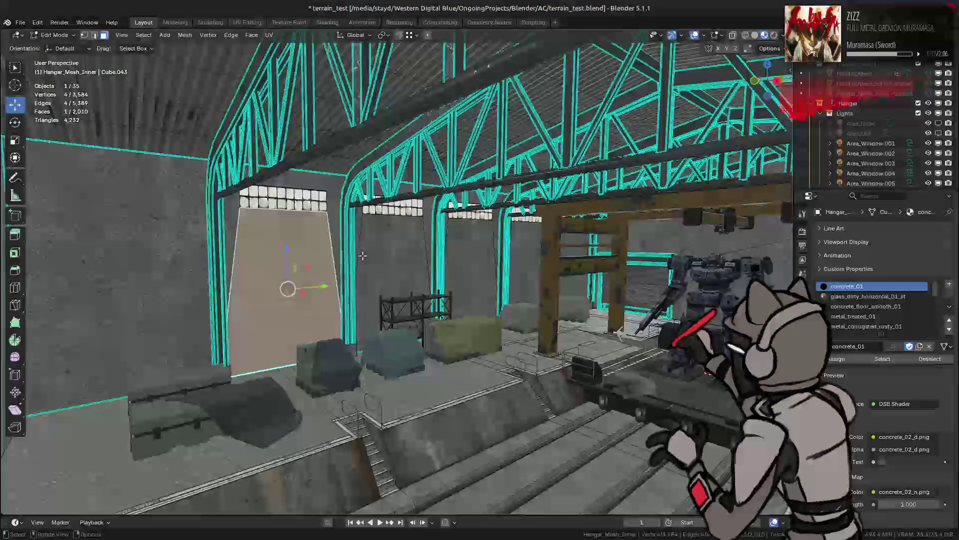
key("KP_Decimal")
scroll(565, 155, "down", 1)
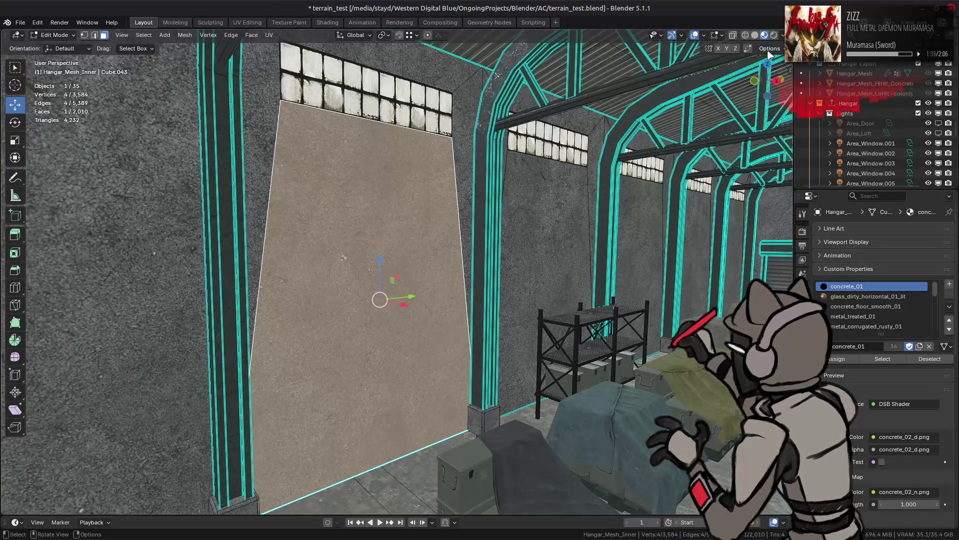
left_click(770, 49)
middle_click_drag(600, 145, 433, 202)
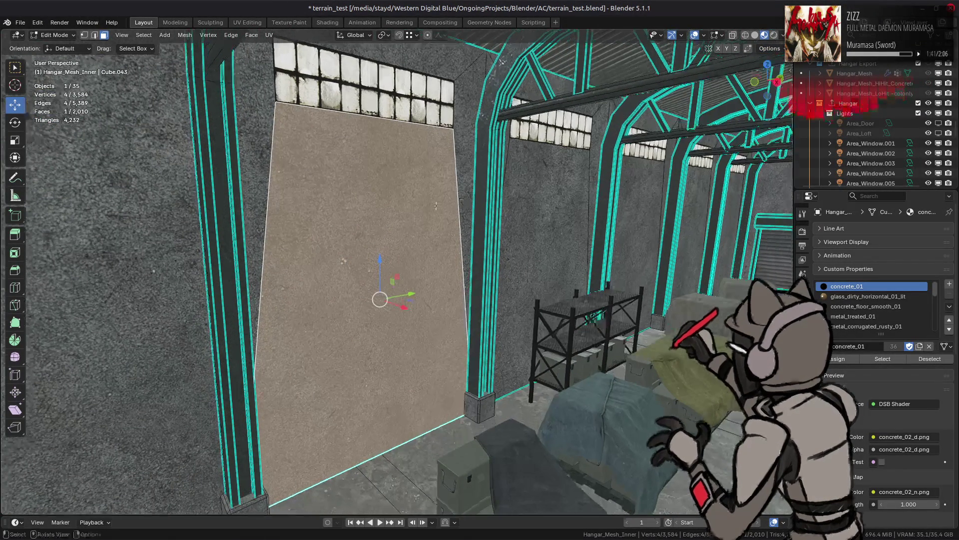
left_click(373, 102)
Snap the 3D cursor to the selected window face and add a plane there
key("shift+s")
left_click(497, 195)
key("shift+a")
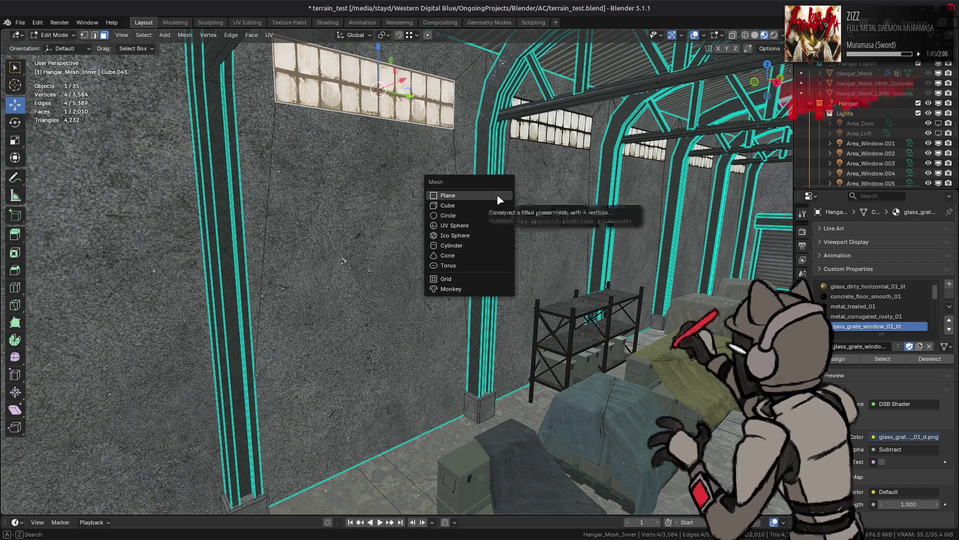
left_click(497, 196)
Move the plane 2 along X, scale it by 4, and return to Object Mode
mouse_move(497, 196)
middle_mouse_down()
mouse_move(436, 187)
mouse_move(447, 212)
middle_mouse_up()
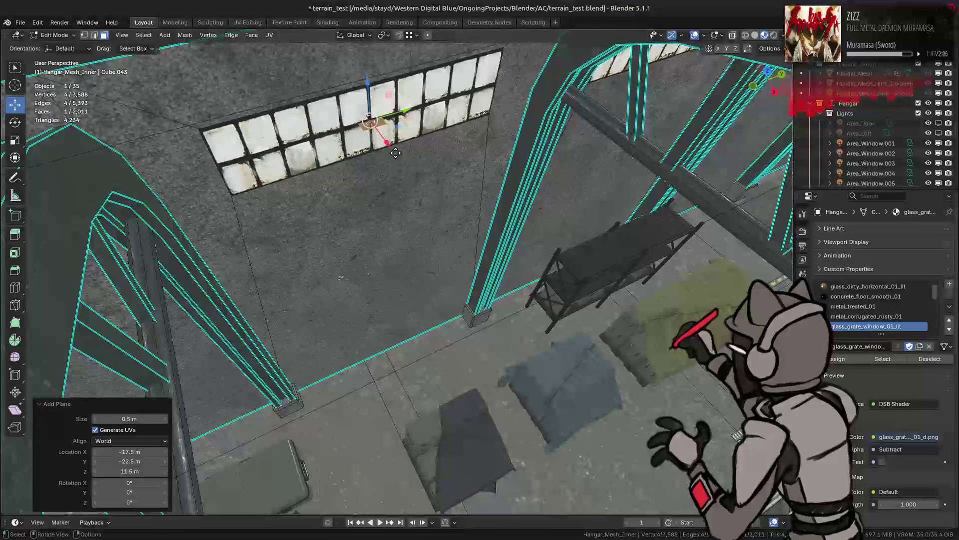
type("gx")
type("2")
key("Return")
key("KP_Decimal")
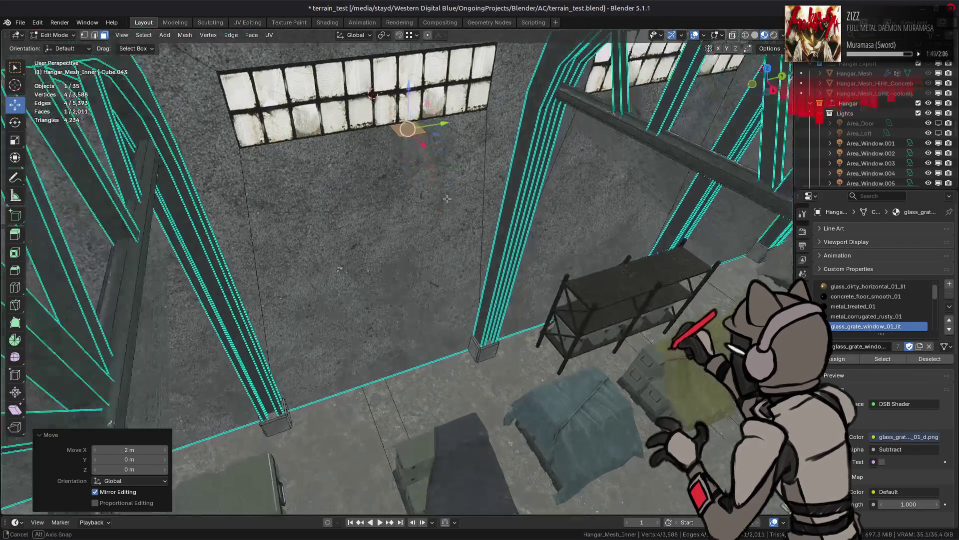
type("s4")
key("Return")
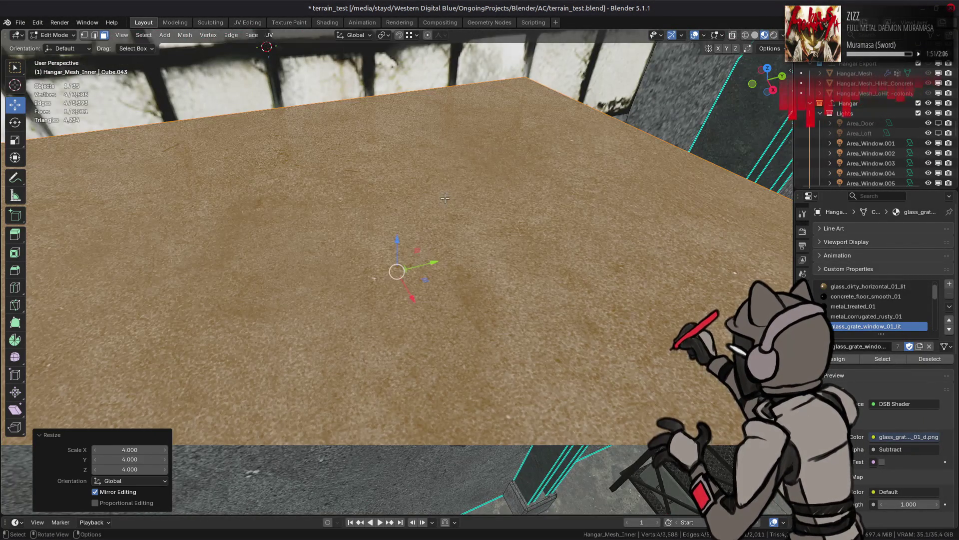
scroll(449, 219, "down", 5)
middle_click_drag(459, 224, 494, 215)
scroll(883, 303, "up", 1)
scroll(883, 303, "down", 7)
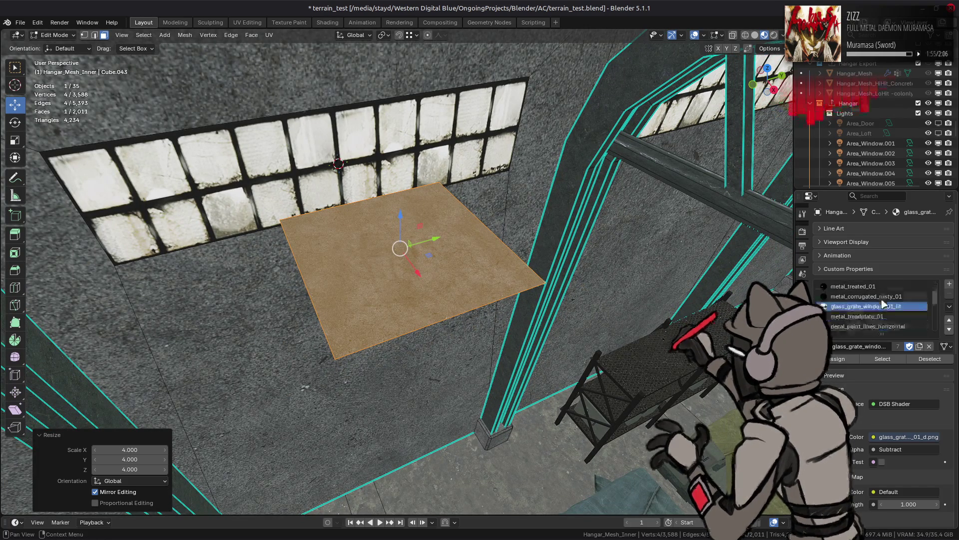
scroll(892, 302, "down", 2)
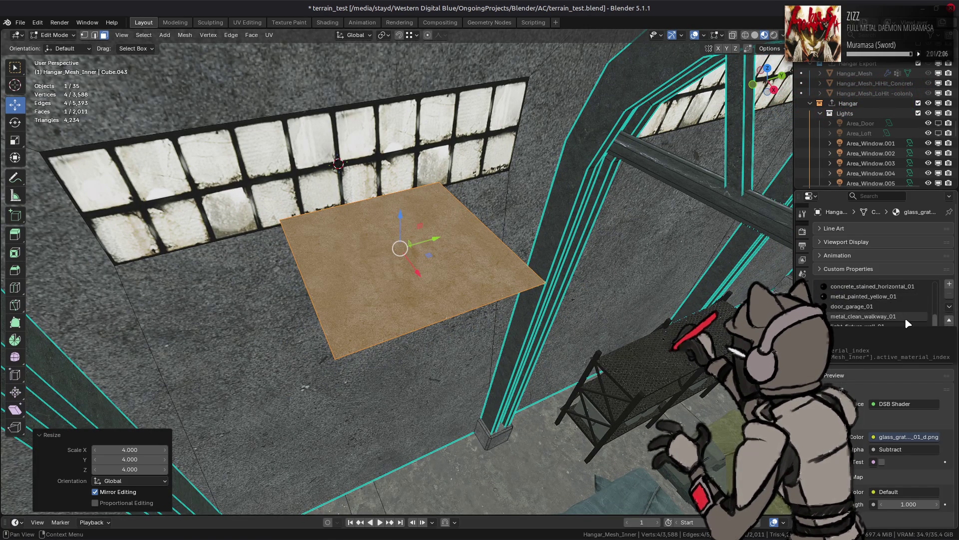
scroll(908, 323, "down", 1)
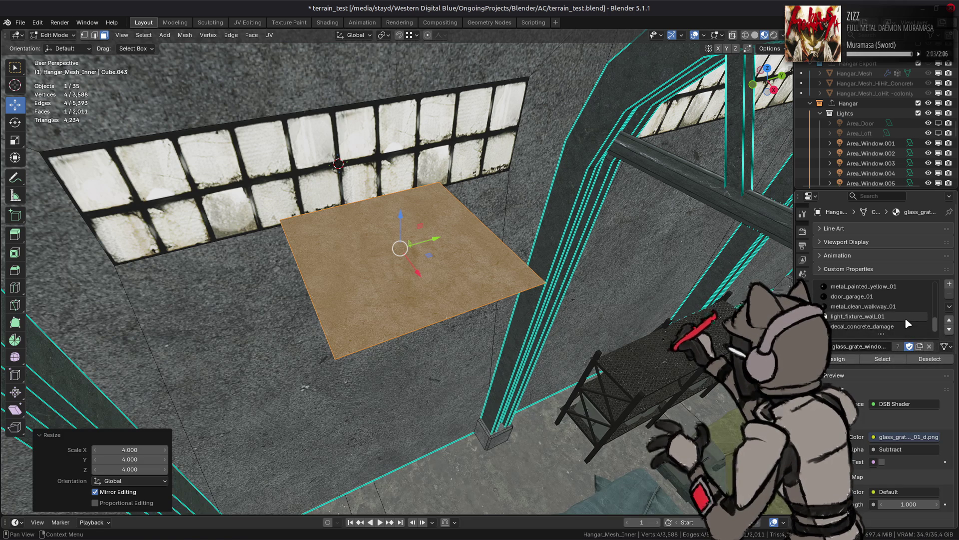
key("Tab")
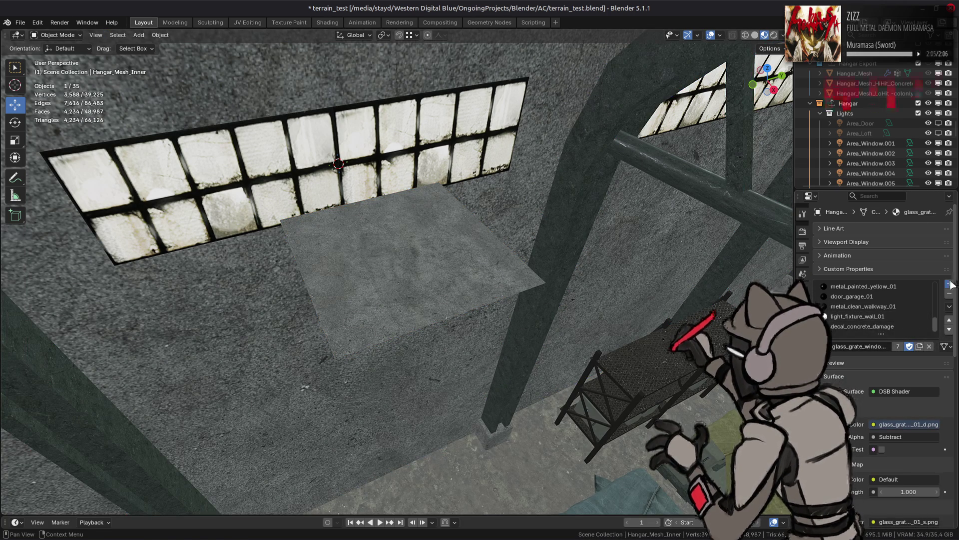
Add a new material slot and choose decal_streaks_trim_grunge_02 by searching 'rust'
left_click(949, 283)
left_click(819, 291)
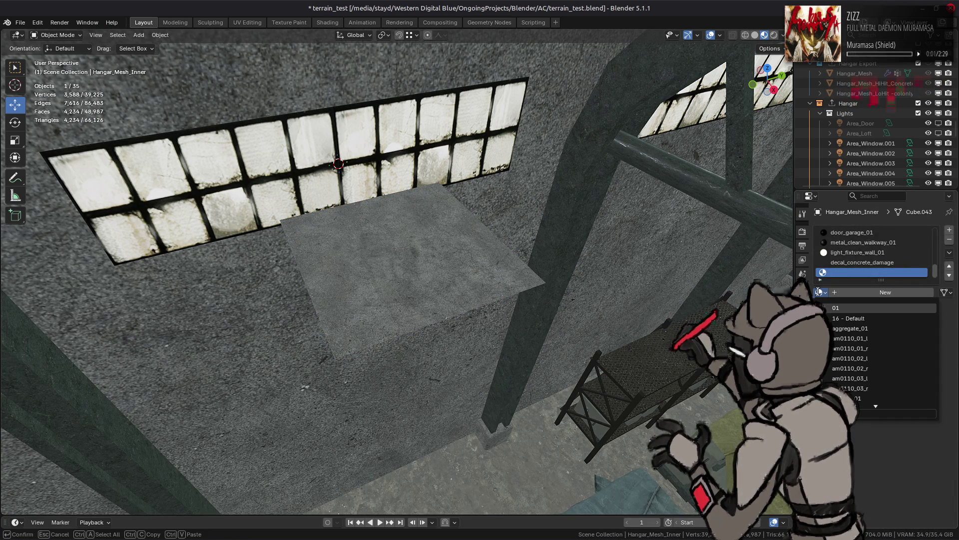
type("rust")
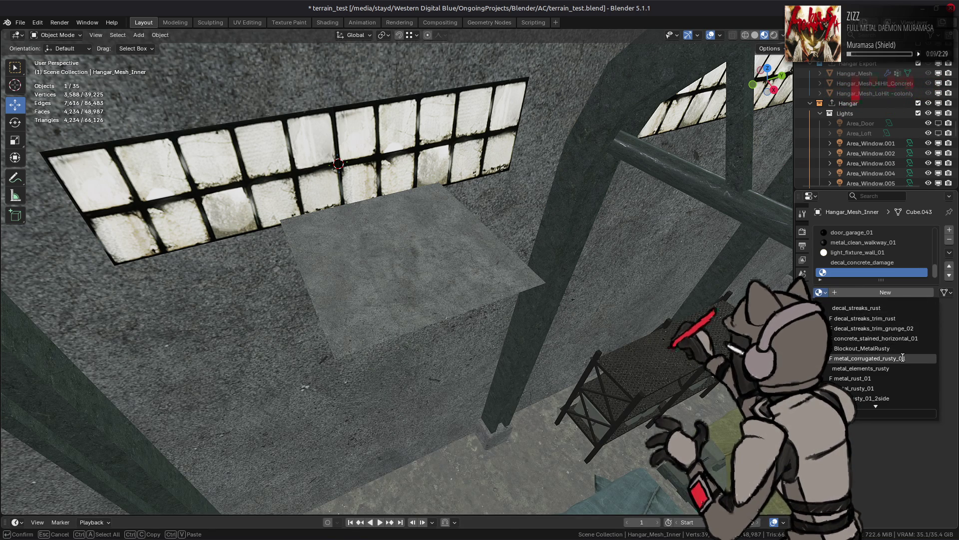
left_click(875, 328)
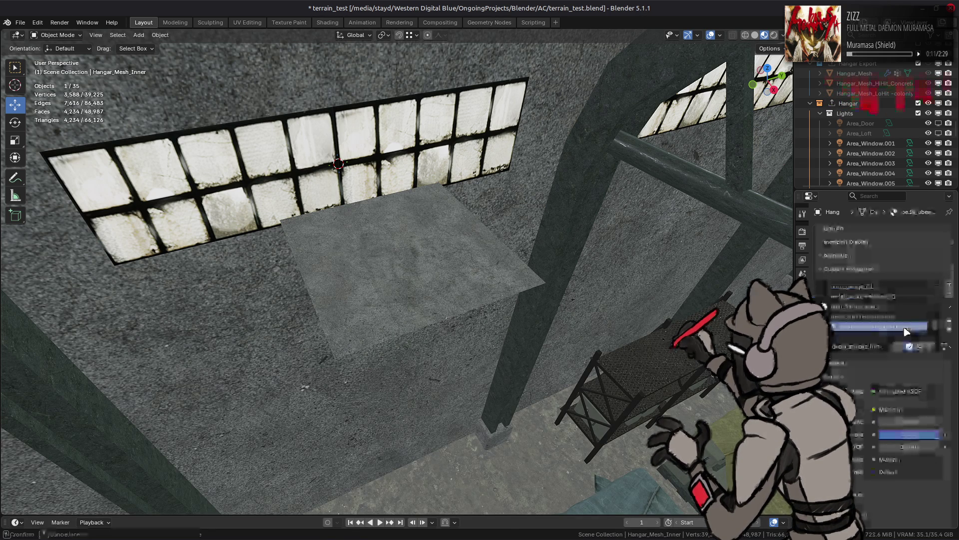
Assign decal_streaks_trim_grunge_02 to the plane's face in Edit Mode, then return to Object Mode
key("Tab")
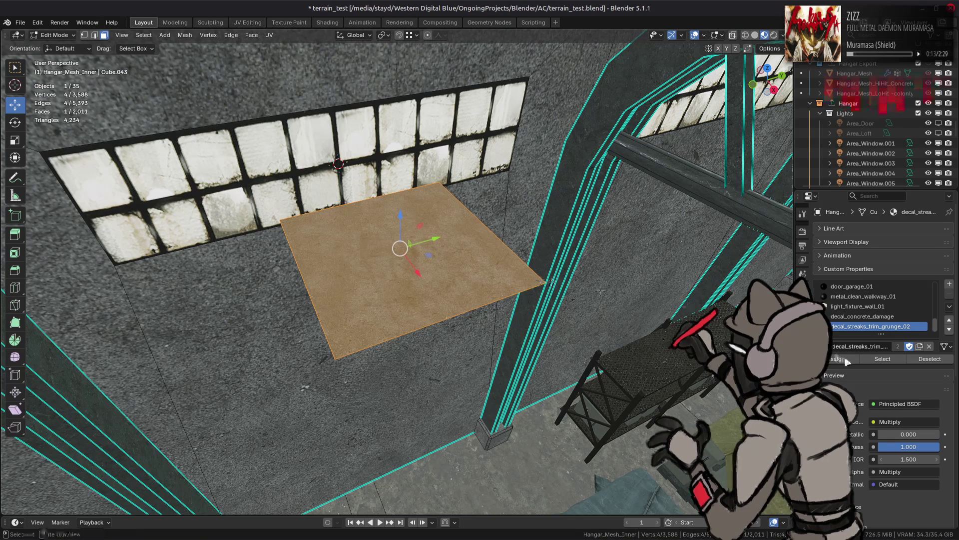
left_click(844, 359)
mouse_move(379, 280)
middle_mouse_down()
mouse_move(424, 317)
mouse_move(494, 325)
middle_mouse_up()
key("Tab")
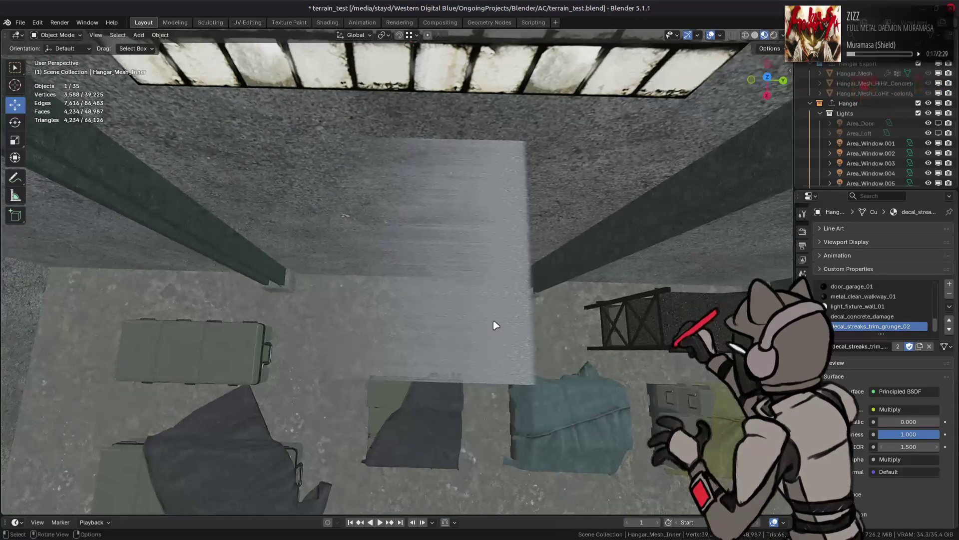
mouse_move(53, 527)
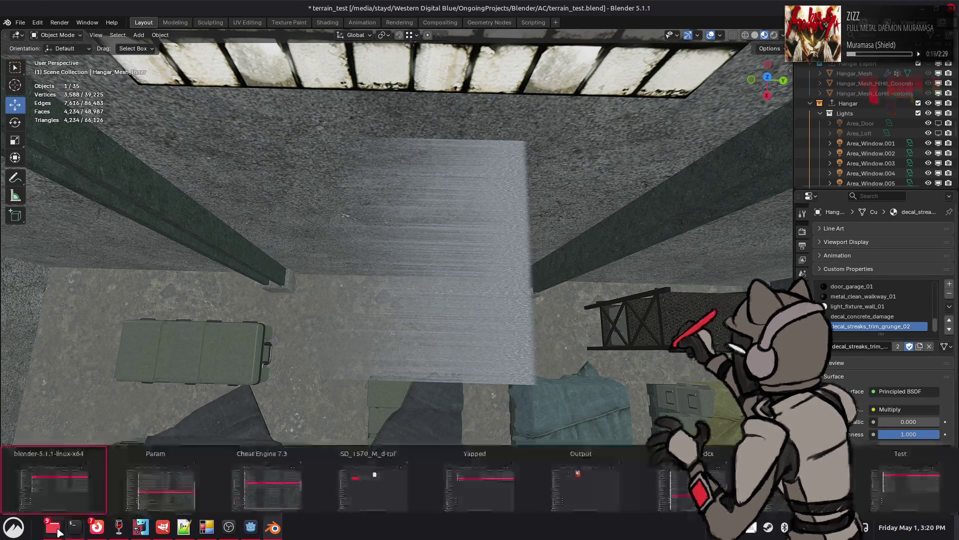
left_click(160, 482)
left_click(605, 162)
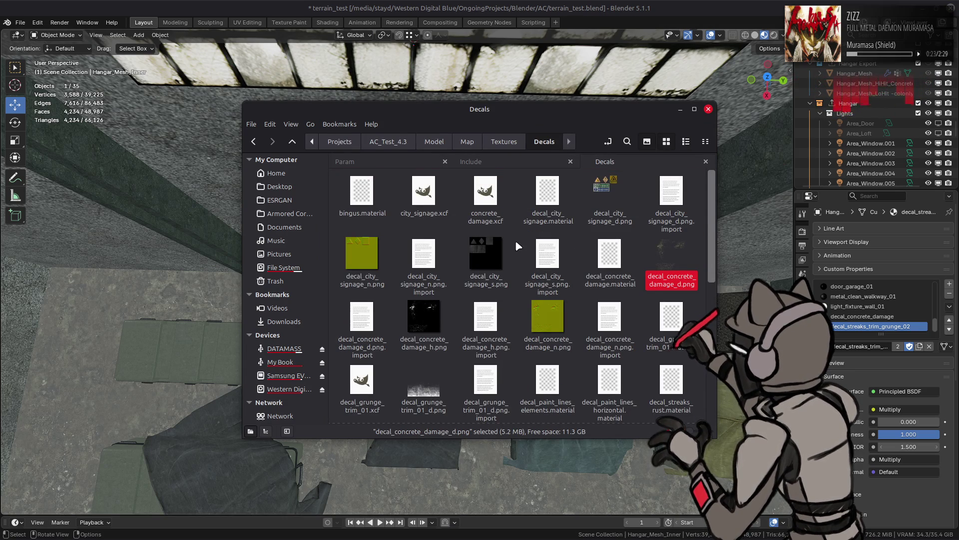
scroll(514, 239, "down", 5)
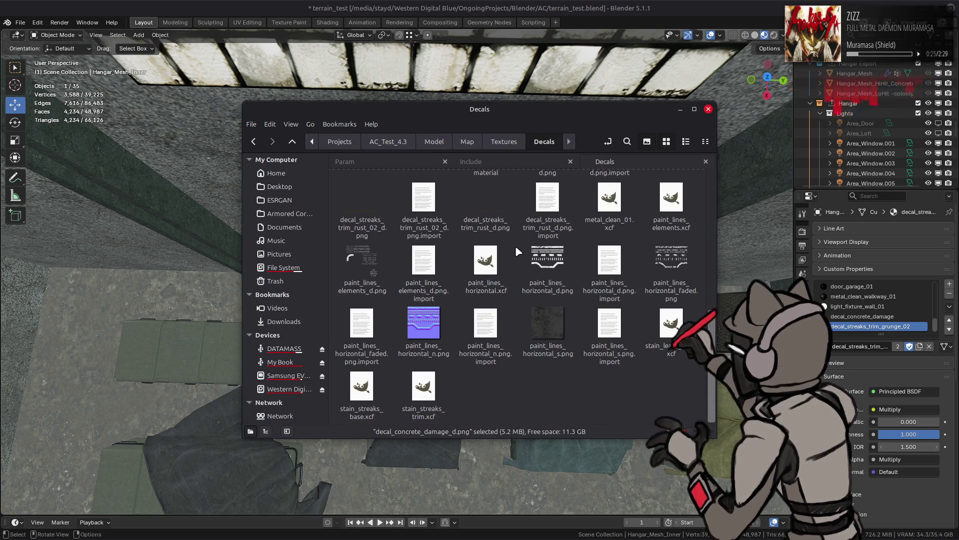
scroll(516, 248, "up", 3)
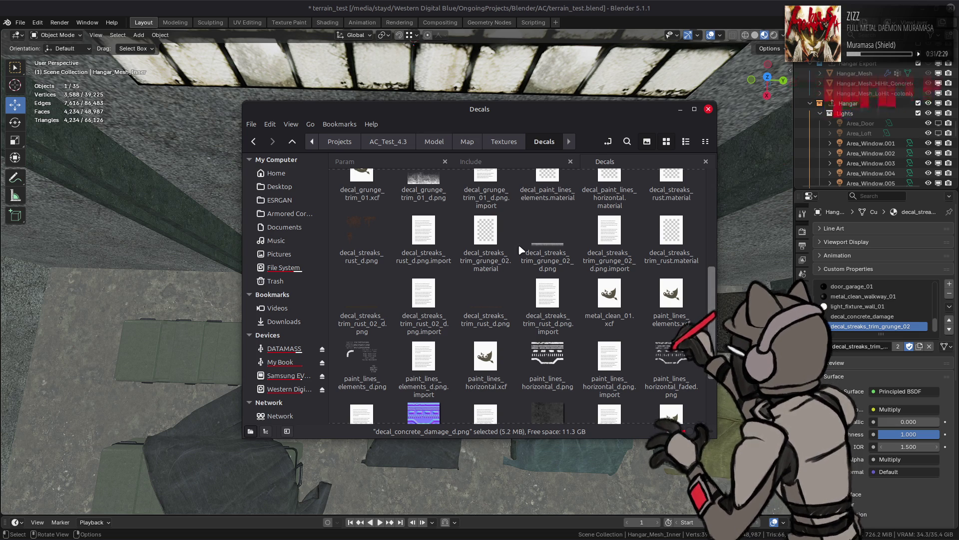
scroll(518, 248, "up", 2)
scroll(519, 254, "up", 1)
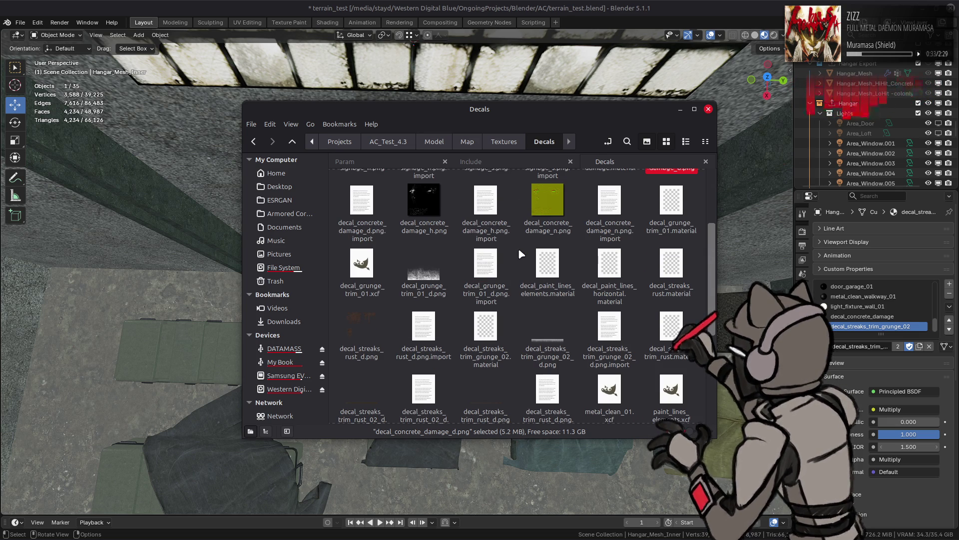
double_click(427, 277)
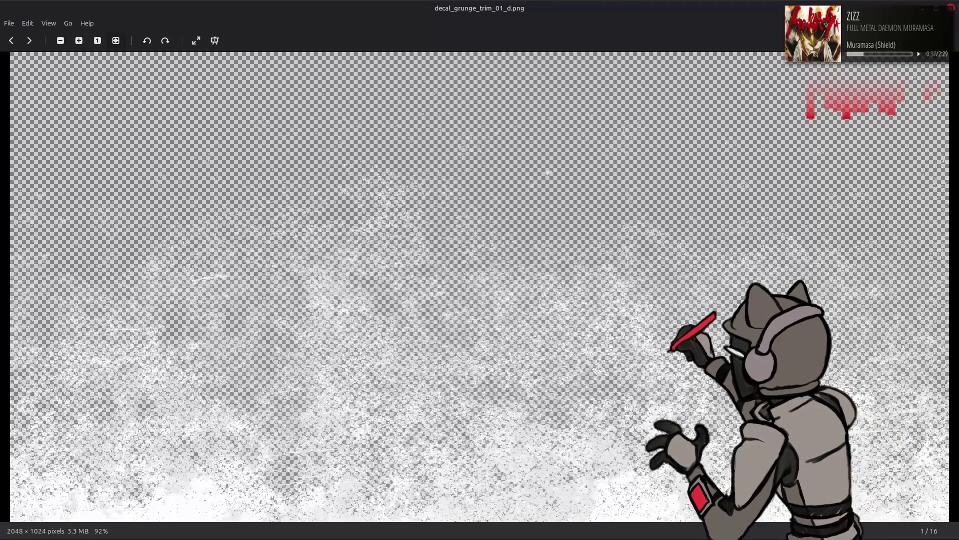
left_click(950, 8)
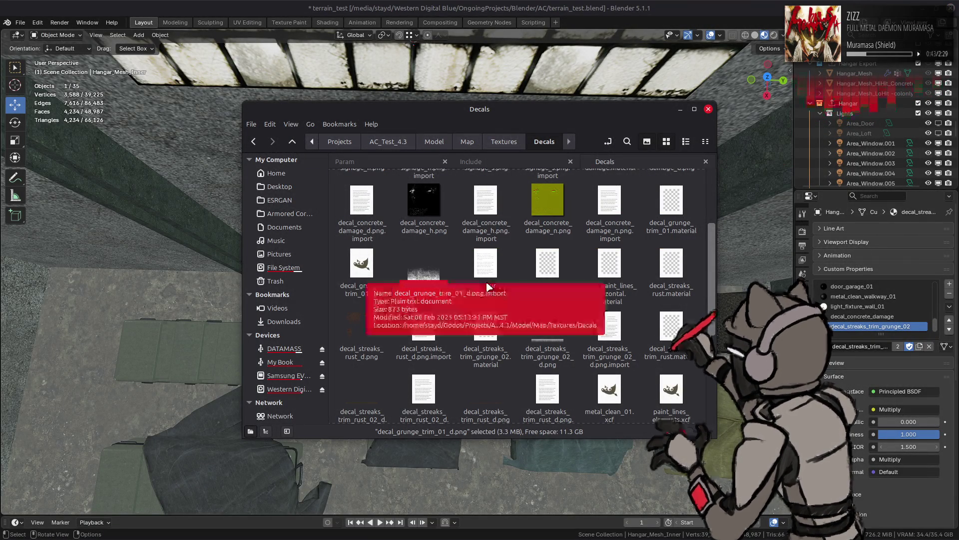
left_click(388, 380)
scroll(367, 414, "down", 1)
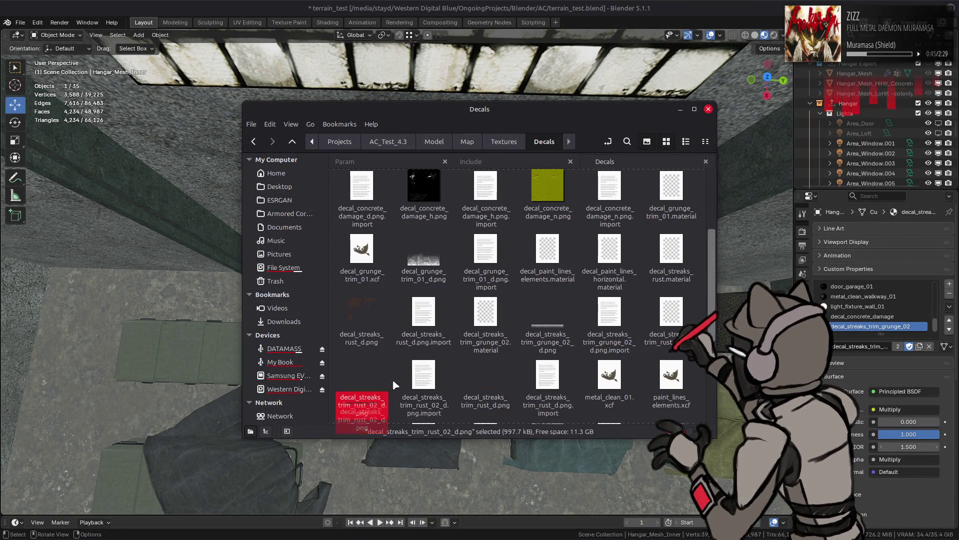
left_click(539, 344)
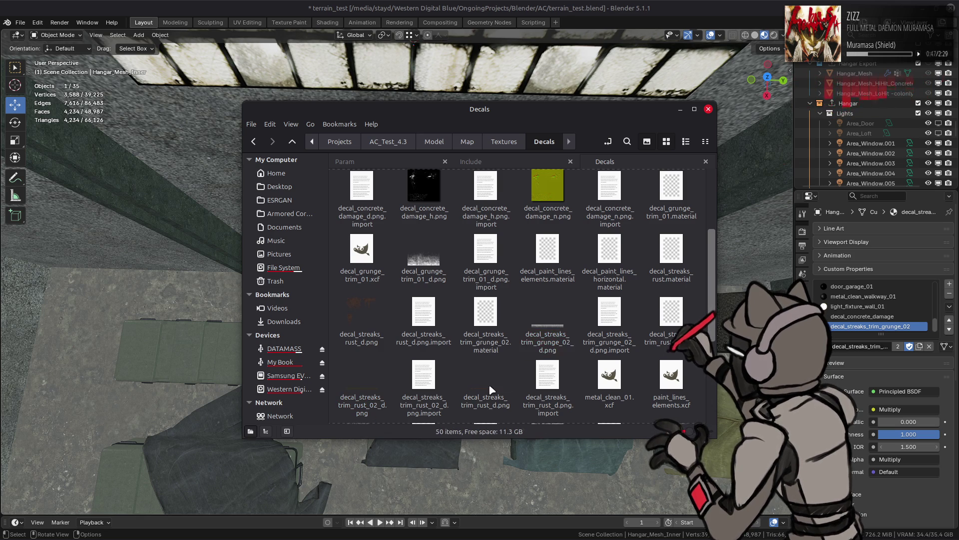
left_click(488, 401)
double_click(360, 314)
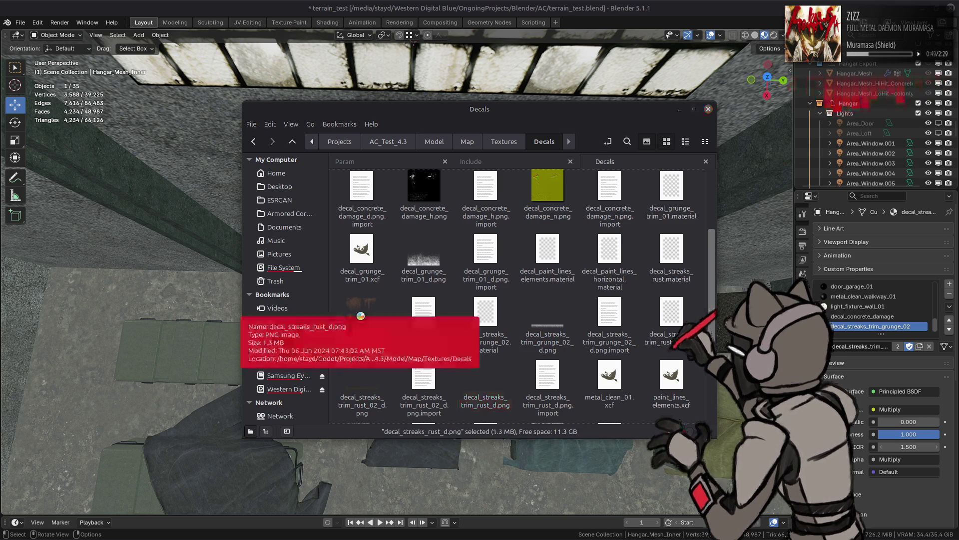
left_click(951, 8)
scroll(564, 250, "up", 3)
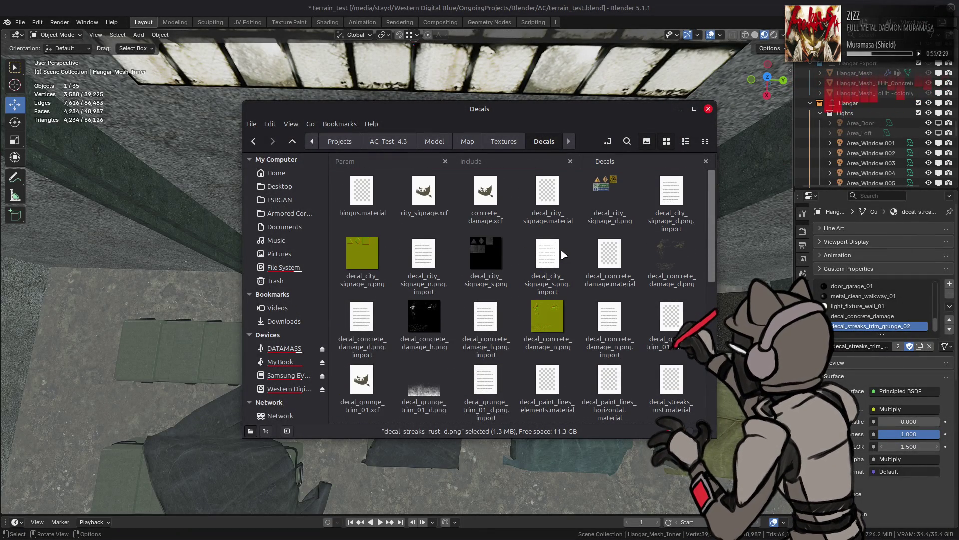
double_click(616, 189)
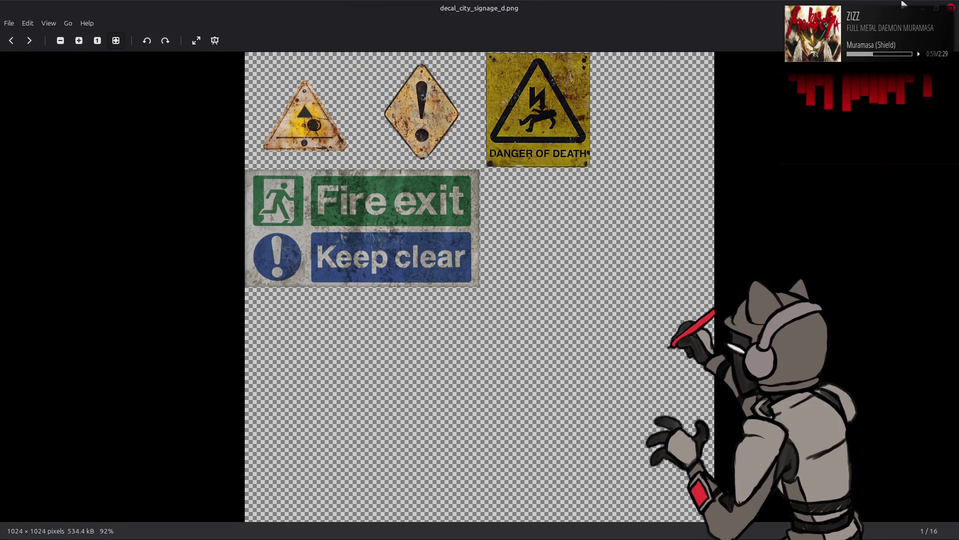
left_click(952, 8)
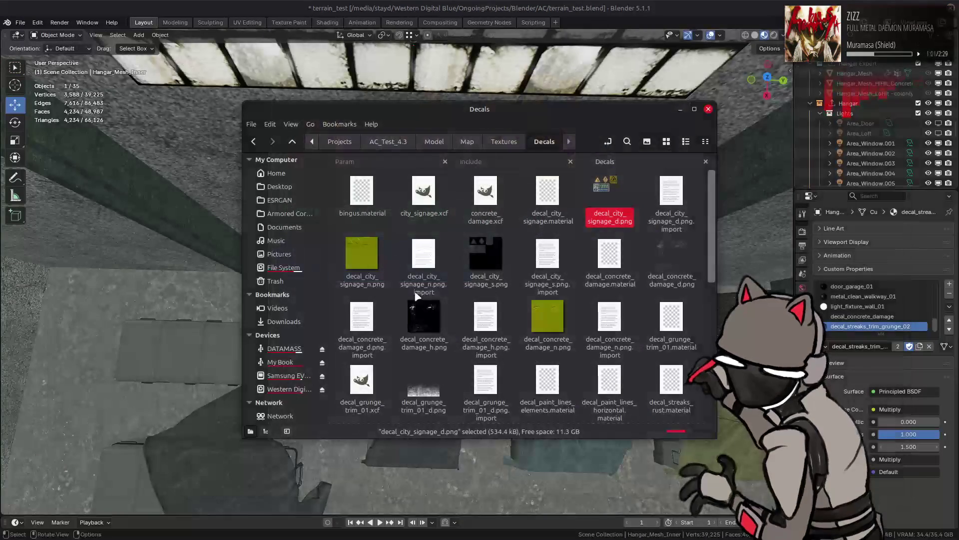
mouse_move(65, 524)
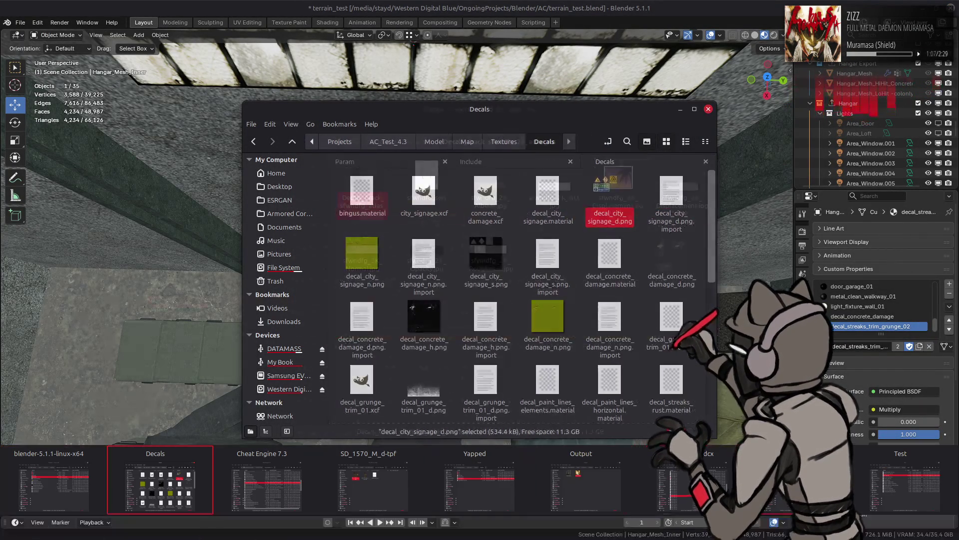
Go up to the Decals folder and open Decals_Leakage_skkvdgfc_2K_atlas_ms
left_click(165, 487)
left_click(552, 277)
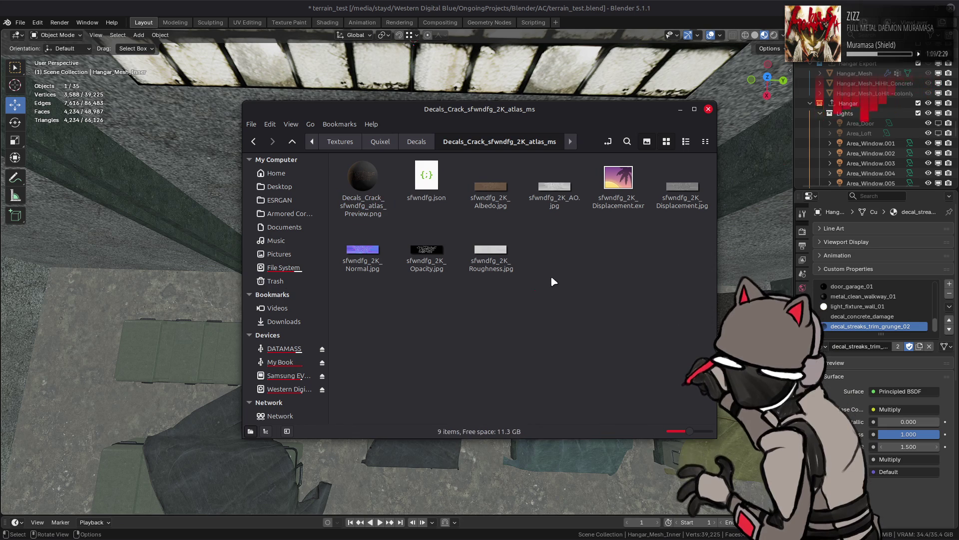
left_click(417, 142)
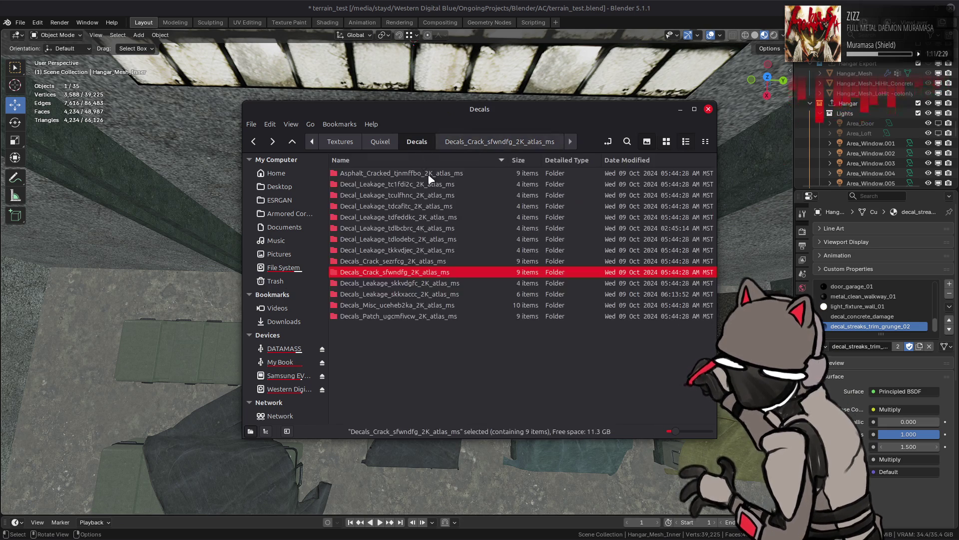
left_click(381, 142)
left_click(416, 141)
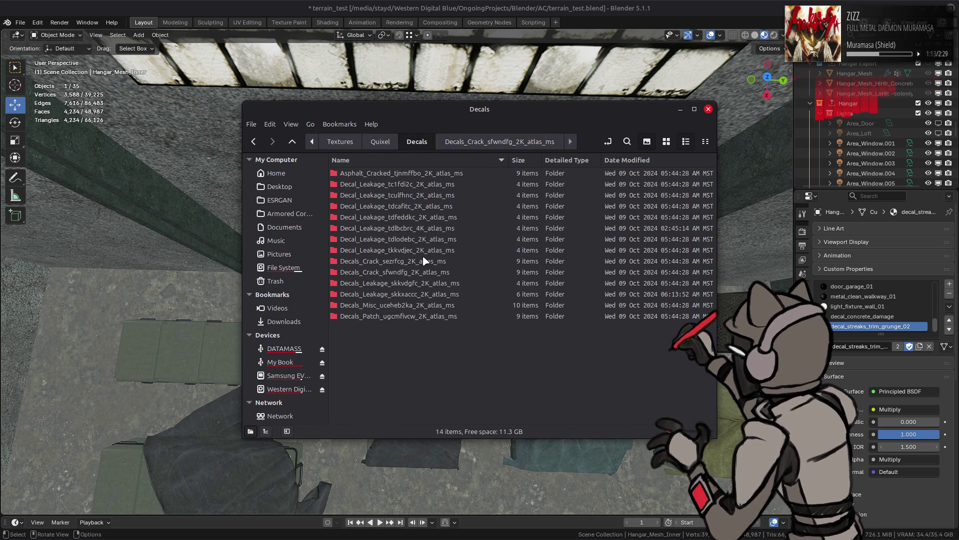
double_click(429, 283)
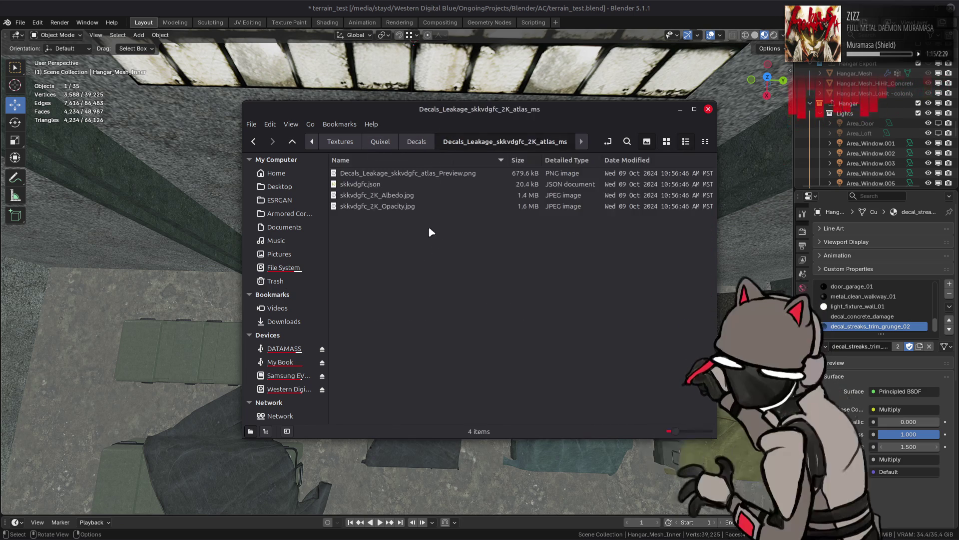
Preview the skkvdgfc atlas preview, Albedo and Opacity images in icon view
left_click(667, 141)
left_click(363, 180)
key("Return")
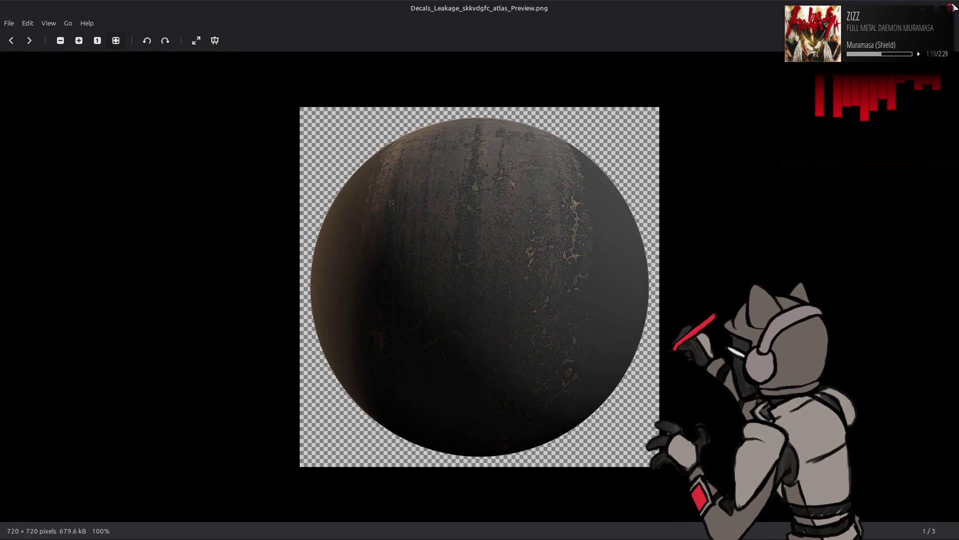
left_click(952, 7)
left_click(492, 193)
key("Return")
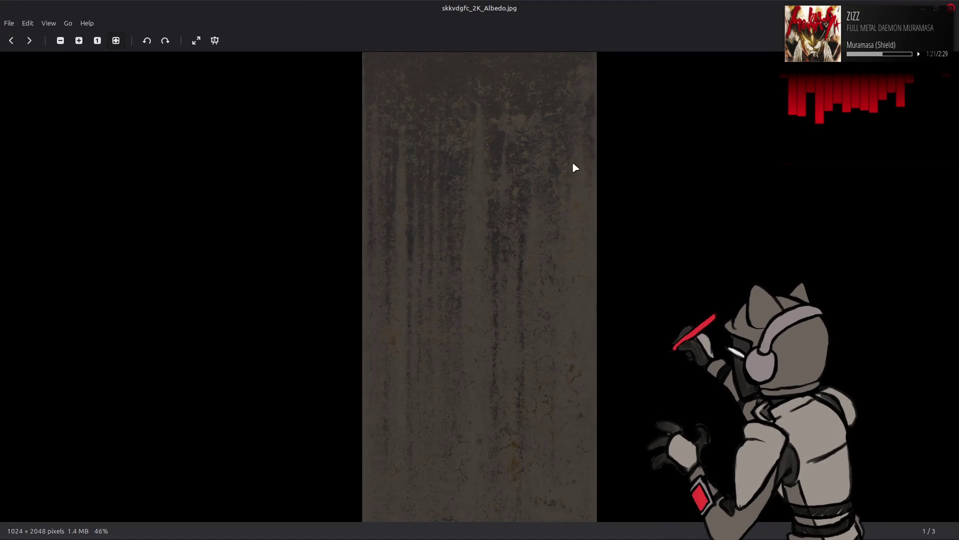
left_click(951, 8)
left_click(554, 178)
key("Return")
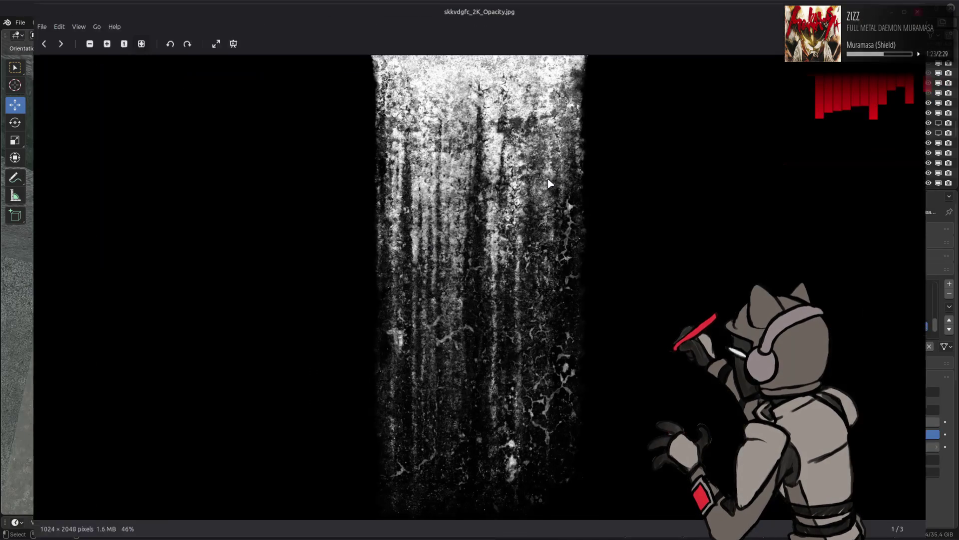
left_click(954, 9)
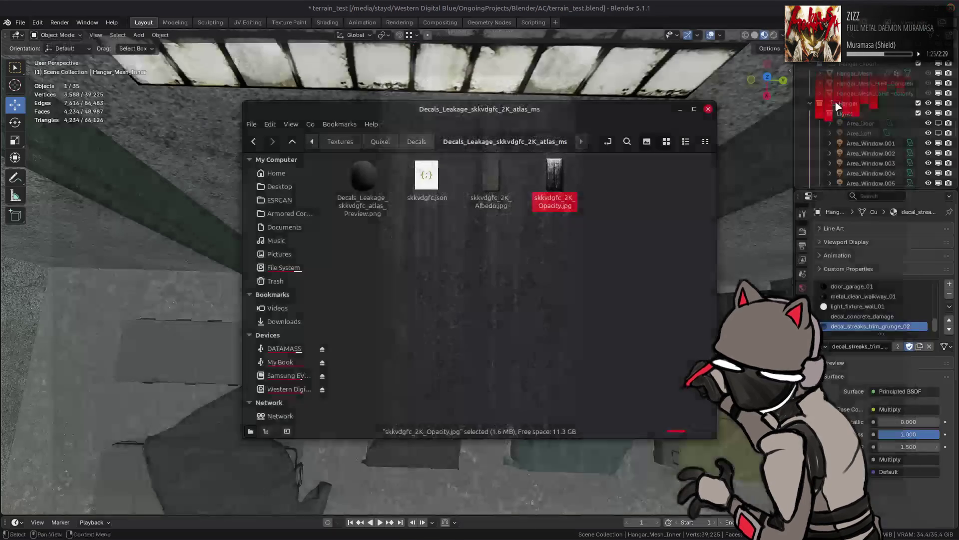
Preview the skkxaccc preview and Opacity images, then open the Decal_Leakage_tc1fdi2c folder
key("BackSpace")
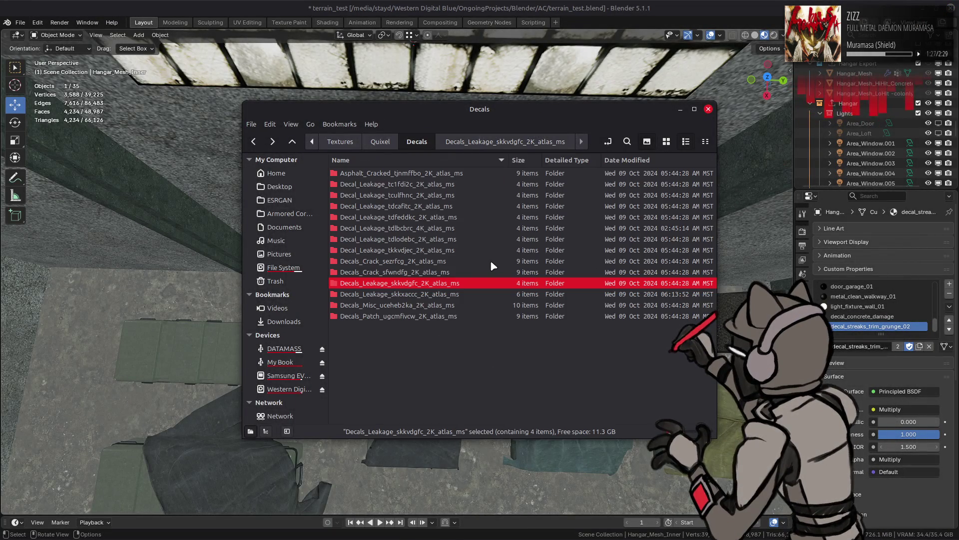
double_click(464, 294)
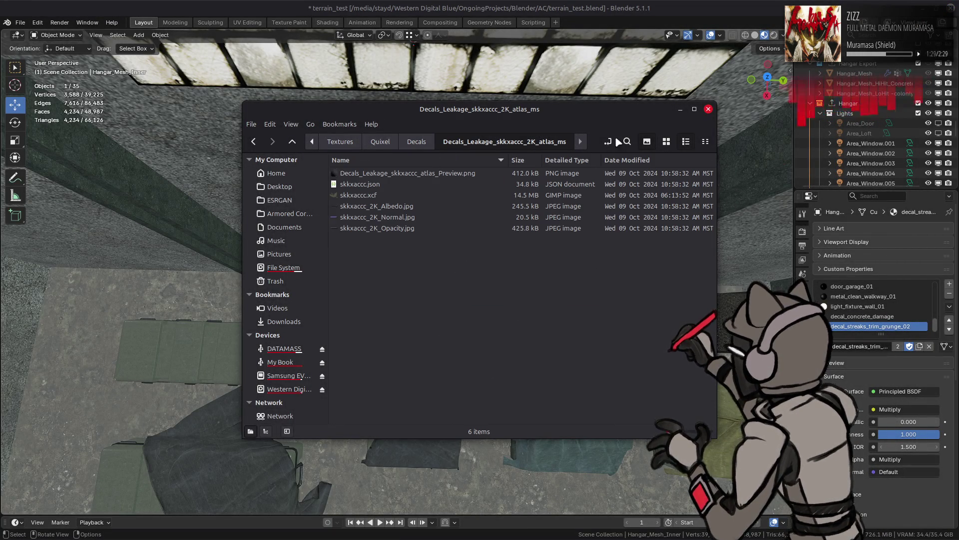
left_click(668, 143)
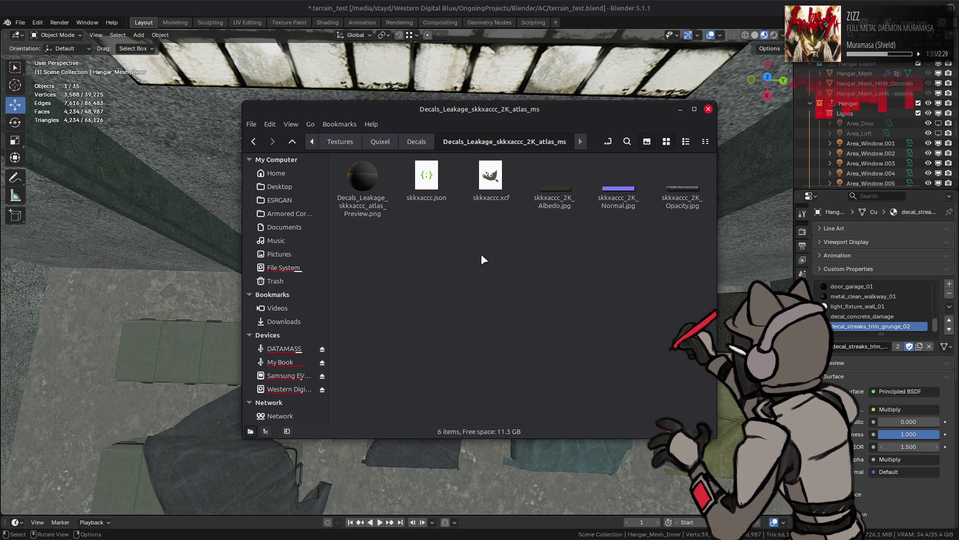
double_click(393, 206)
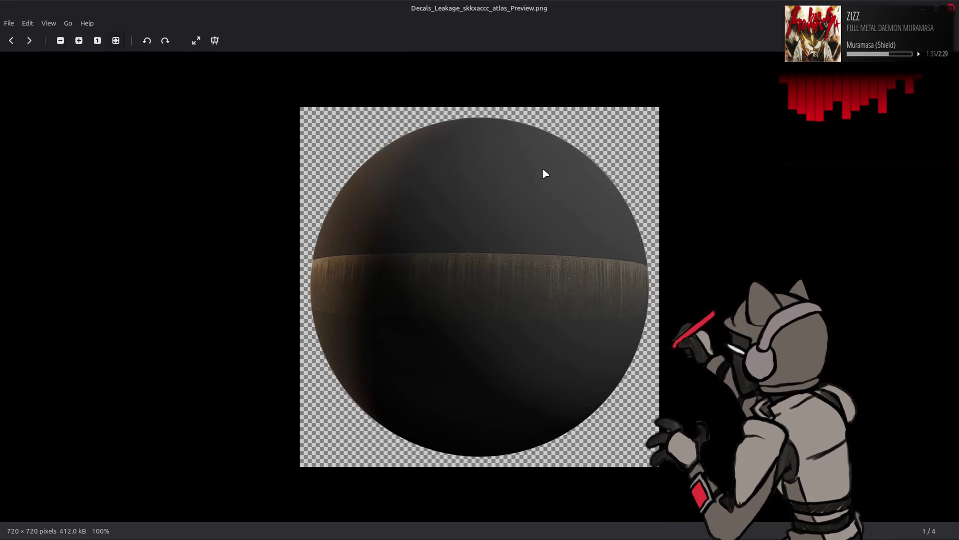
left_click(951, 8)
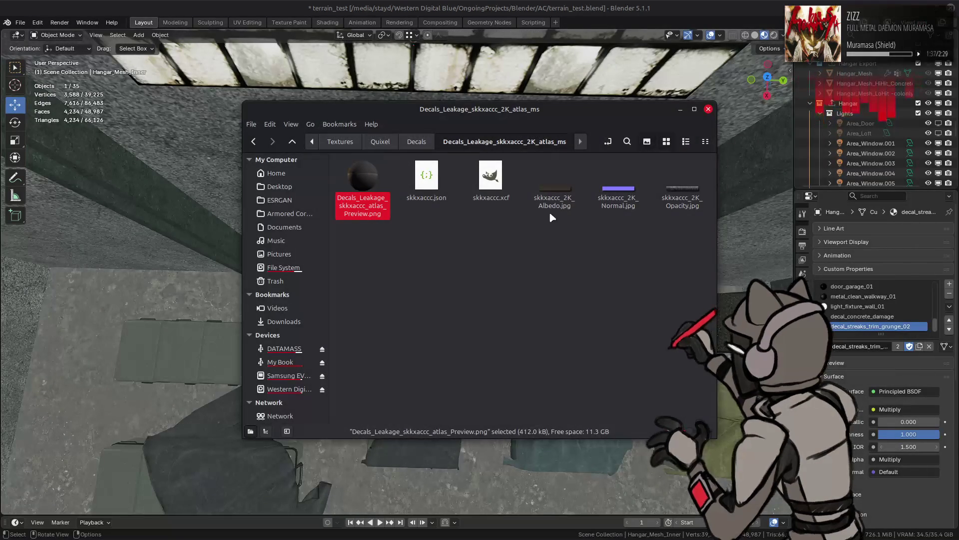
left_click(567, 195)
double_click(683, 194)
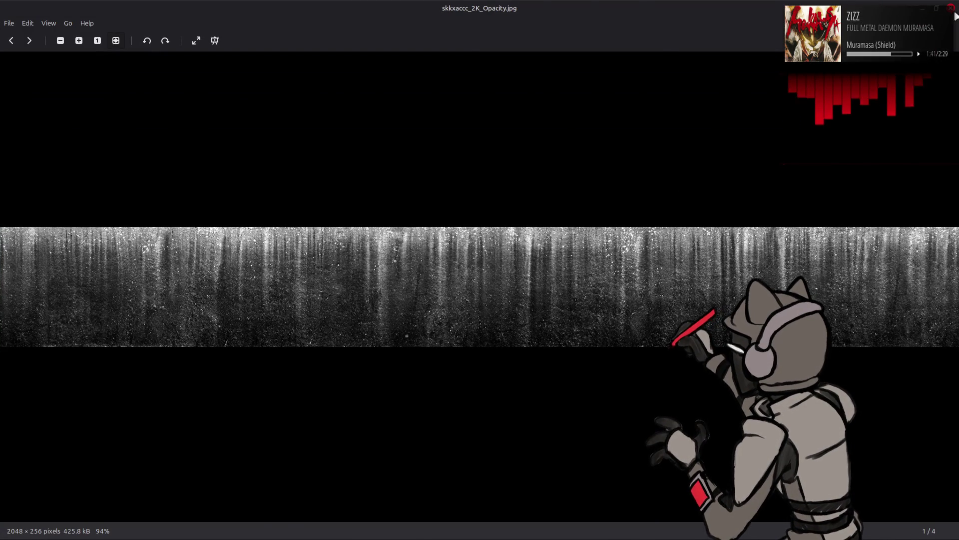
left_click(951, 8)
key("alt+Up")
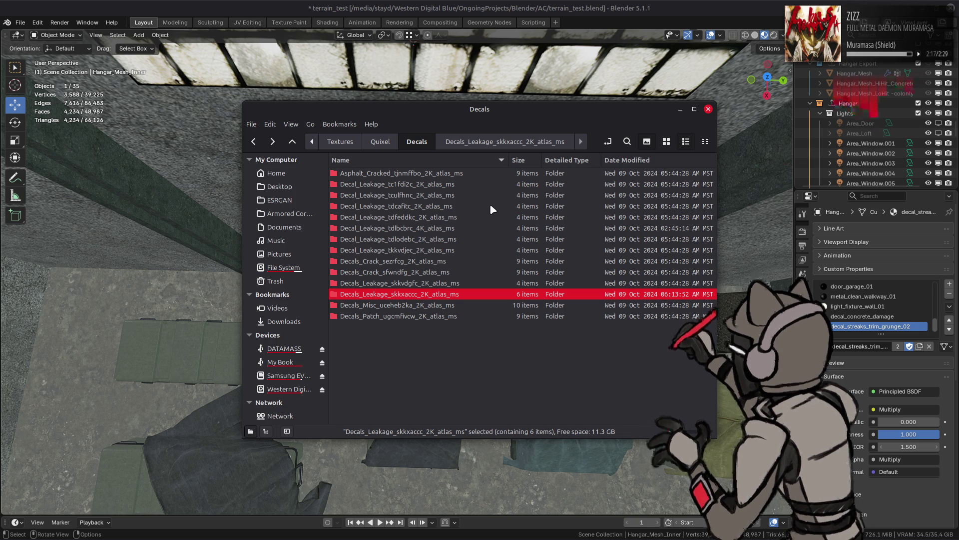
double_click(422, 185)
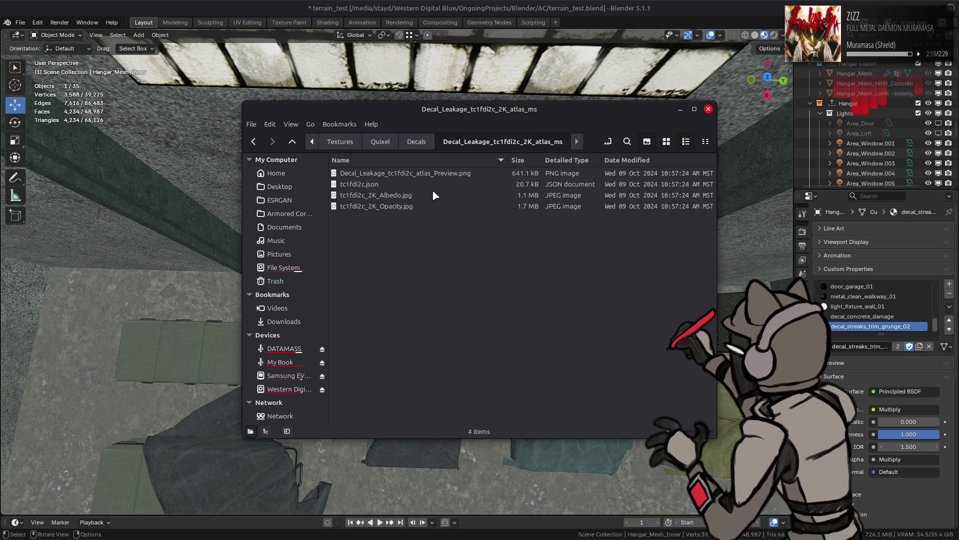
Preview the tc1fdi2c Opacity and Albedo images, then return to Decals
left_click(667, 141)
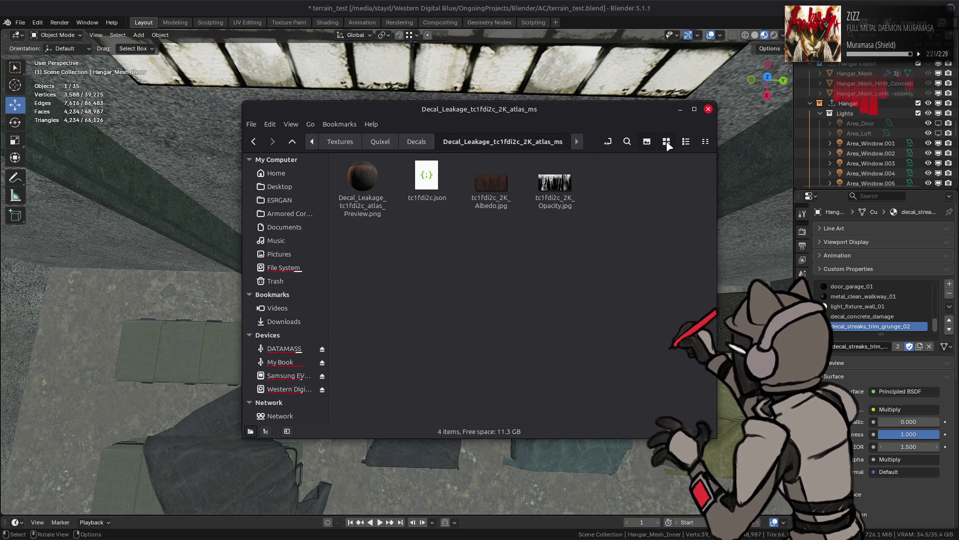
left_click(572, 192)
double_click(573, 192)
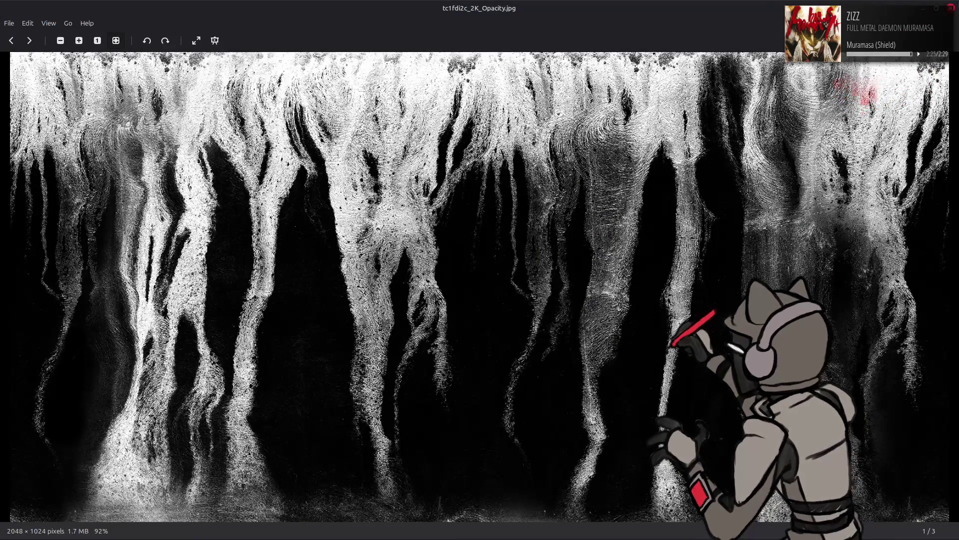
left_click(955, 8)
double_click(490, 184)
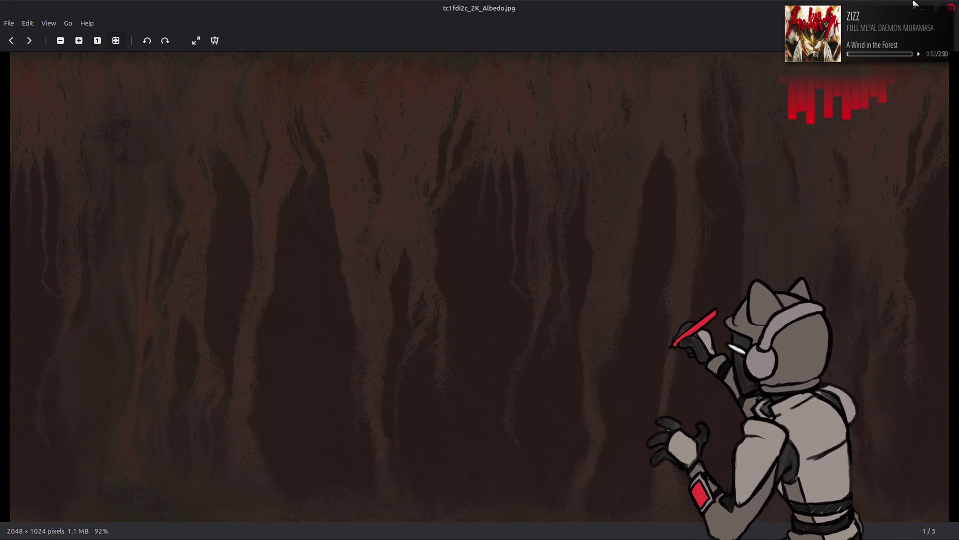
left_click(954, 8)
key("ctrl+2")
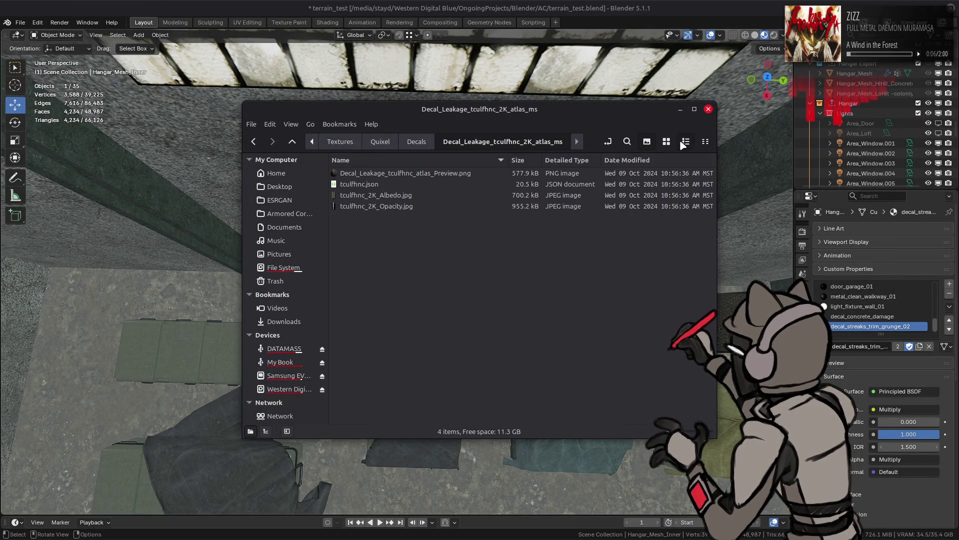
left_click(666, 141)
double_click(510, 181)
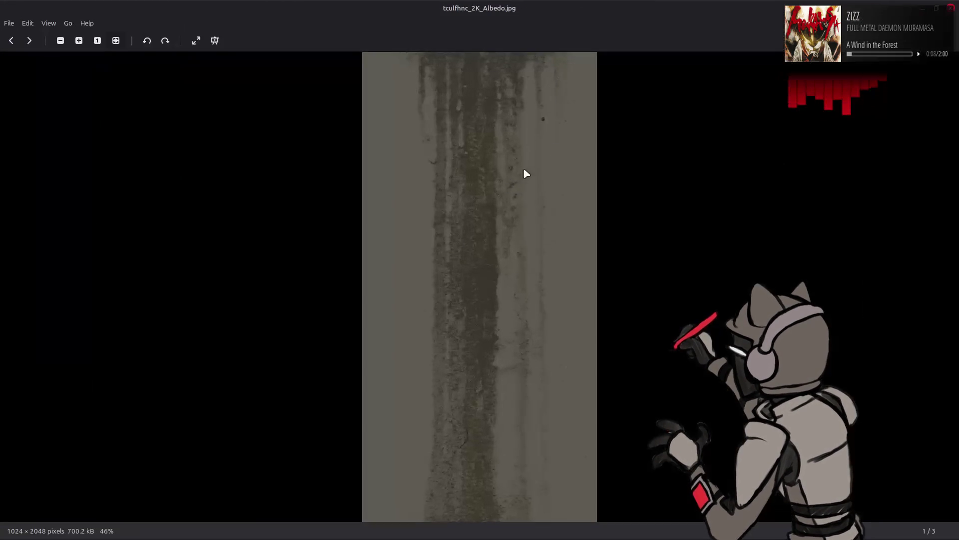
left_click(951, 8)
key("alt+Up")
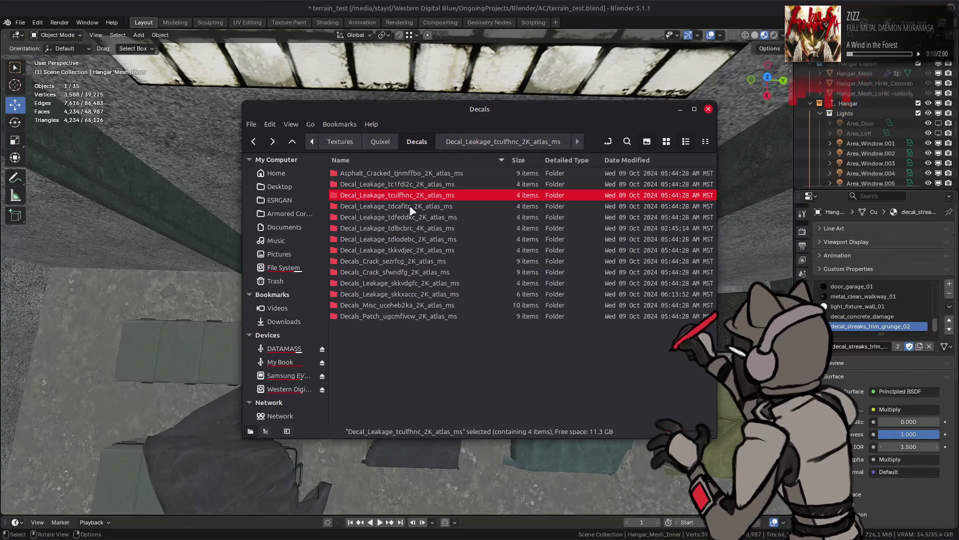
Preview the Decal_Leakage_tdcafitc Albedo, sphere preview and Opacity images
left_click(406, 207)
double_click(405, 207)
left_click(666, 142)
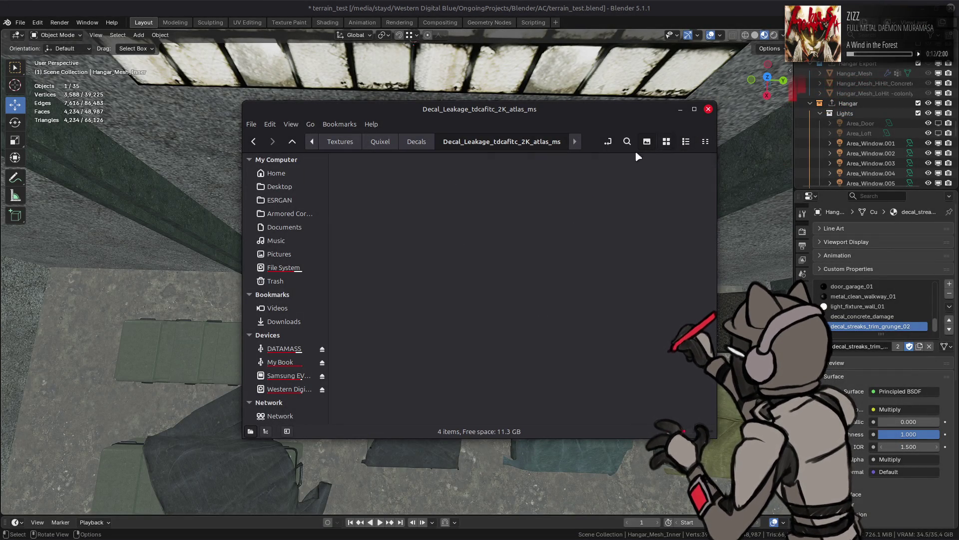
double_click(501, 175)
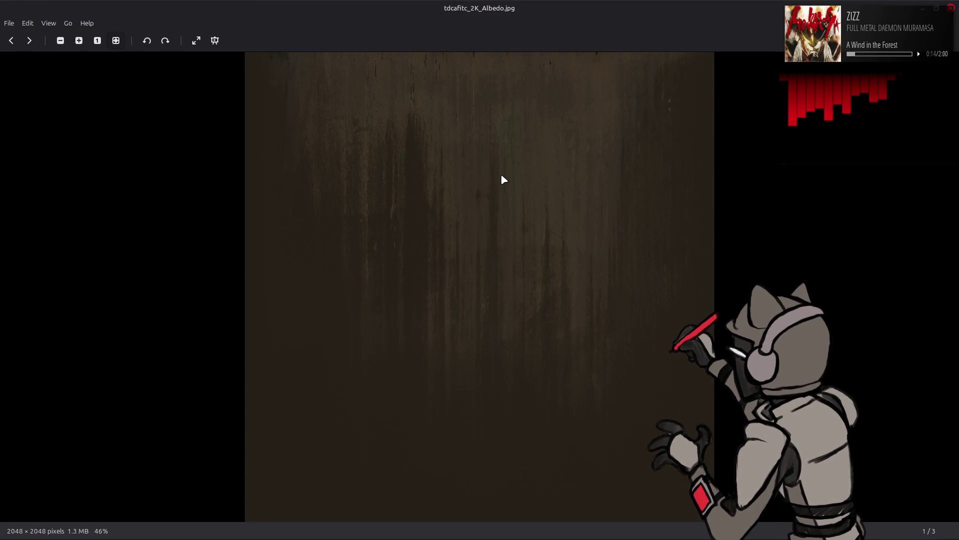
left_click(951, 8)
double_click(384, 185)
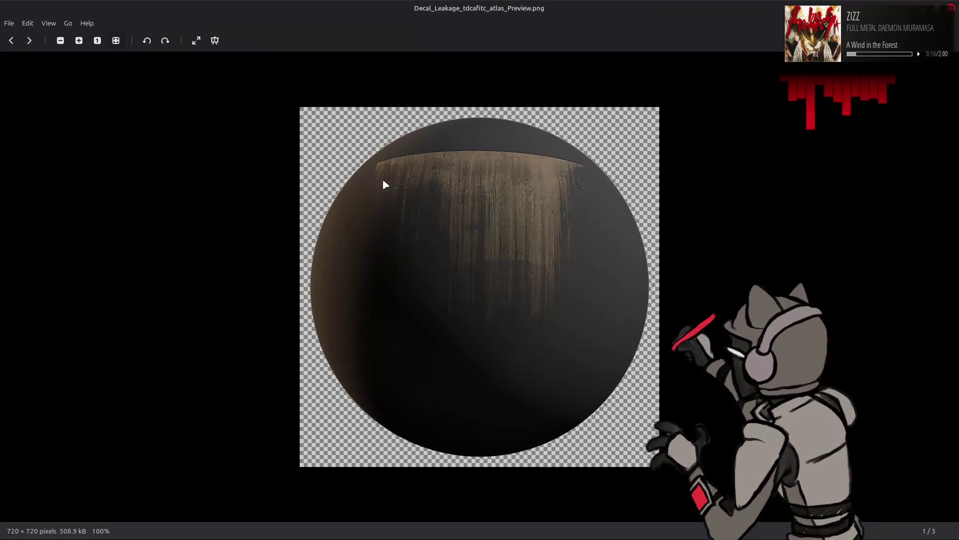
left_click(950, 8)
double_click(552, 180)
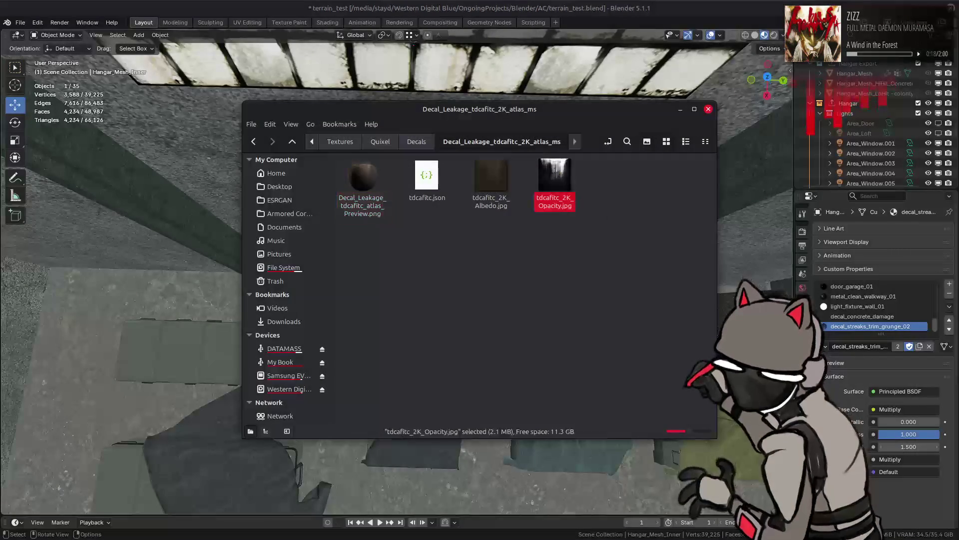
left_click(951, 8)
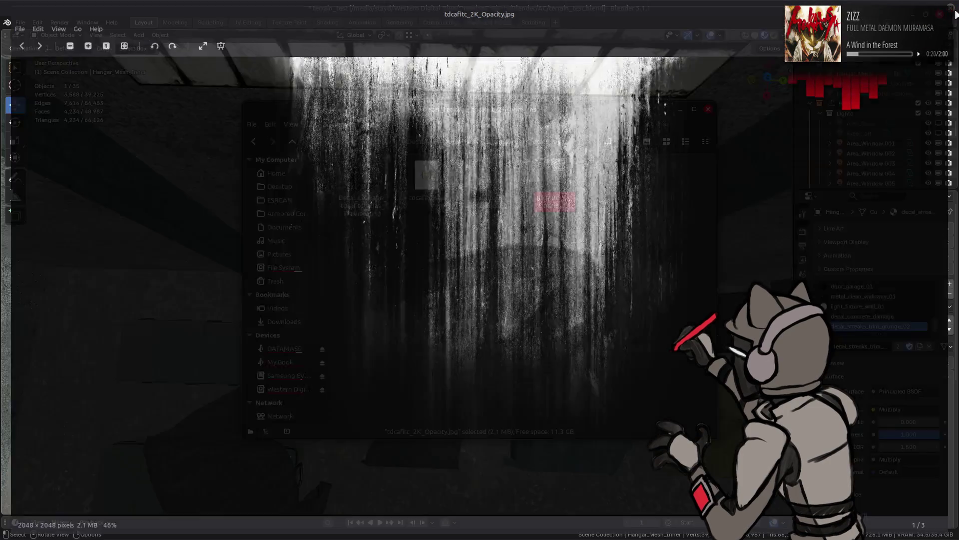
key("BackSpace")
Preview the Decal_Leakage_tdfeddkc Opacity and Albedo images
double_click(448, 219)
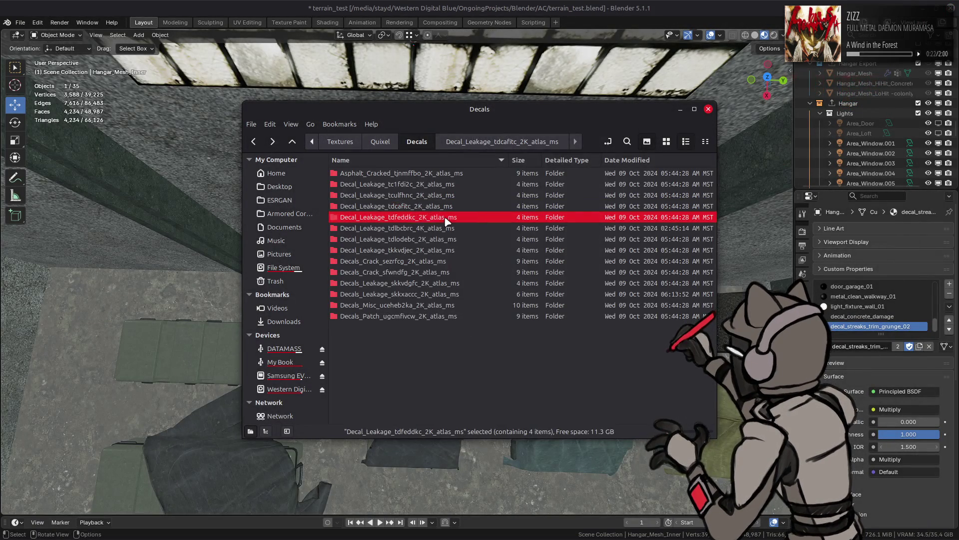
left_click(666, 142)
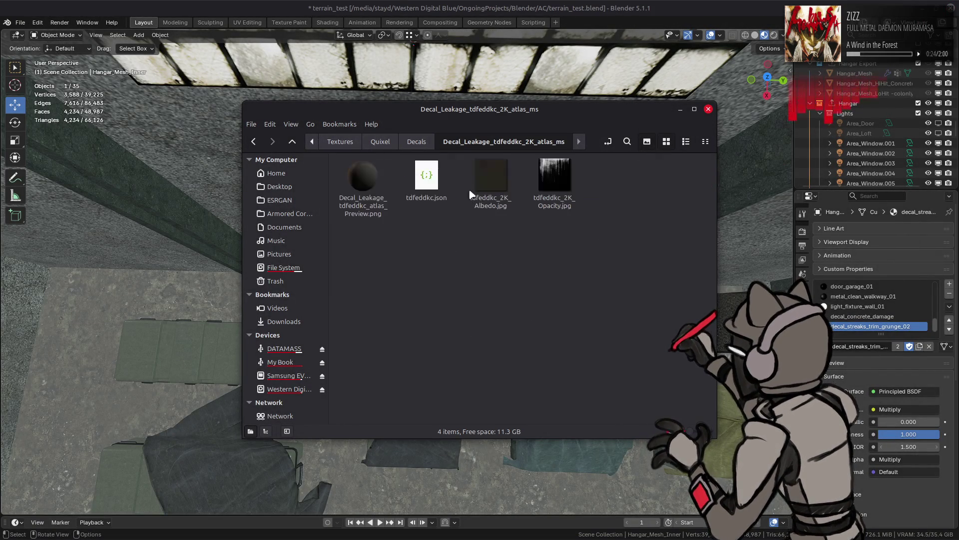
double_click(551, 172)
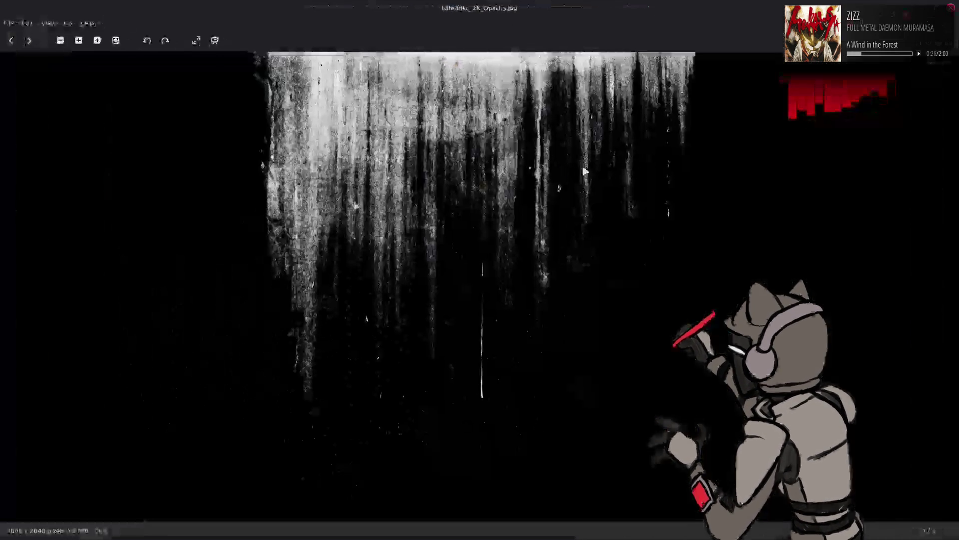
left_click(951, 8)
double_click(502, 178)
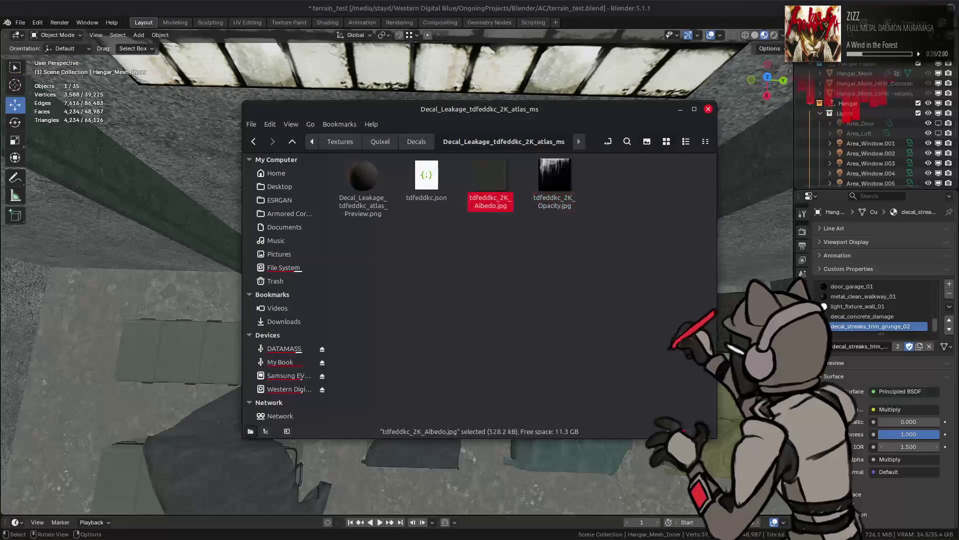
left_click(936, 7)
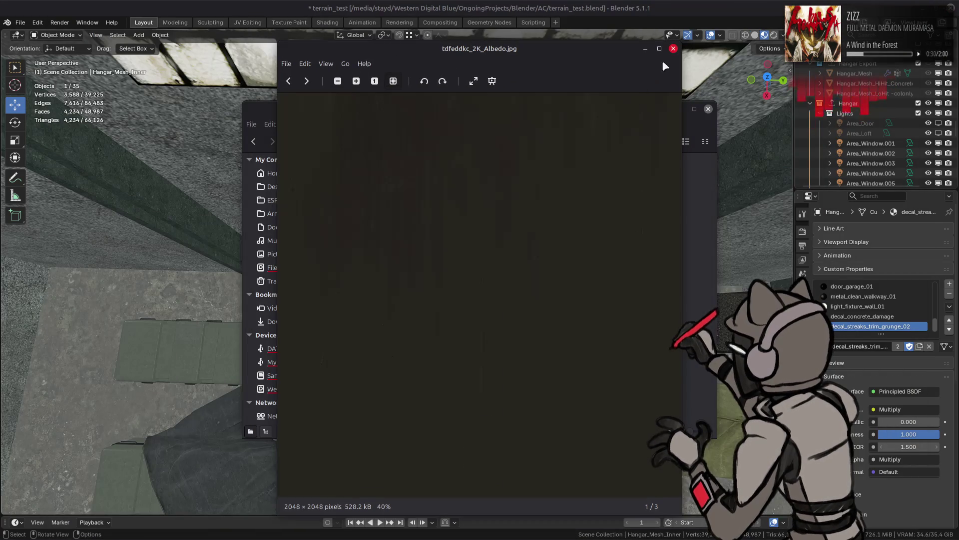
left_click(659, 48)
left_click(952, 8)
key("alt+Up")
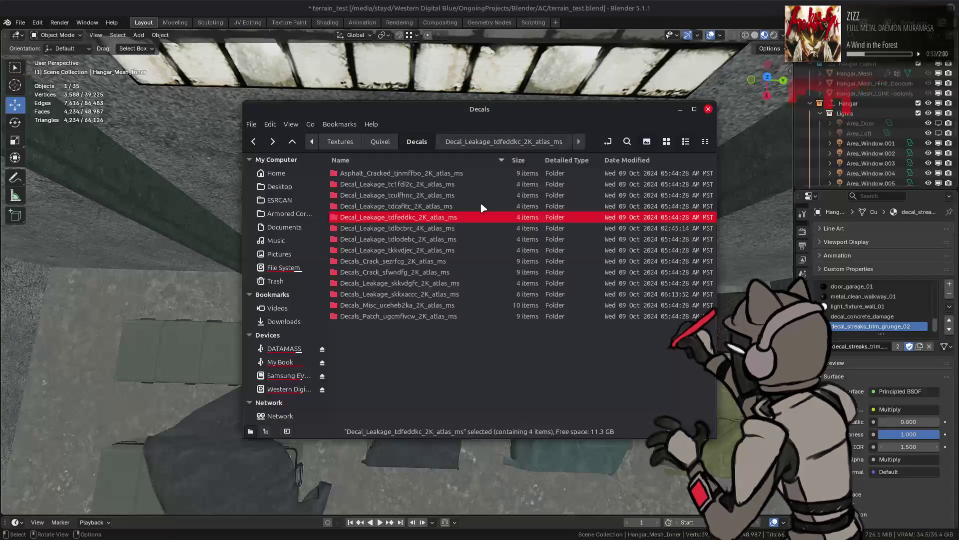
Preview the Opacity masks of the tdlbcbrc_4K and tdlodebc_2K leakage folders
double_click(456, 228)
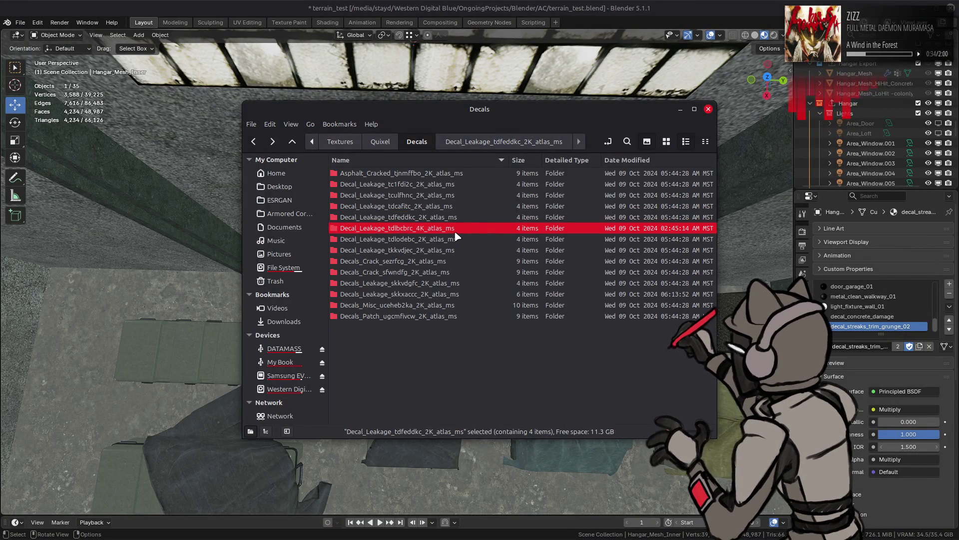
left_click(648, 143)
double_click(552, 200)
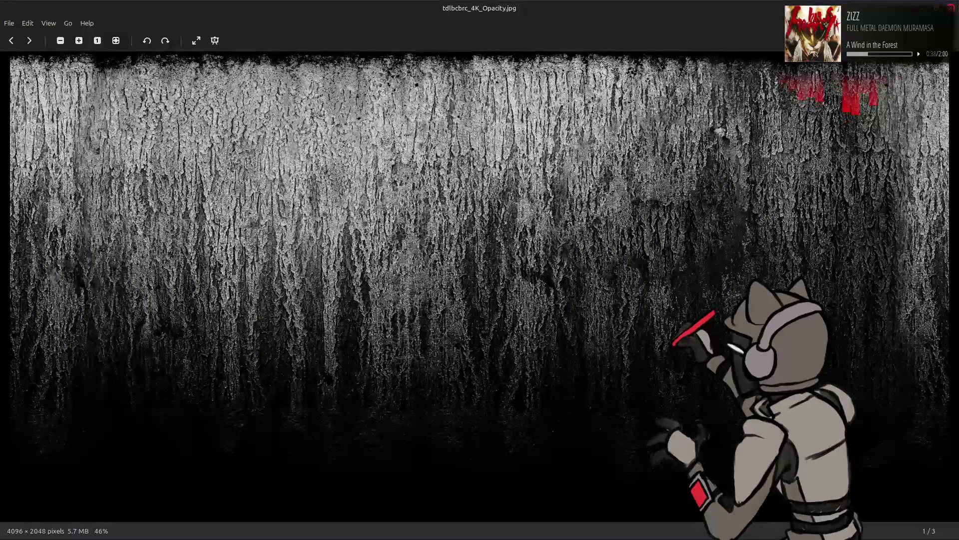
left_click(952, 8)
key("BackSpace")
key("Down")
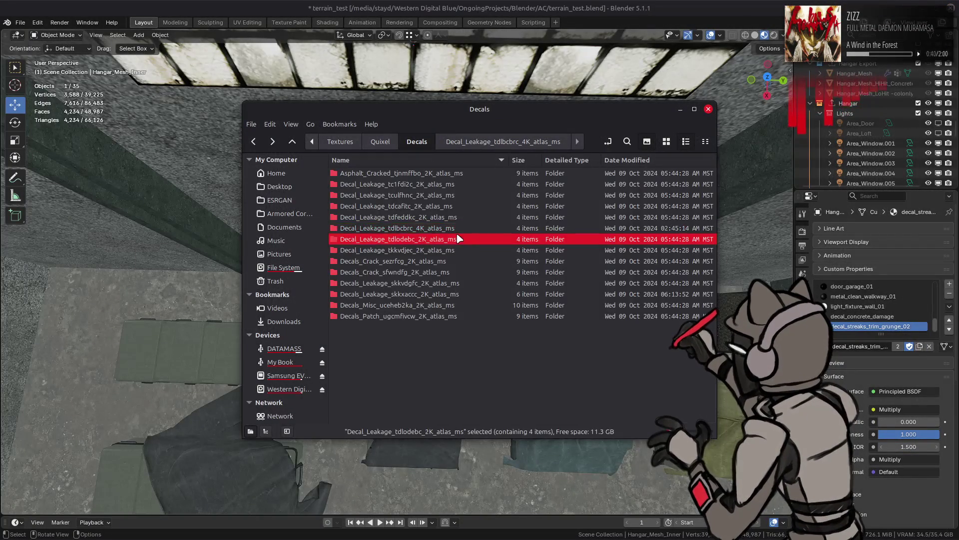
key("Return")
left_click(666, 142)
double_click(552, 184)
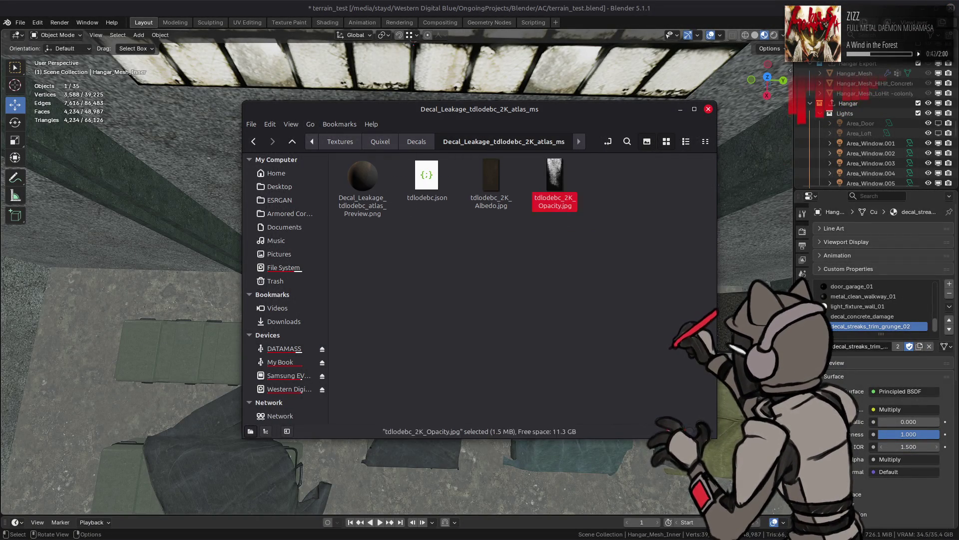
key("Escape")
key("BackSpace")
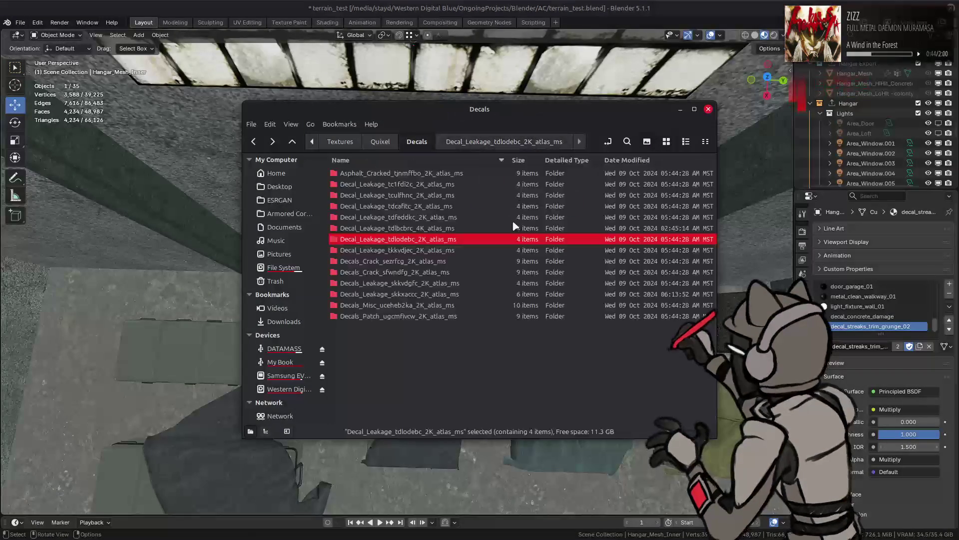
Preview the Opacity masks of the tkkvdjec and skkvdgfc leakage folders
double_click(473, 250)
left_click(667, 141)
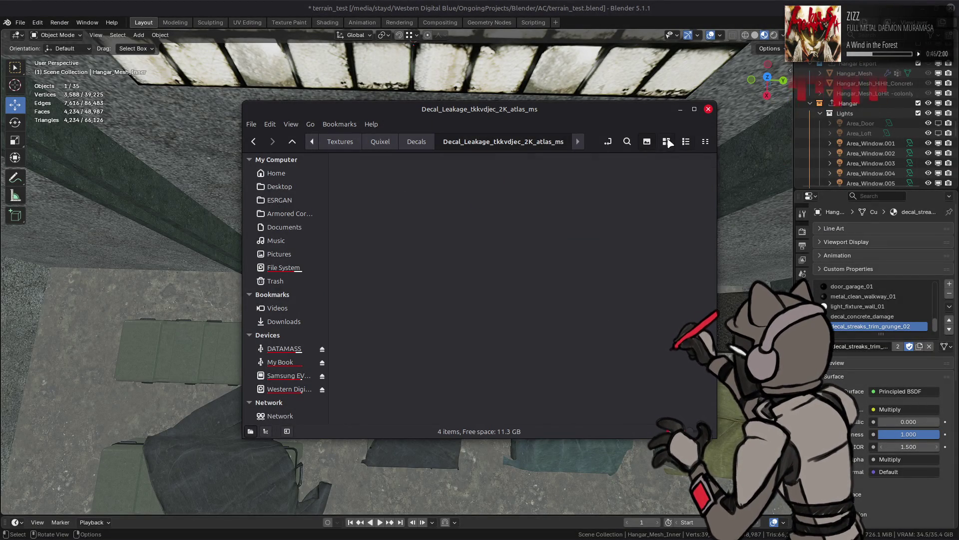
double_click(554, 180)
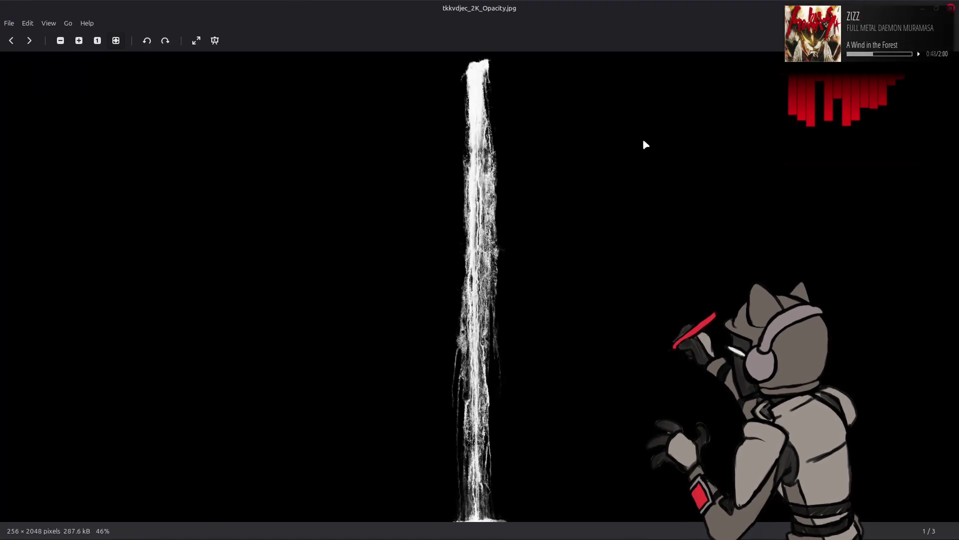
left_click(951, 8)
key("BackSpace")
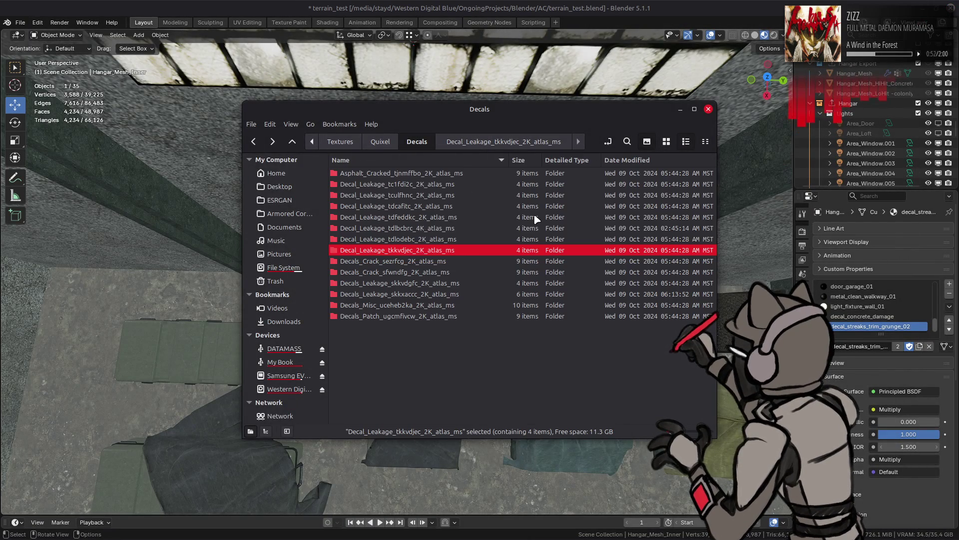
double_click(465, 285)
double_click(571, 180)
left_click(952, 7)
key("BackSpace")
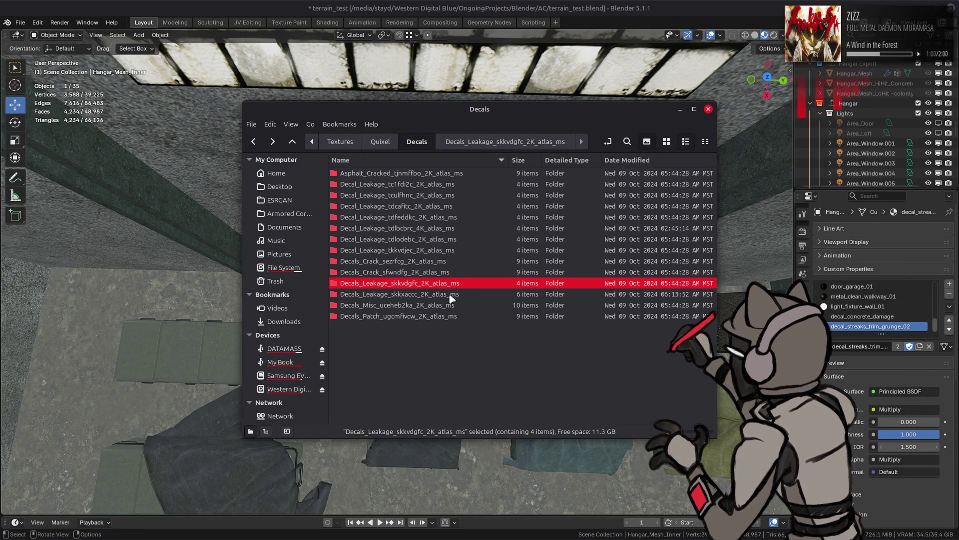
Check the skkxaccc folder and preview the Decals_Misc uceheb2ka_2K_Albedo.jpg texture
double_click(452, 298)
key("BackSpace")
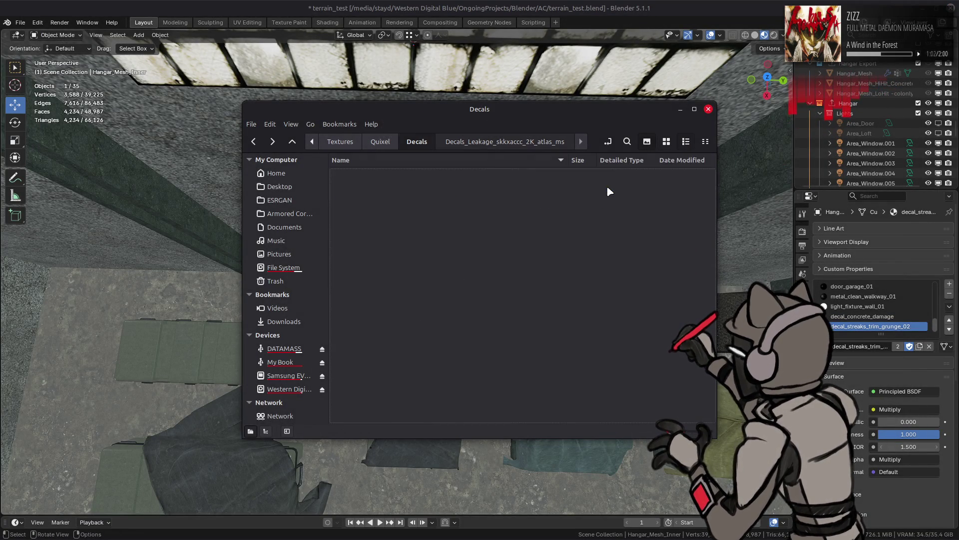
double_click(442, 305)
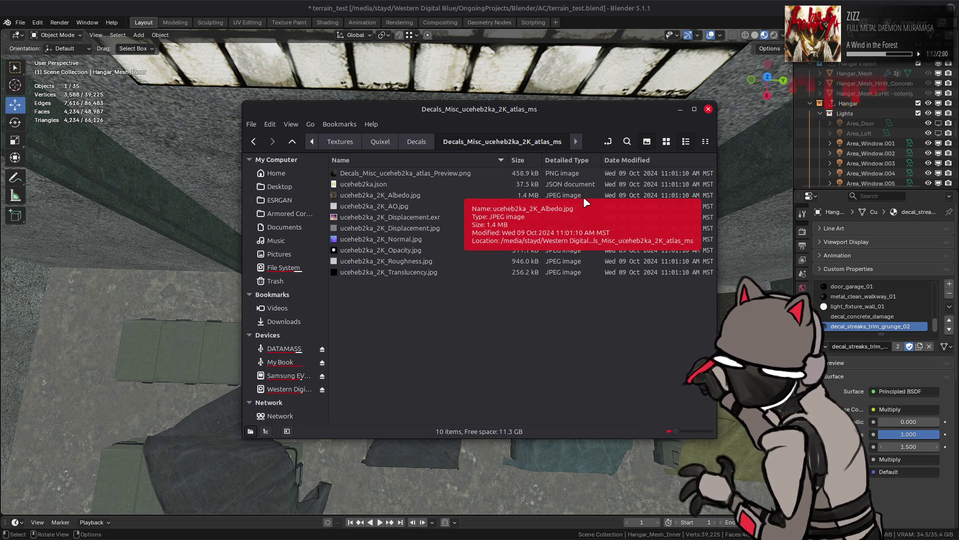
left_click(666, 141)
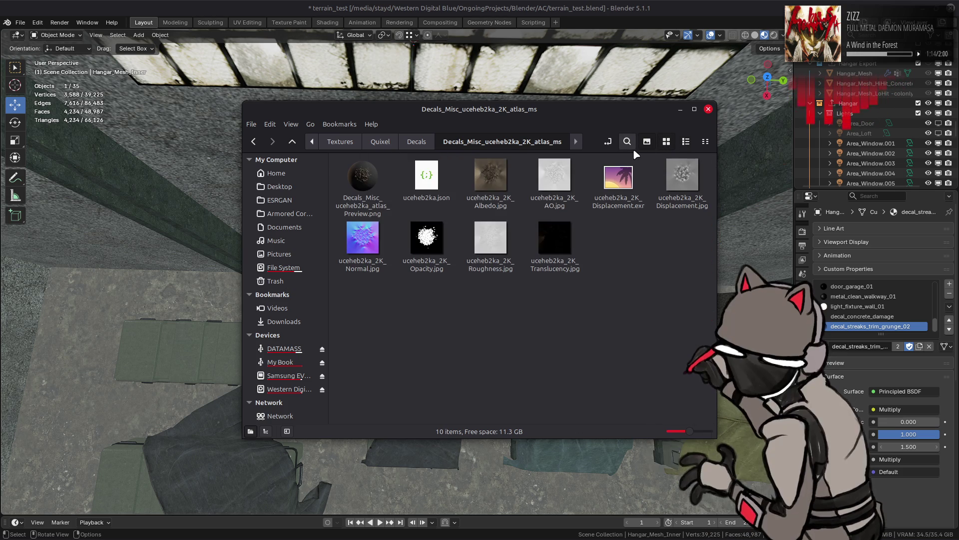
left_click(490, 178)
double_click(494, 185)
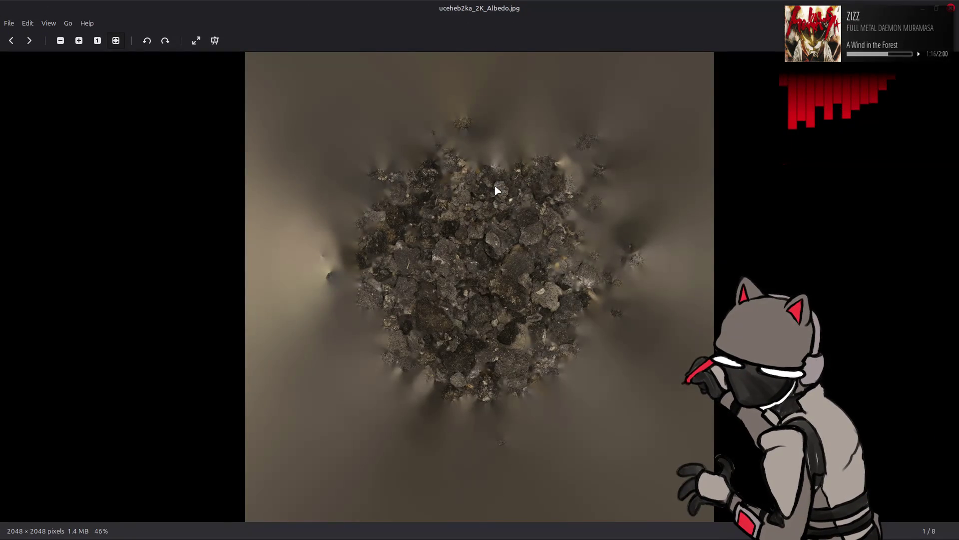
key("Escape")
key("BackSpace")
Preview the Decals_Patch_ugcmfivcw sphere image, then open Decal_Leakage_tdcafitc_2K_atlas_ms
double_click(435, 316)
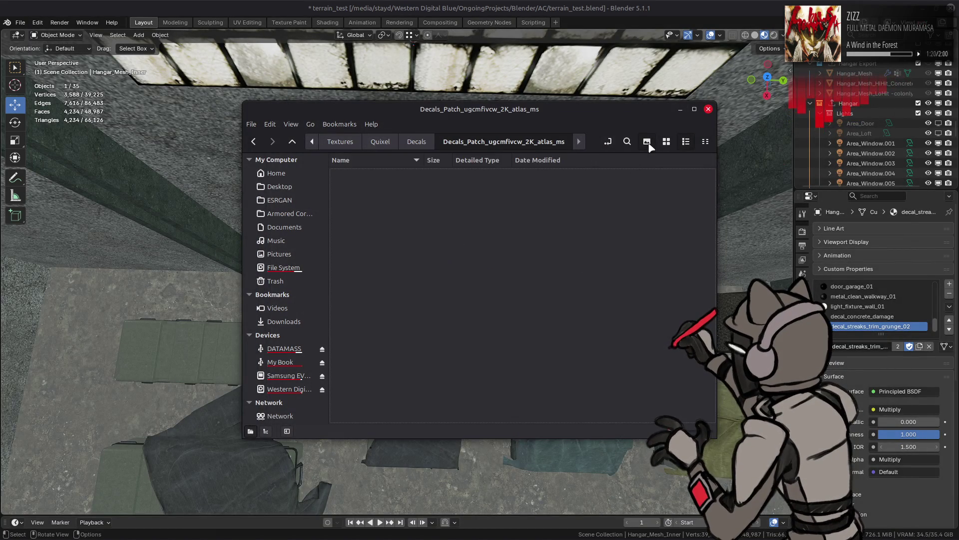
left_click(666, 141)
double_click(367, 178)
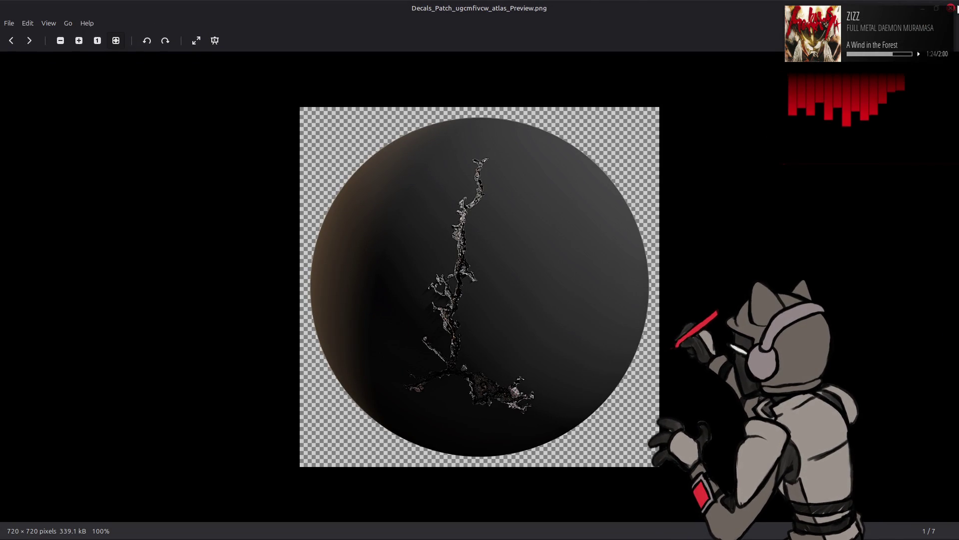
key("Escape")
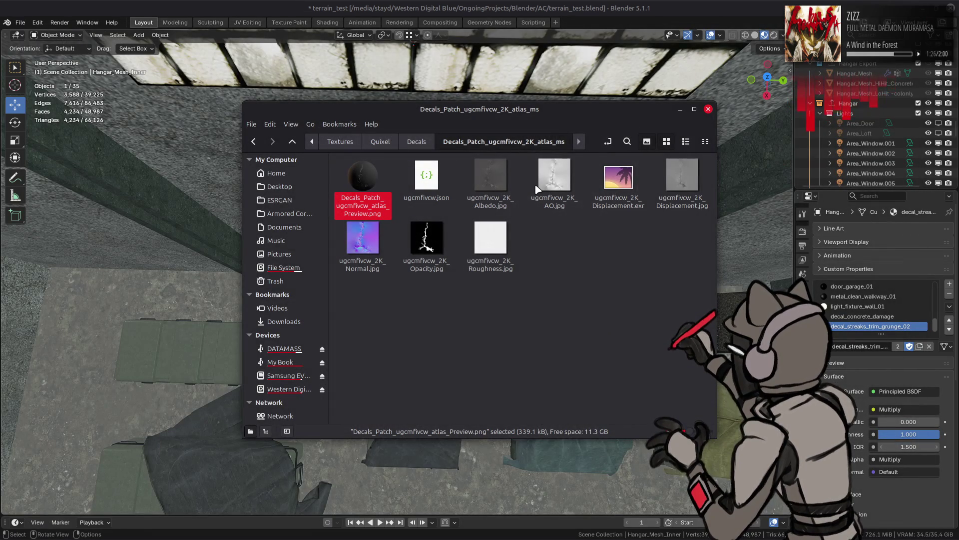
key("alt+Left")
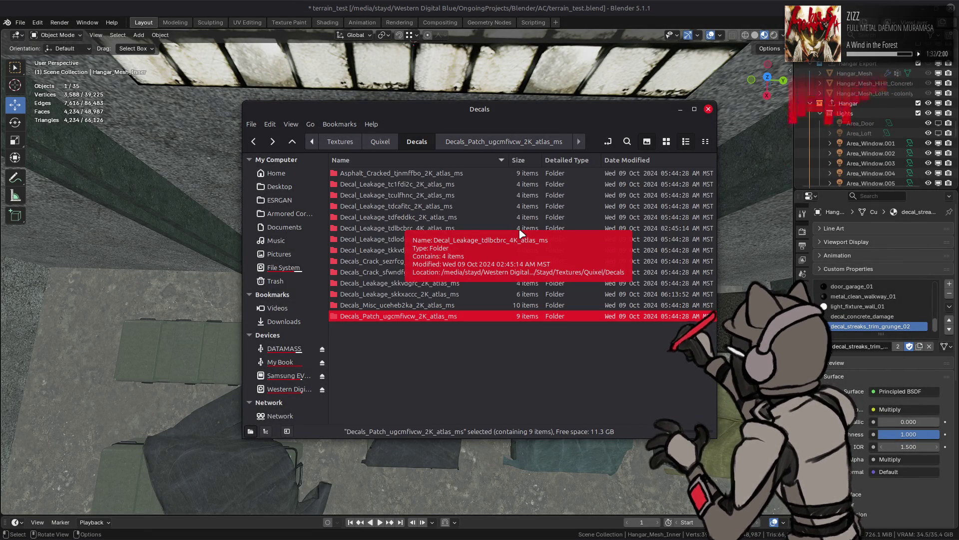
double_click(450, 207)
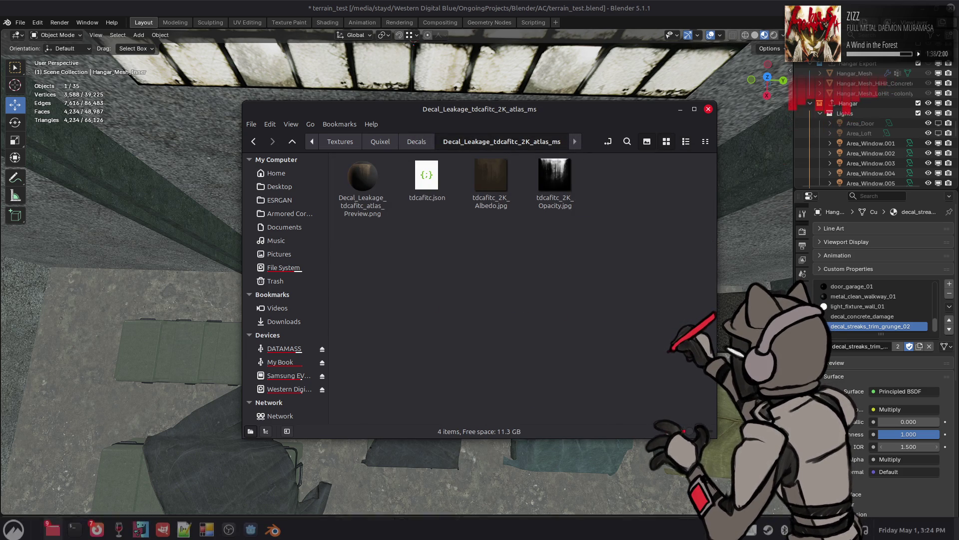
mouse_move(52, 531)
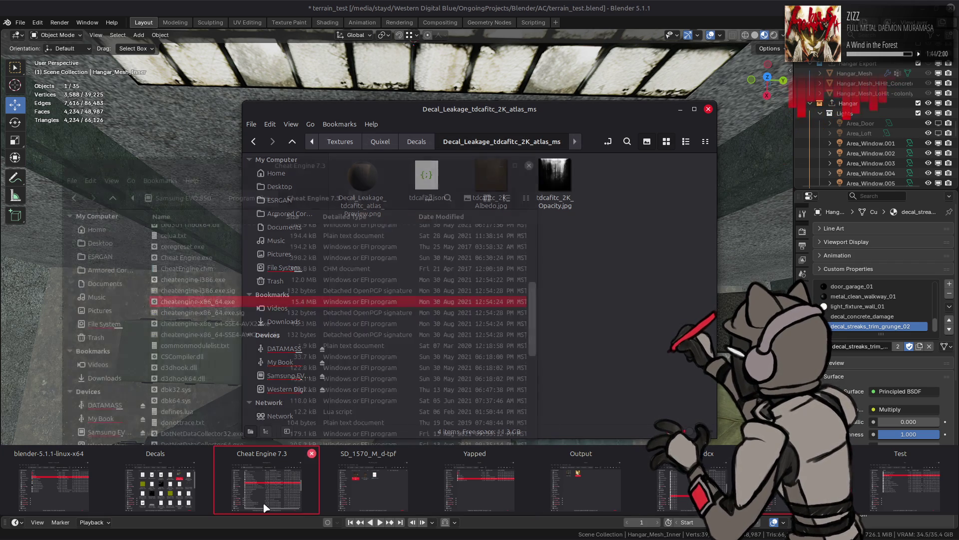
Bring the Decals folder forward and preview decal_streaks_rust_d.png full-screen, then close the preview
left_click(199, 482)
mouse_move(603, 118)
left_mouse_down()
mouse_move(681, 133)
mouse_move(729, 164)
left_mouse_up()
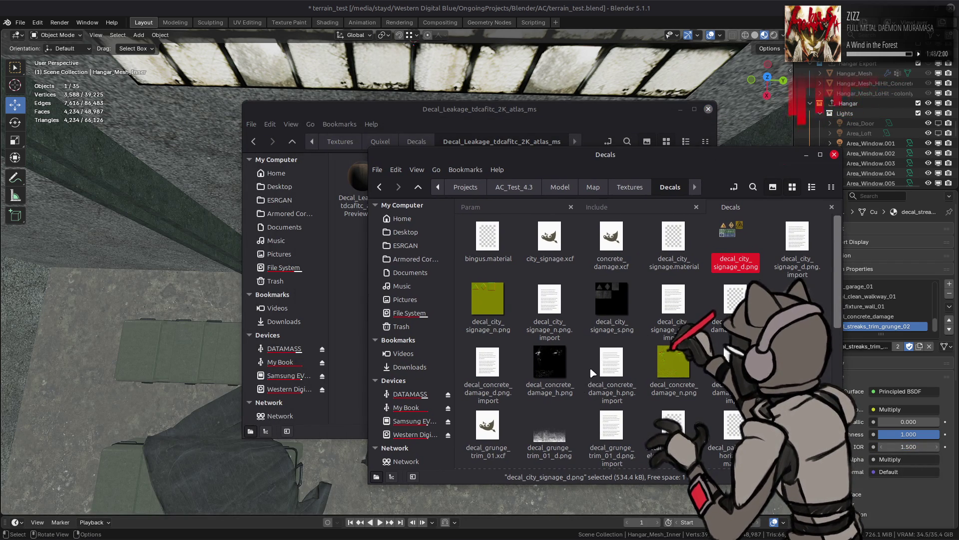
scroll(589, 367, "down", 1)
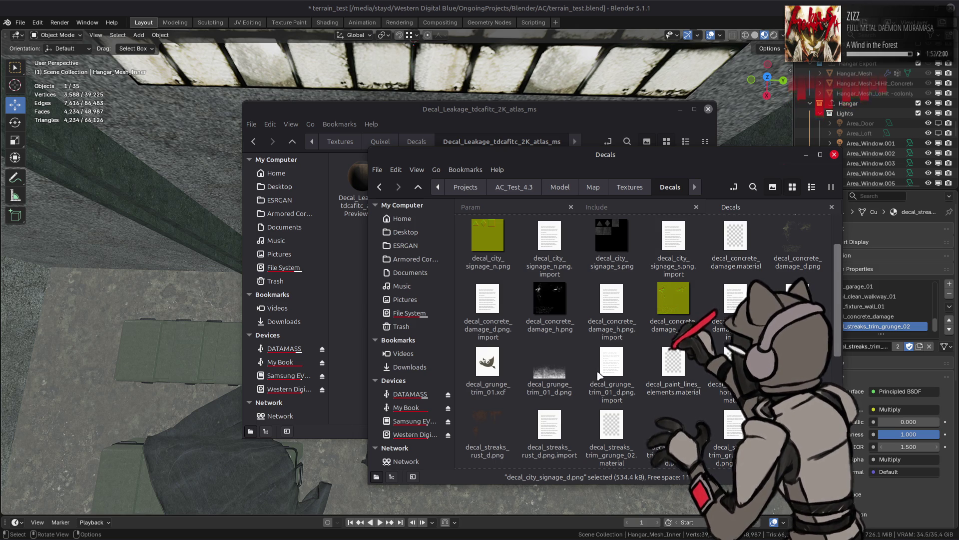
scroll(598, 374, "down", 1)
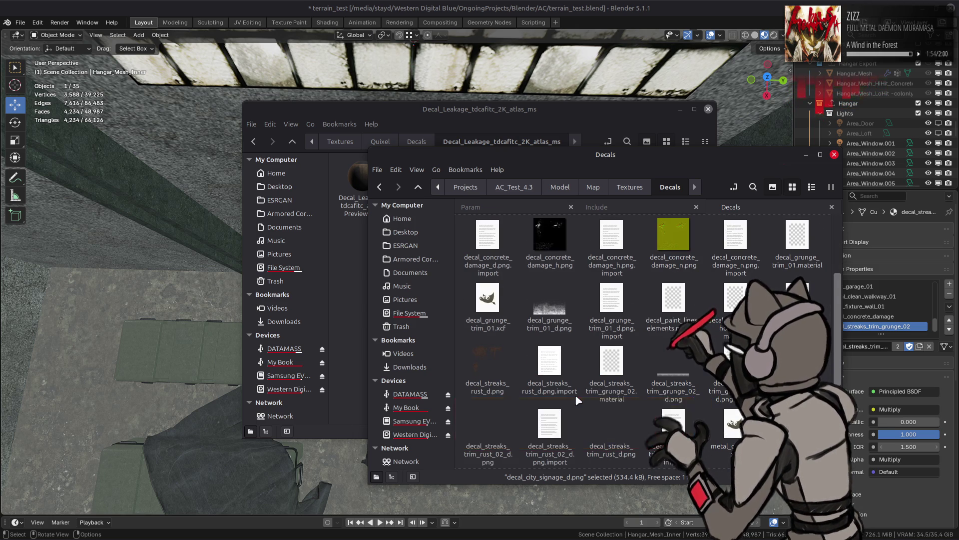
double_click(481, 324)
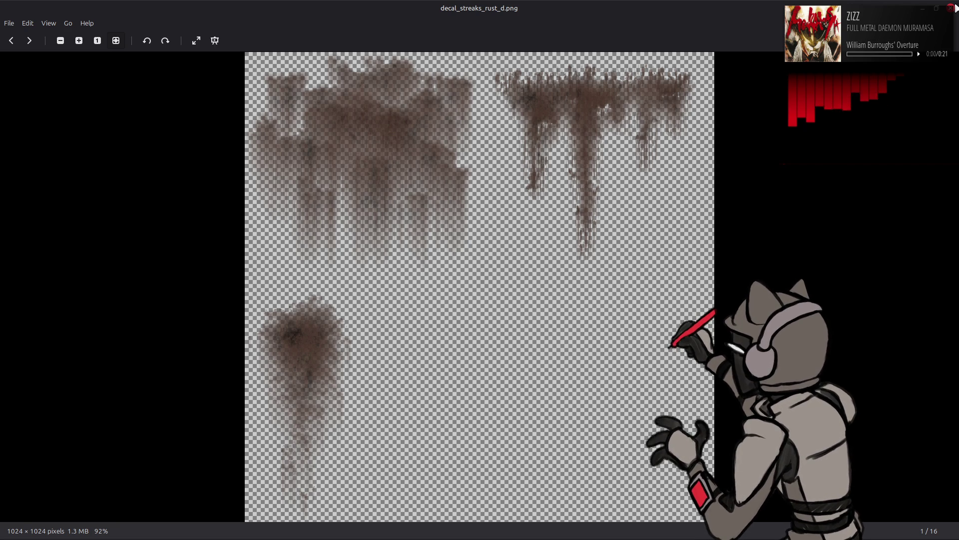
left_click(952, 8)
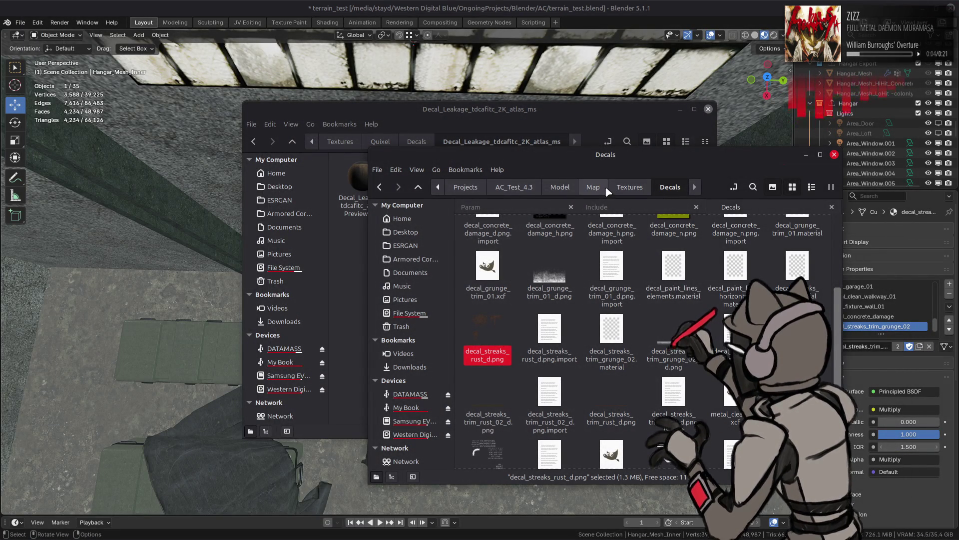
Open the Decal_Leakage folder in a second Nemo tab
left_click(519, 113)
right_click(499, 141)
left_click(519, 146)
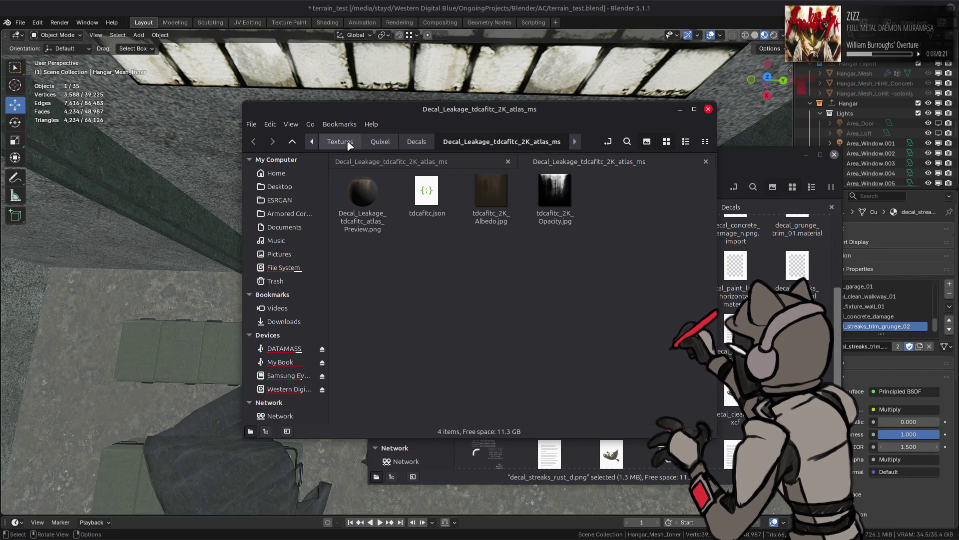
Browse from Quixel back up to Textures, open PolyHaven > Concrete, and show it as icons
left_click(384, 142)
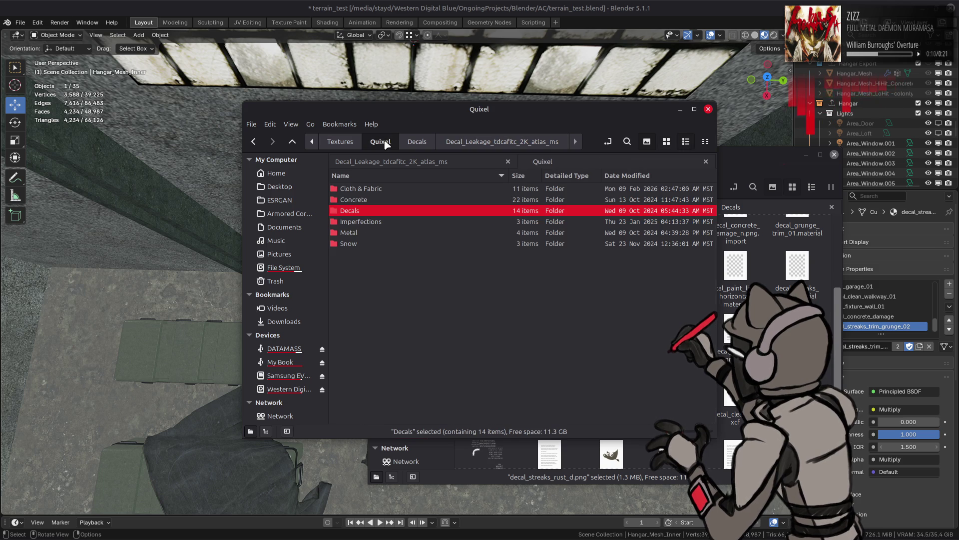
double_click(387, 222)
double_click(399, 210)
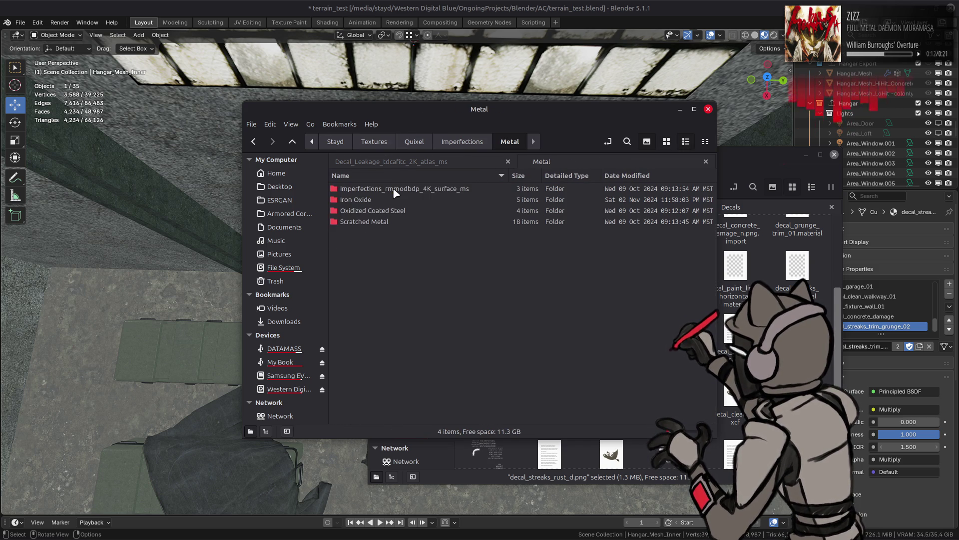
key("BackSpace")
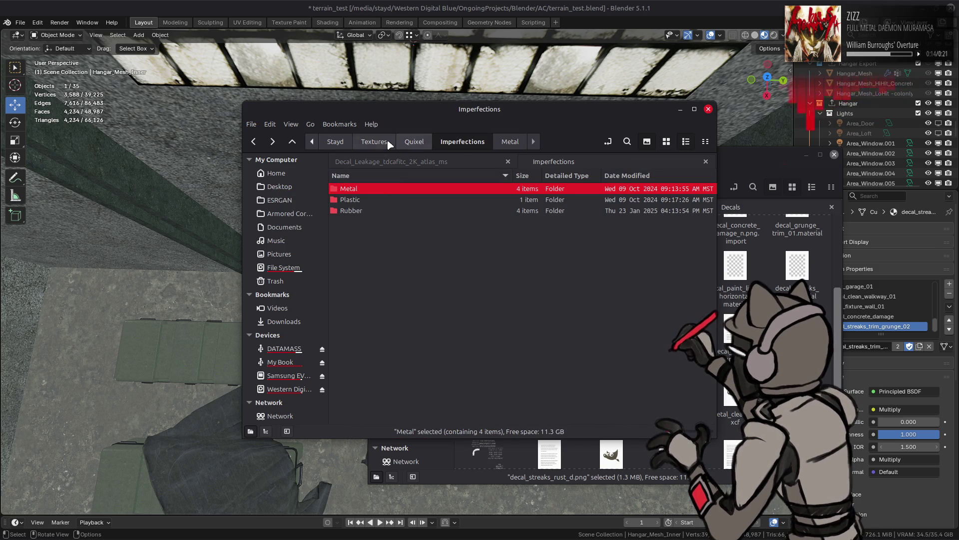
key("BackSpace")
key("BackSpace")
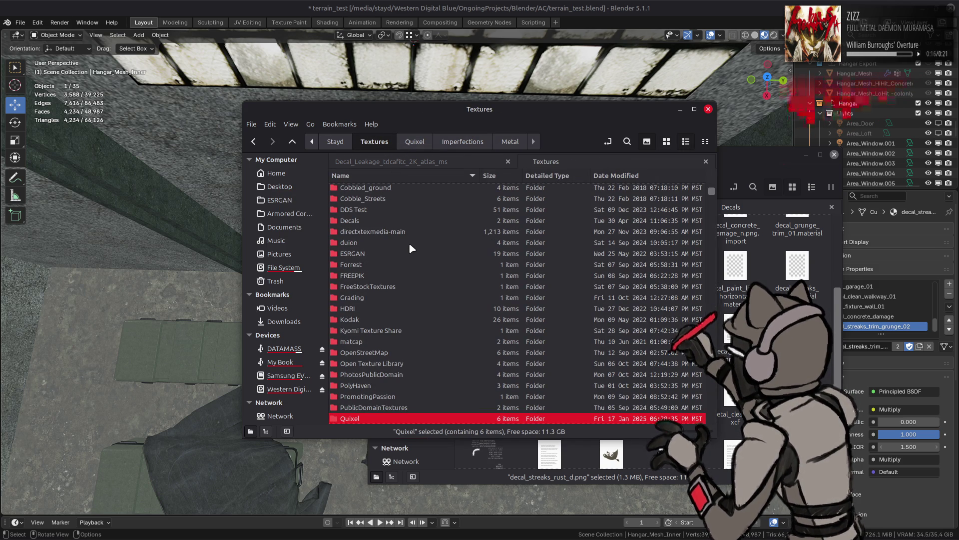
scroll(409, 244, "down", 2)
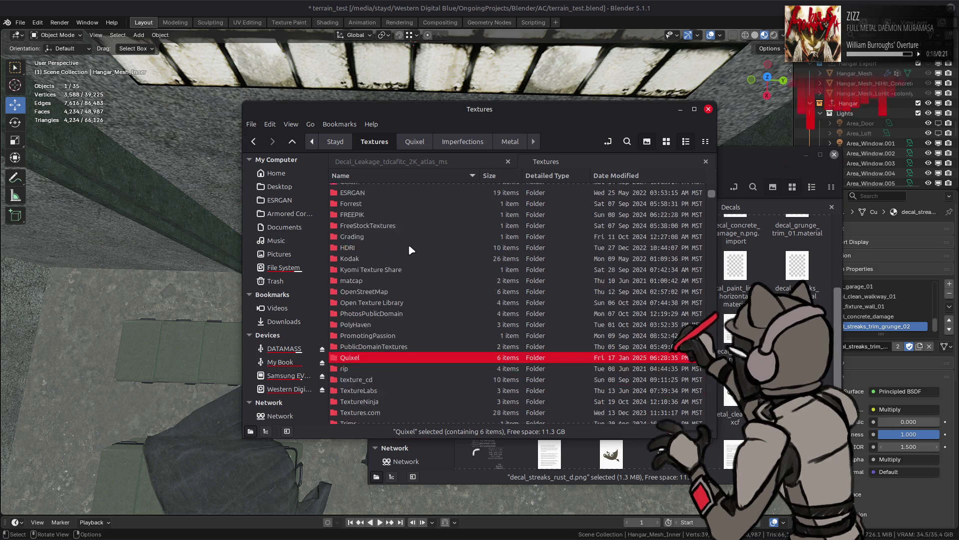
double_click(394, 325)
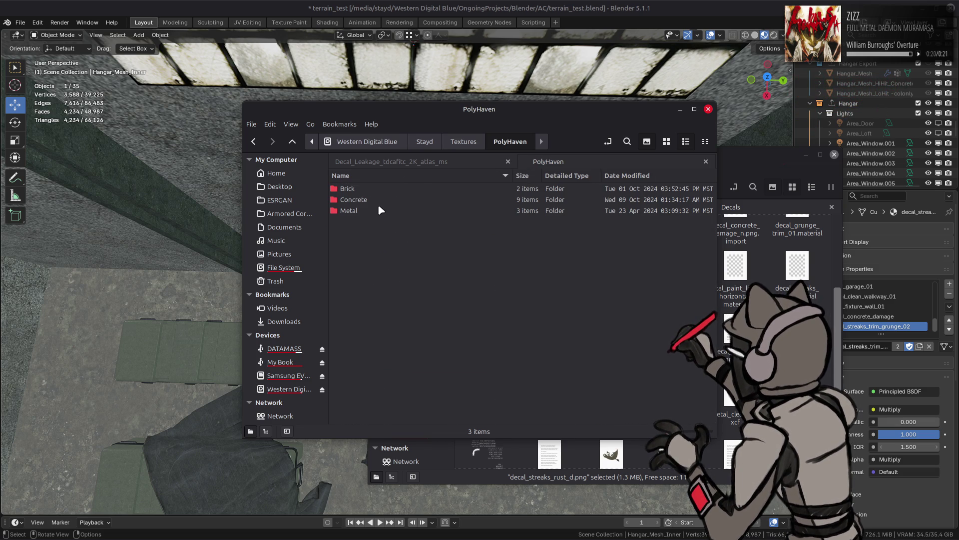
double_click(376, 200)
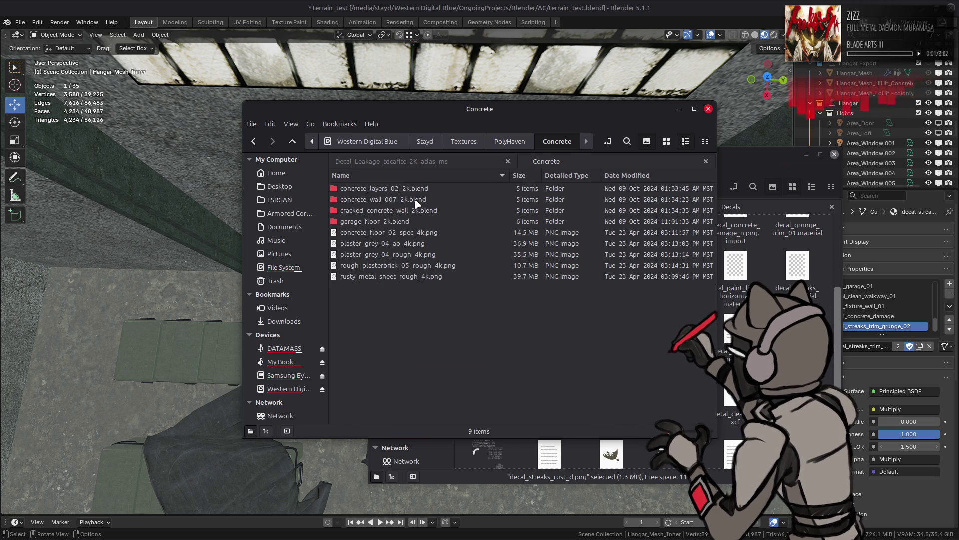
left_click(664, 145)
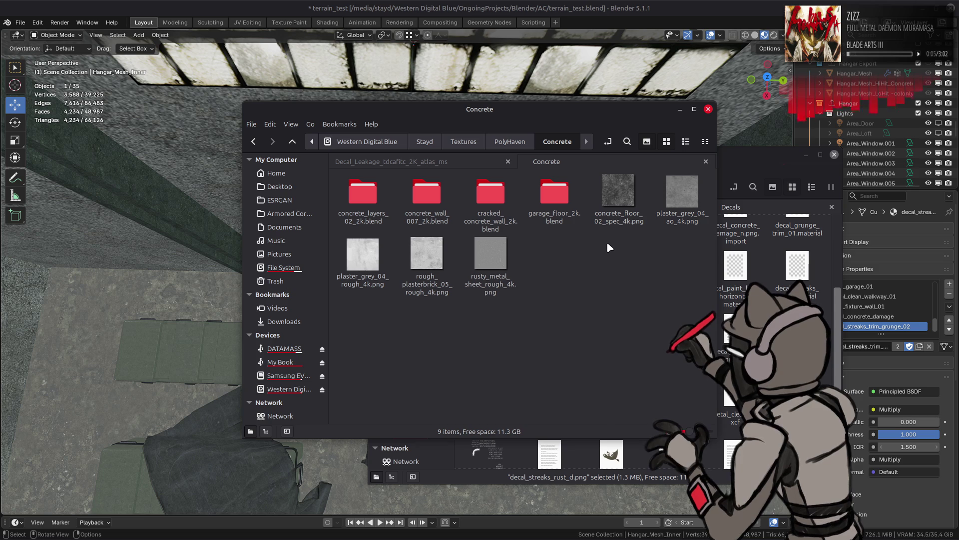
Preview the cracked_concrete_wall_2k diffuse texture and return to the Concrete folder
double_click(491, 195)
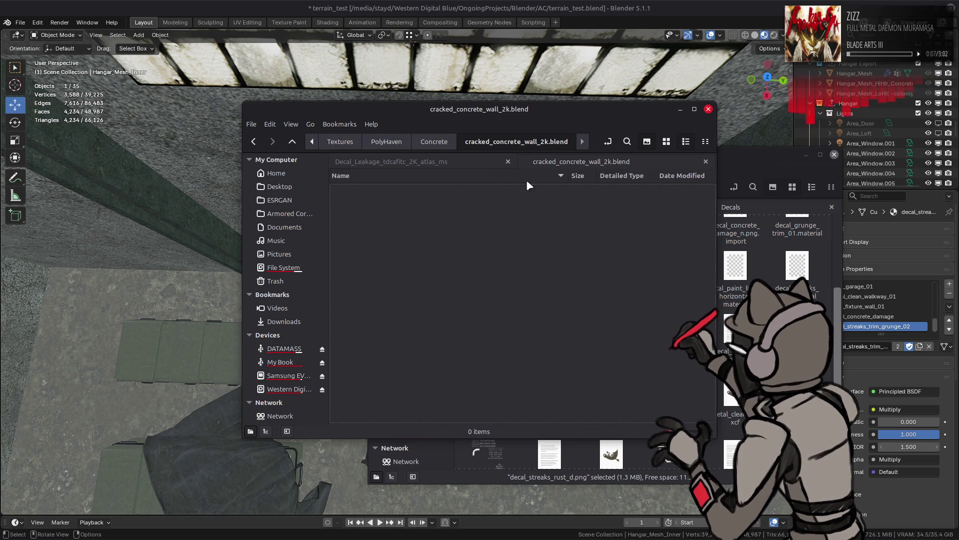
left_click(668, 143)
double_click(428, 192)
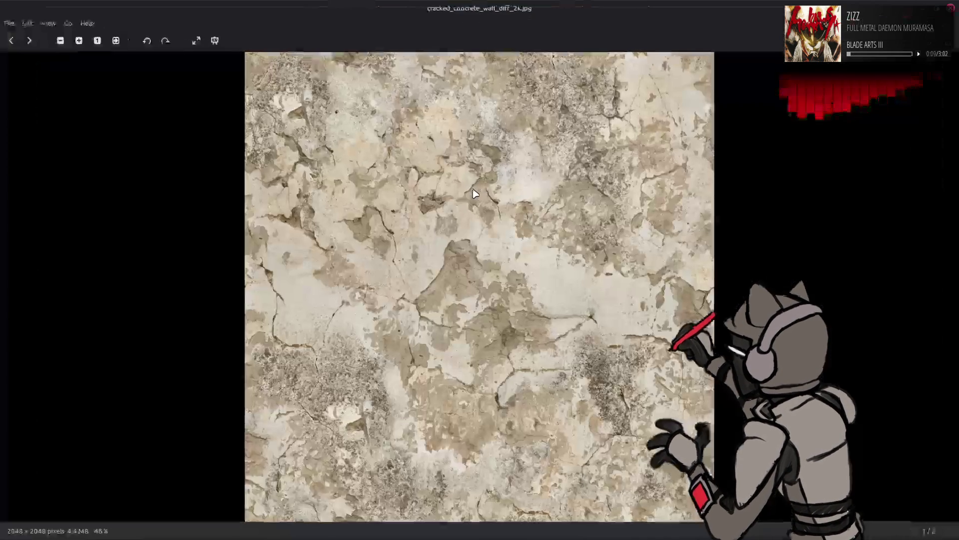
key("Escape")
key("alt+Up")
Preview concrete_wall_007_diff_2k.jpg and return to the Concrete folder
left_click(437, 194)
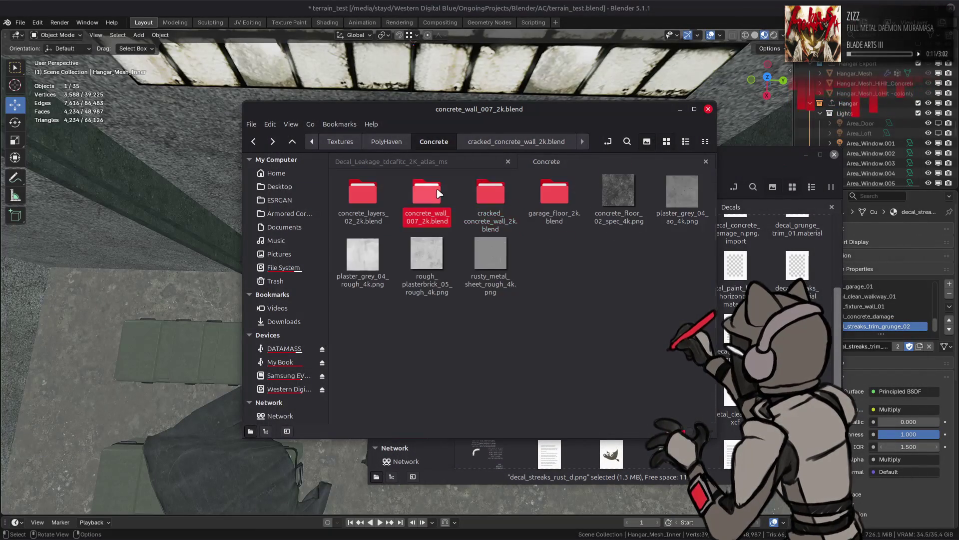
double_click(437, 193)
left_click(666, 141)
left_click(438, 198)
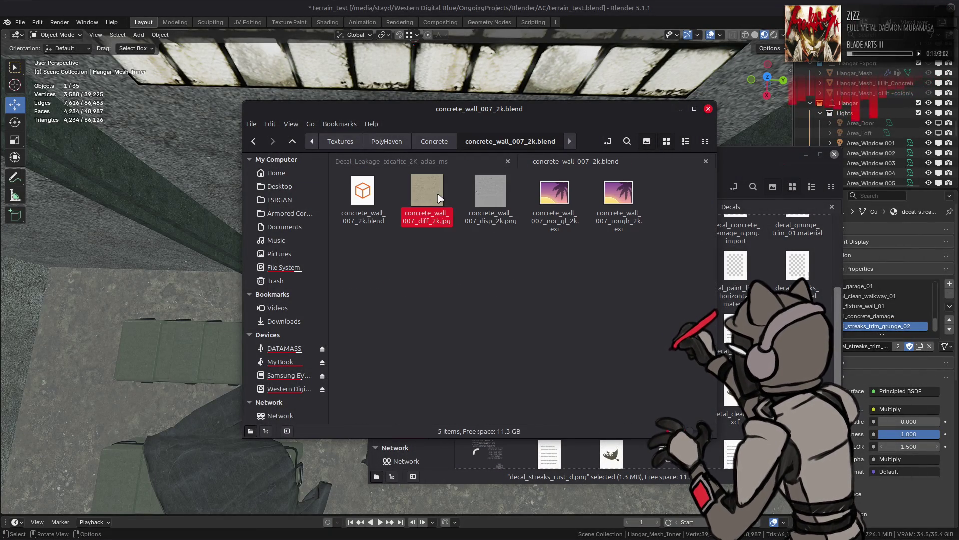
double_click(438, 198)
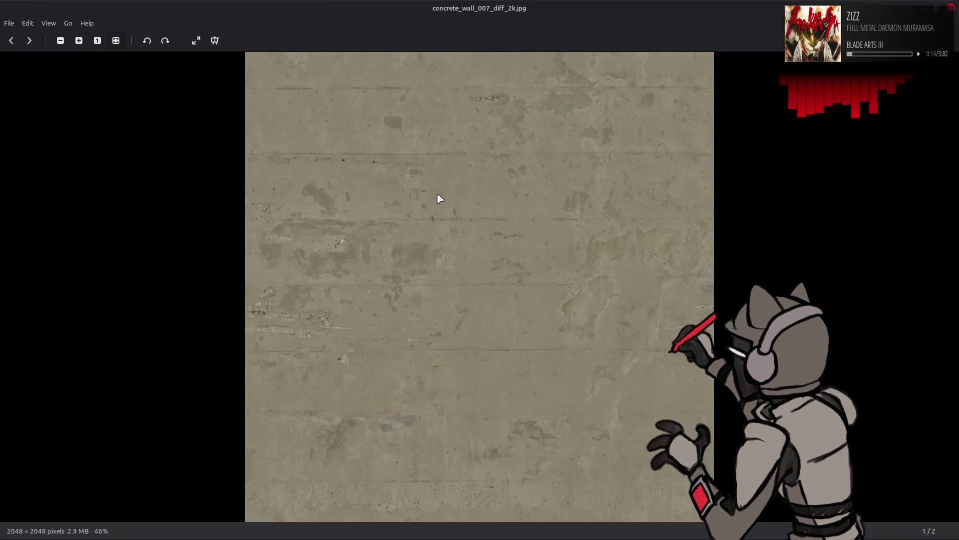
left_click(950, 8)
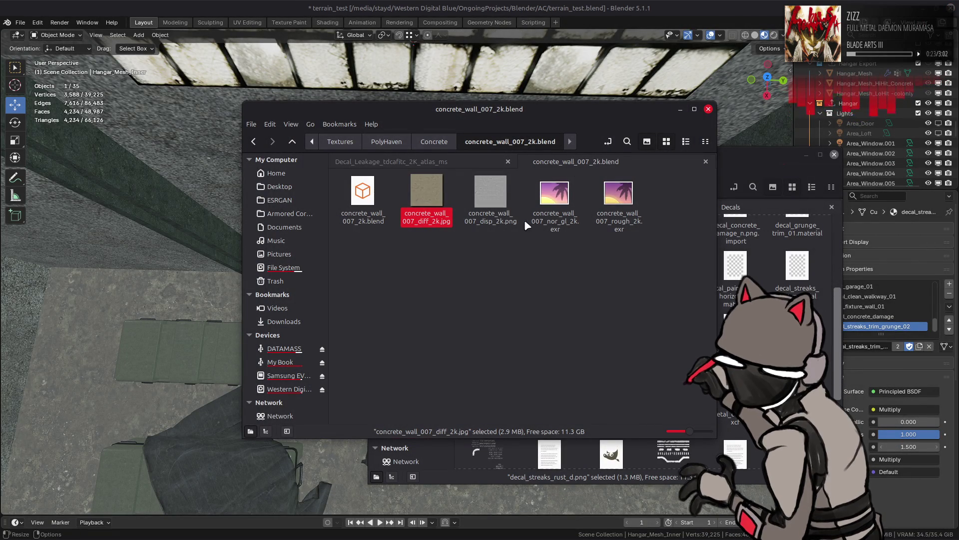
key("BackSpace")
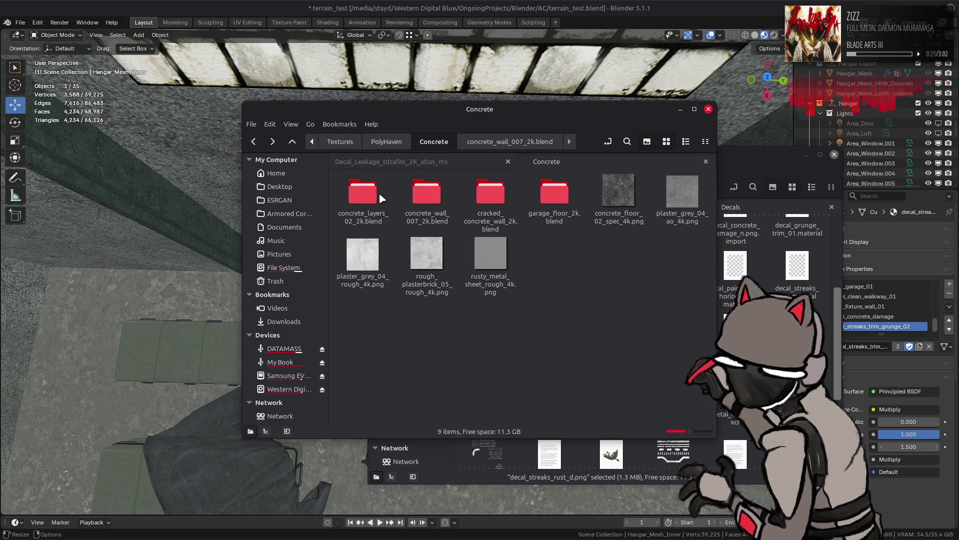
Preview concrete_layers_02_diff_2k.jpg, then bring the Decals window back to the front
double_click(379, 193)
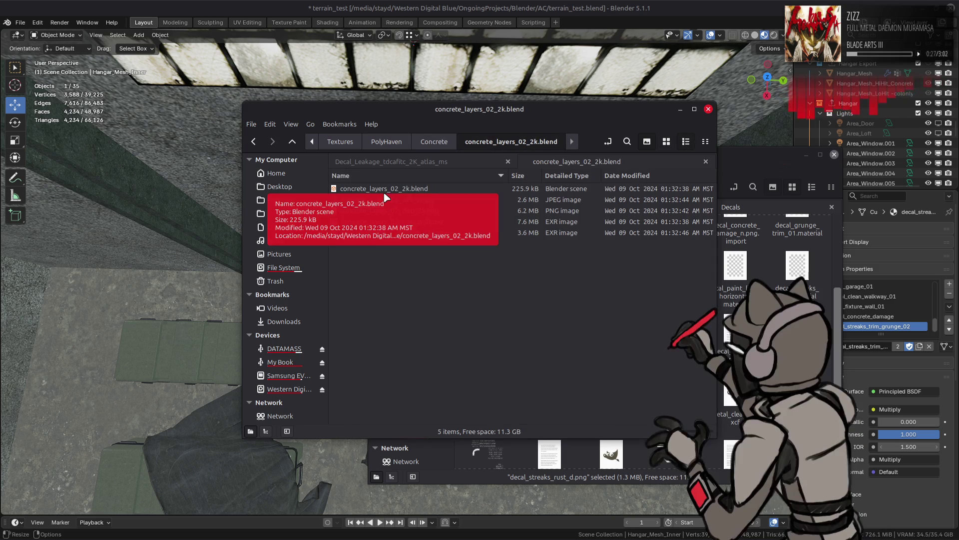
double_click(451, 196)
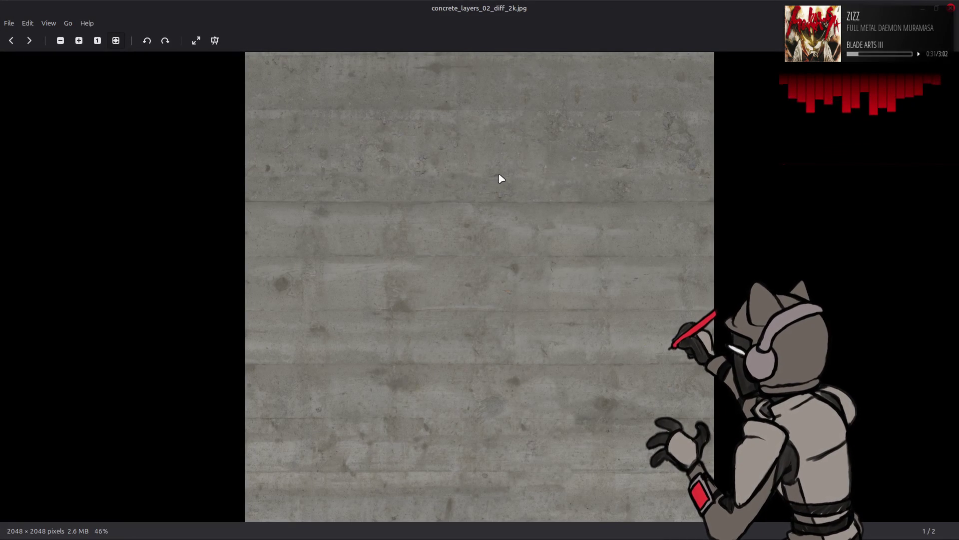
left_click(951, 8)
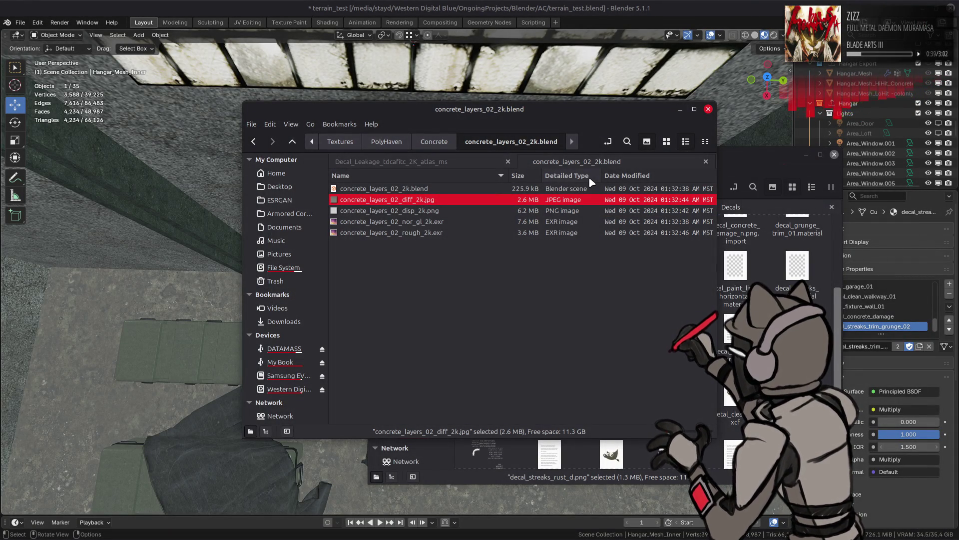
left_click(408, 476)
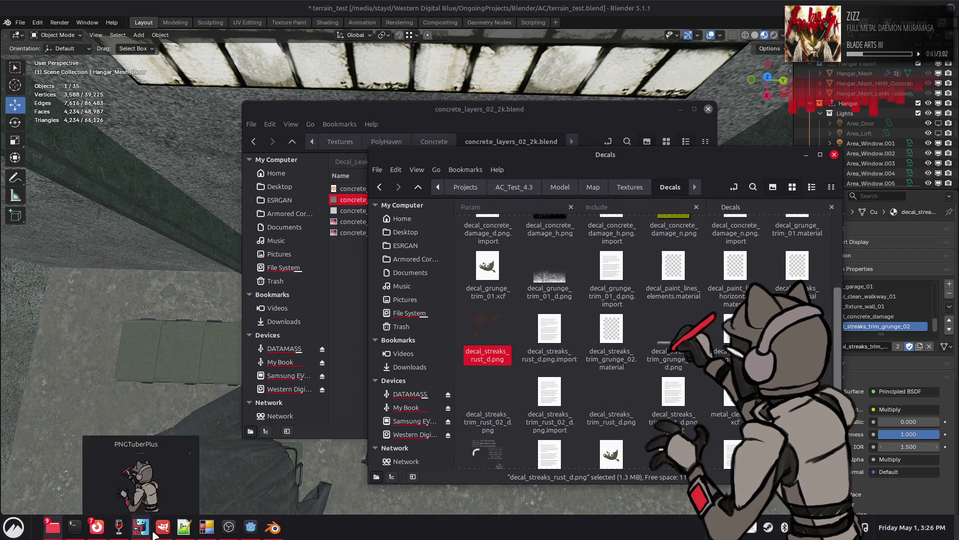
Open tdcafitc_2K_Albedo.jpg in GIMP keeping its sRGB profile, then select tdcafitc_2K_Opacity.jpg in Nemo
left_click(163, 528)
key("alt+Tab")
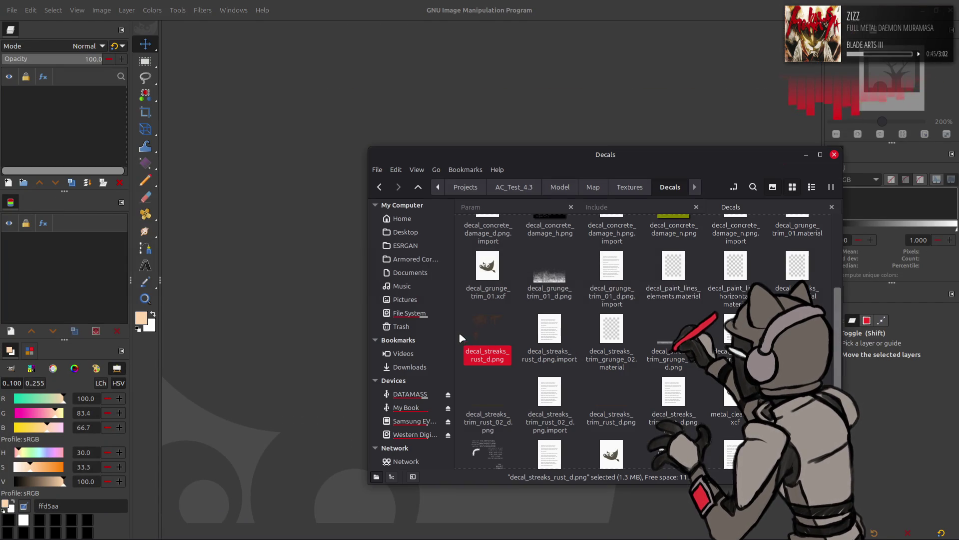
key("alt+Tab")
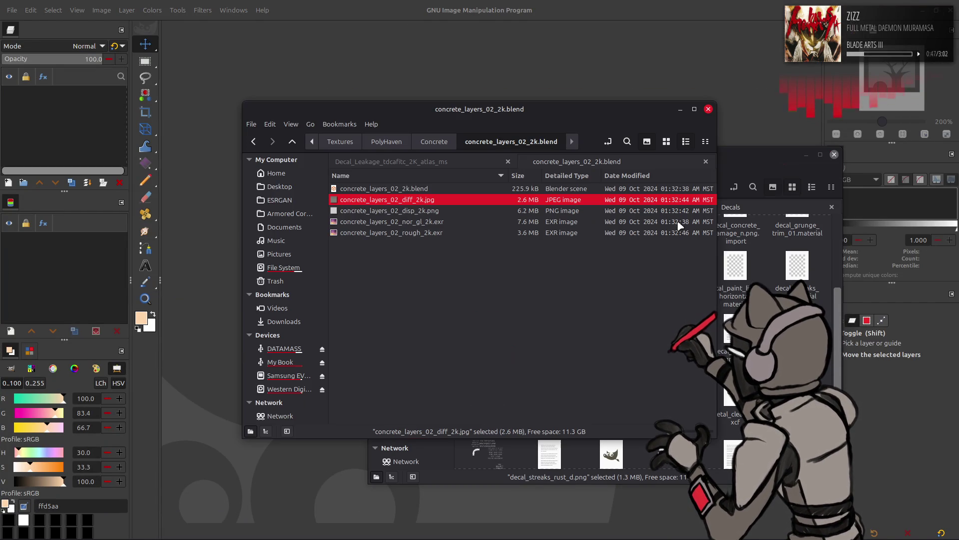
left_click(442, 162)
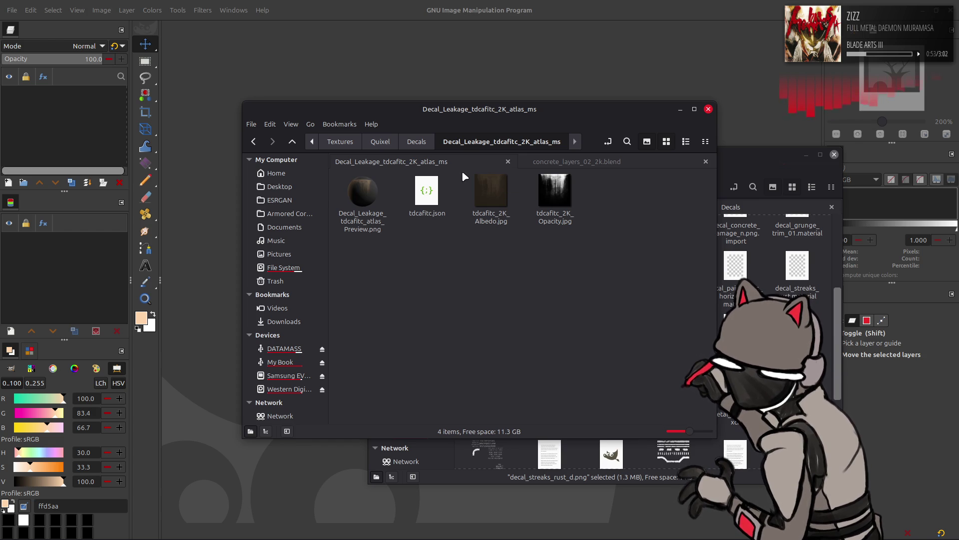
double_click(491, 192)
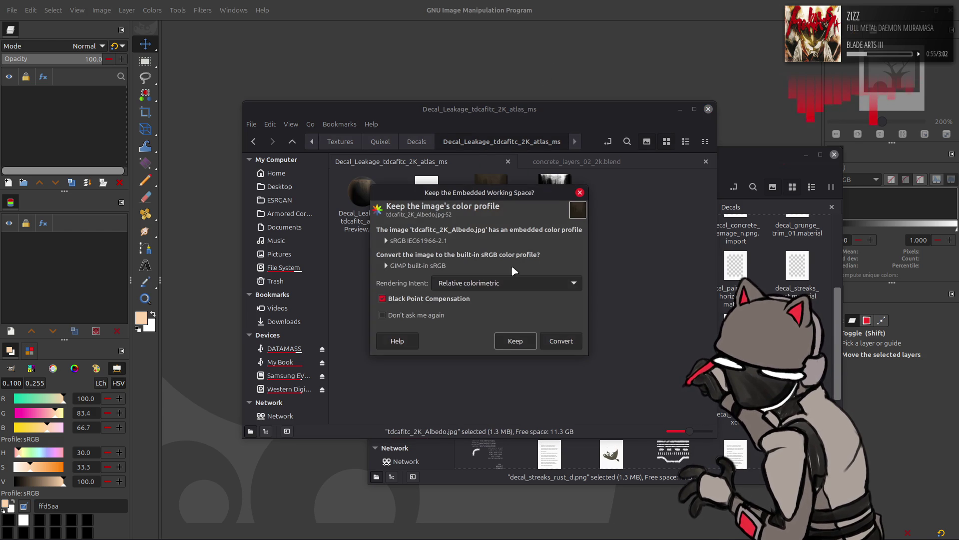
left_click(523, 340)
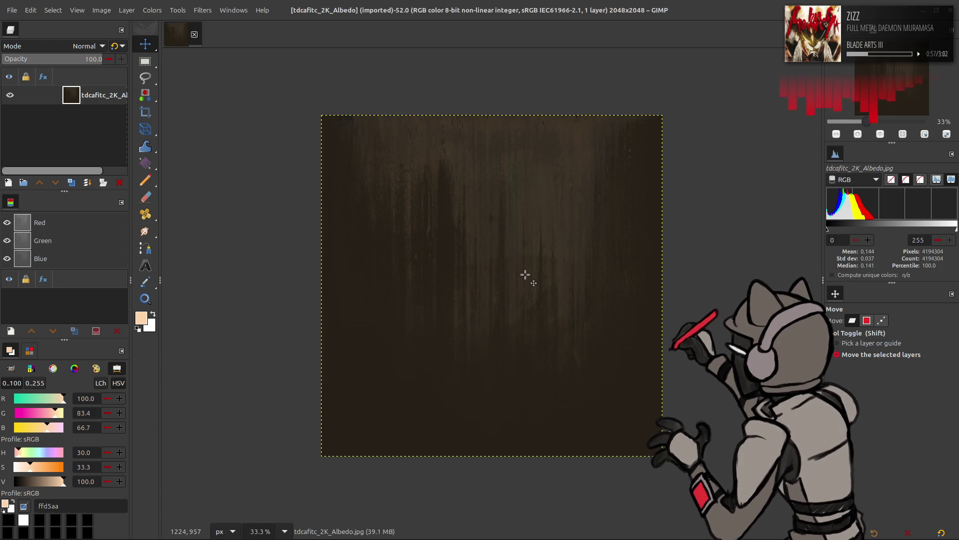
key("alt+Tab")
left_click(555, 192)
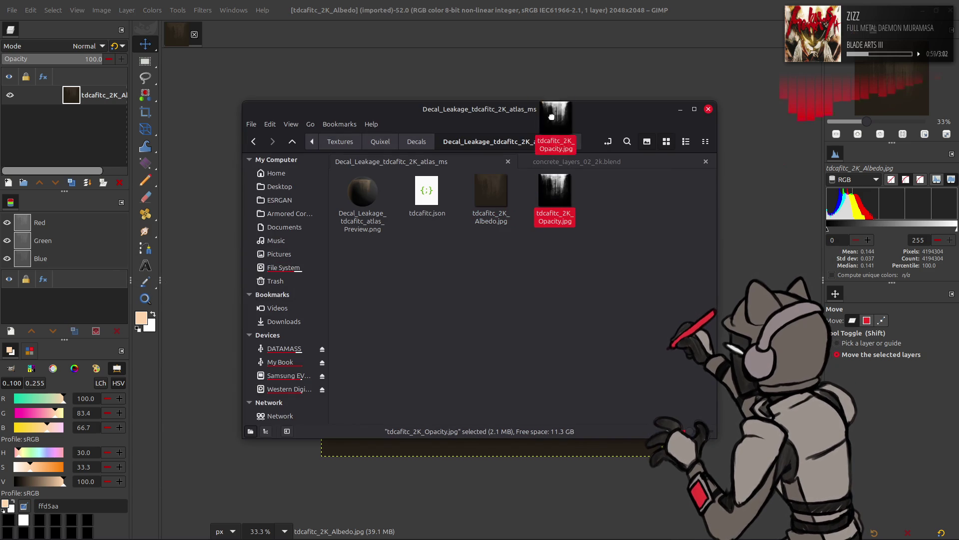
Drop tdcafitc_2K_Opacity.jpg into the image as a new layer, keeping its profile, and view at 100%
left_click_drag(543, 58, 544, 58)
left_click(517, 339)
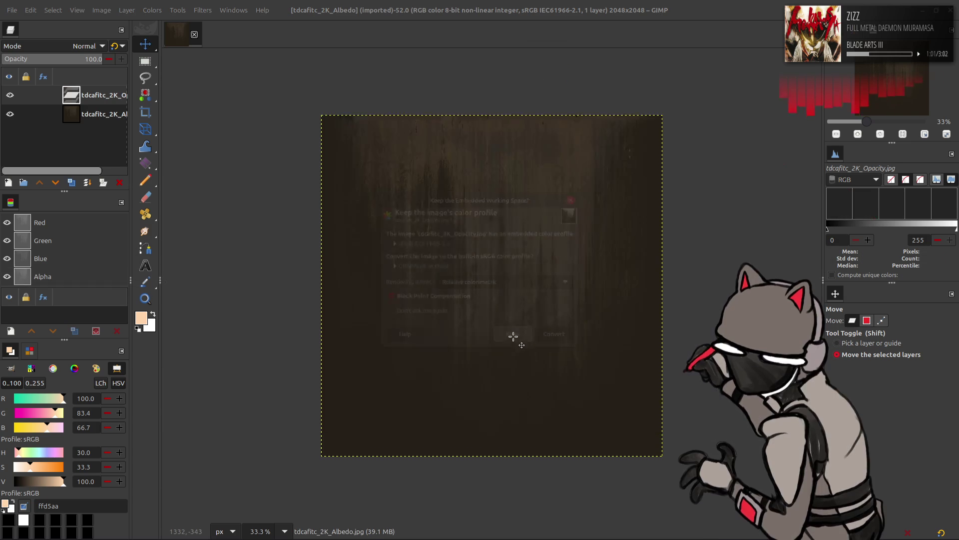
key("1")
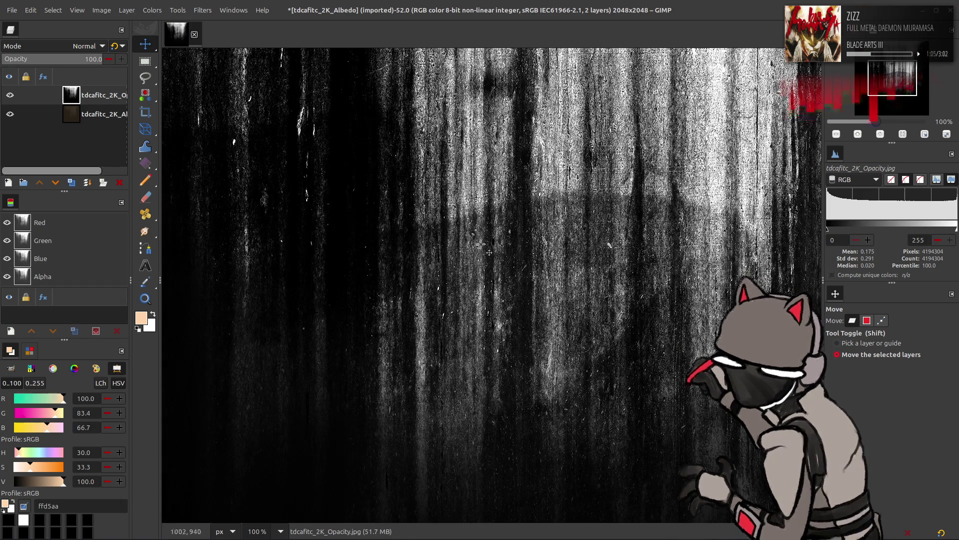
mouse_move(476, 239)
middle_mouse_down()
mouse_move(400, 439)
mouse_move(290, 450)
mouse_move(350, 449)
middle_mouse_up()
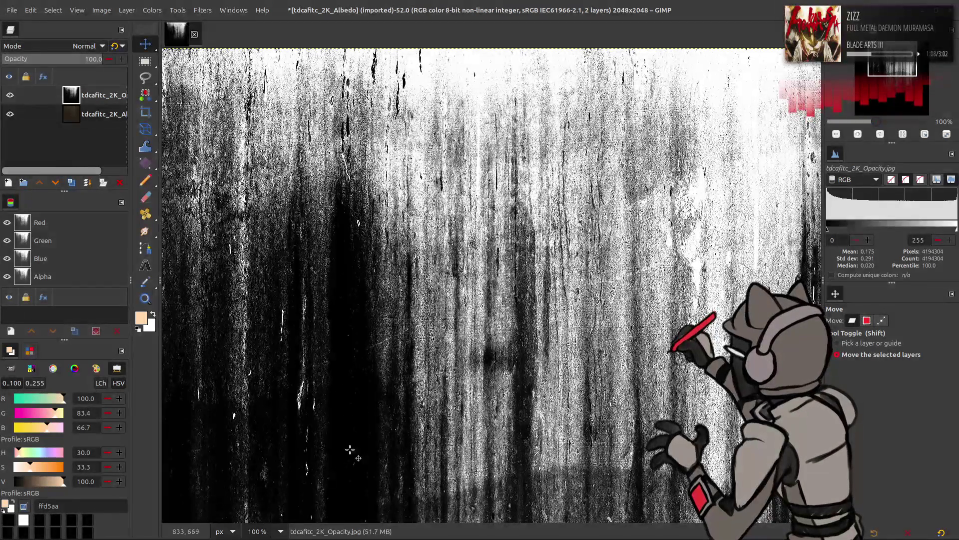
Zoom out to 50% to inspect the whole image, then open Colors > Levels
left_click(281, 532)
left_click(269, 473)
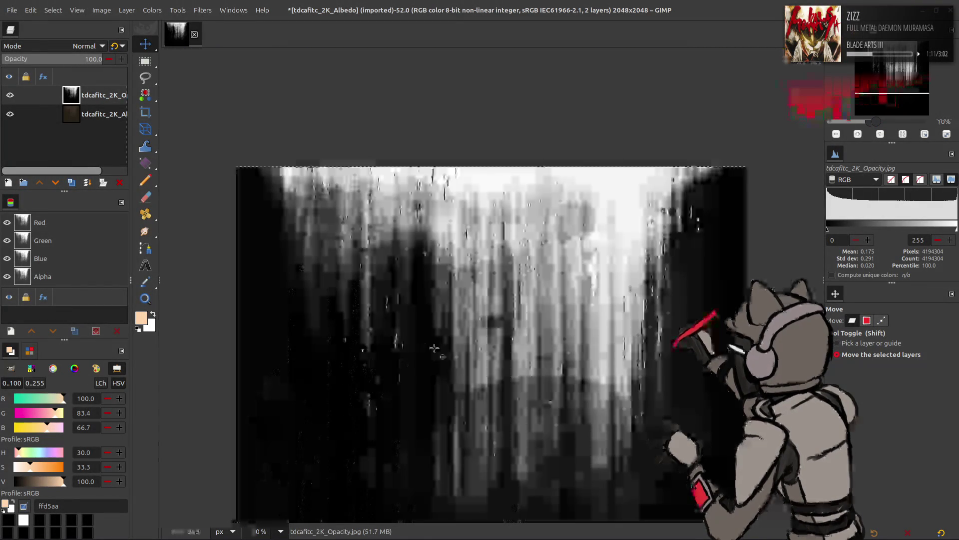
scroll(434, 348, "right", 3)
scroll(477, 293, "down", 3)
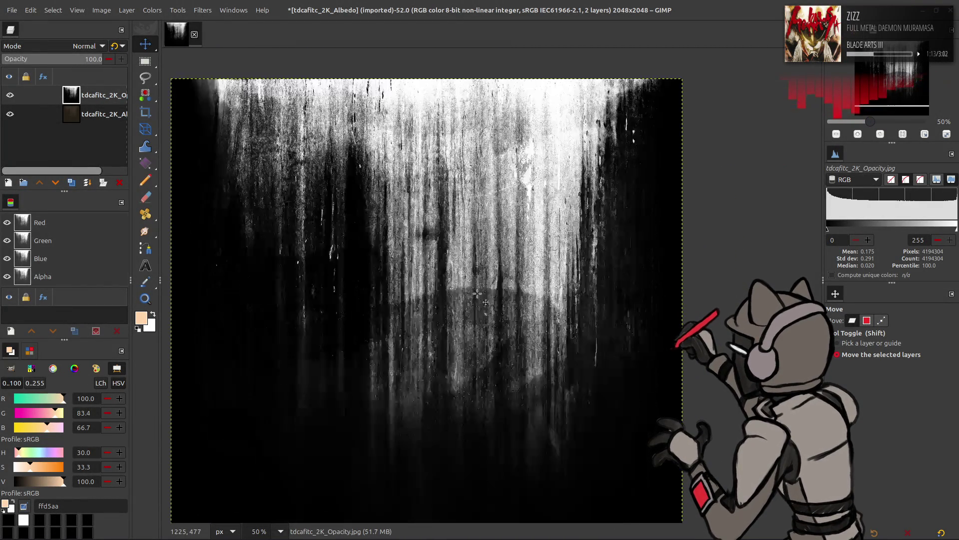
scroll(478, 294, "down", 3)
scroll(477, 293, "left", 3)
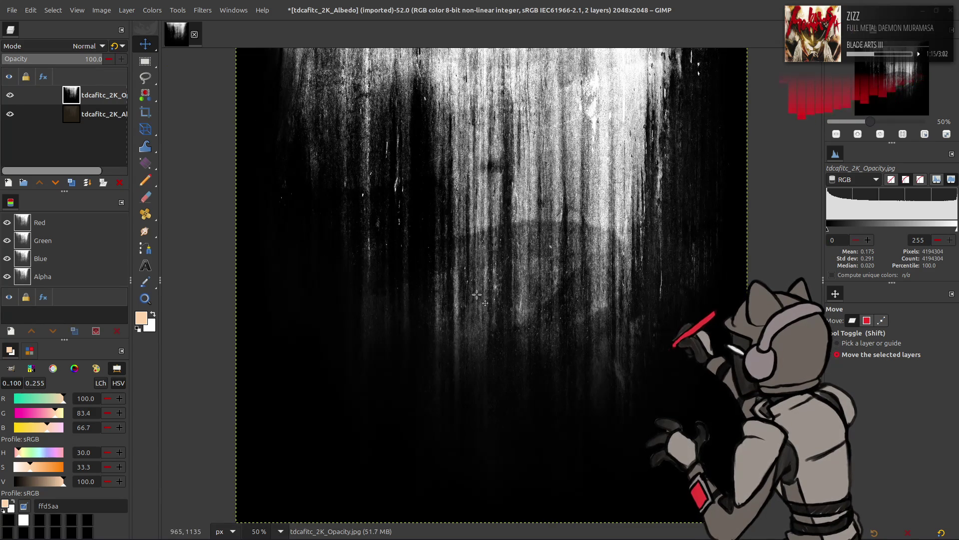
scroll(475, 292, "up", 2)
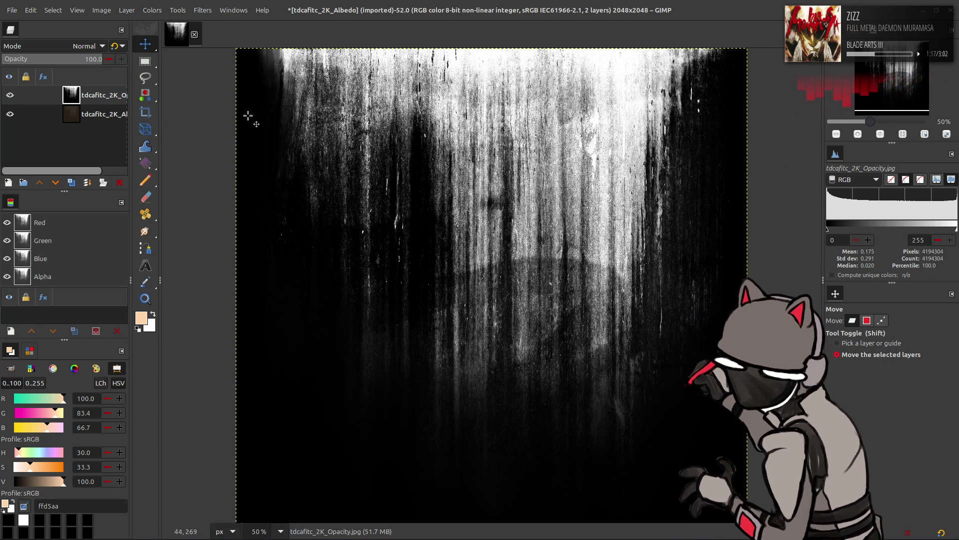
left_click(153, 10)
left_click(196, 136)
Discard the trial Levels gamma of 10 and convert the image to 16-bit integer precision
left_click_drag(164, 215, 8, 222)
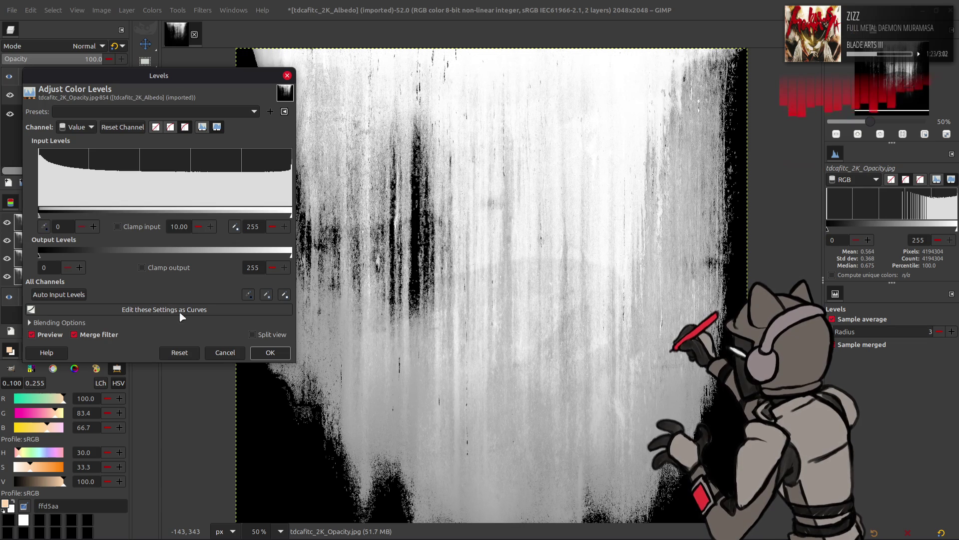
left_click(225, 352)
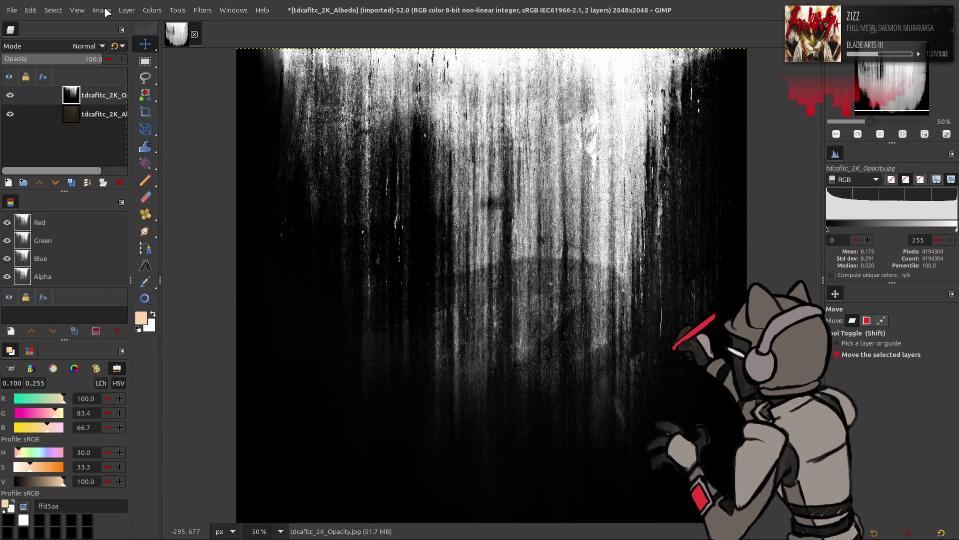
left_click(107, 11)
mouse_move(164, 53)
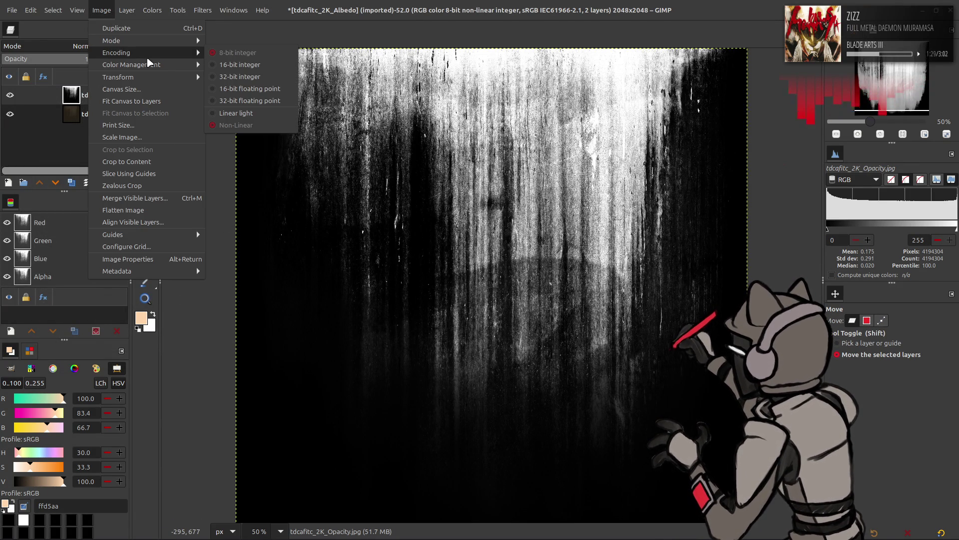
left_click(227, 67)
left_click(529, 317)
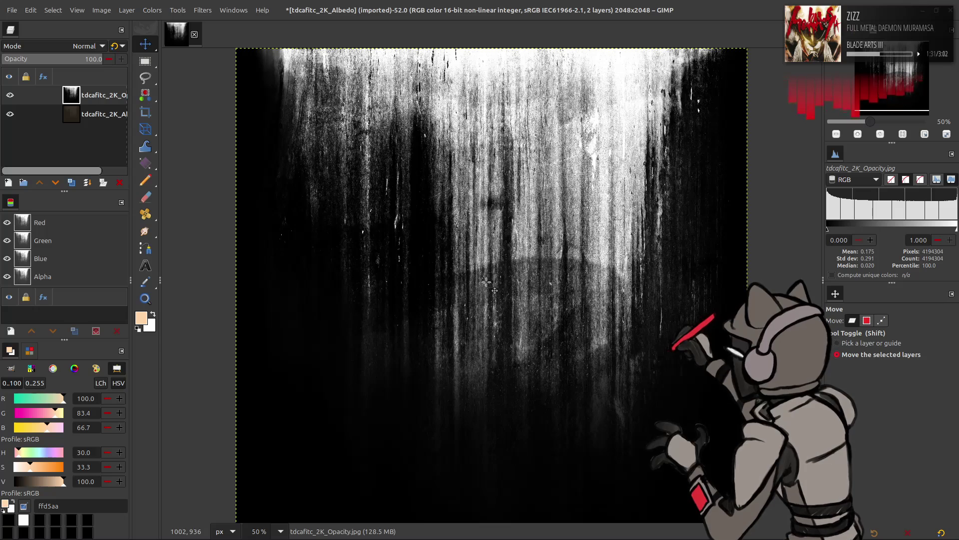
key("g")
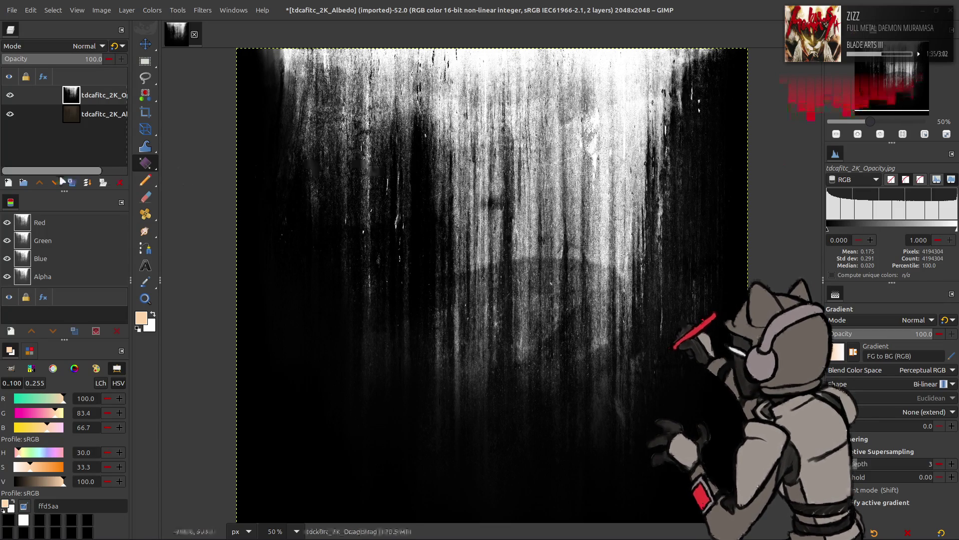
Set the foreground colour to black and add a new white-filled layer on top
left_click_drag(46, 480, 4, 478)
left_click_drag(28, 192, 63, 191)
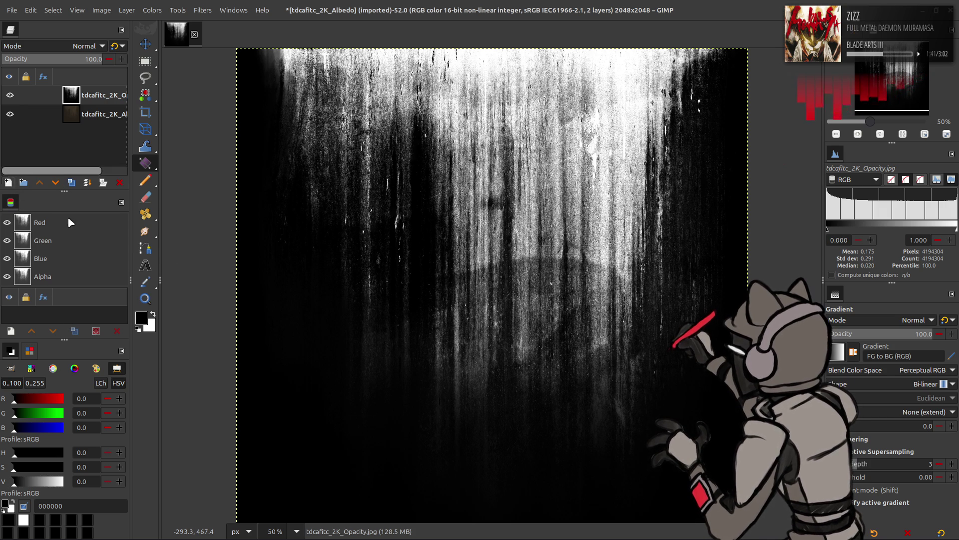
left_click(9, 183)
left_click(617, 408)
right_click(97, 96)
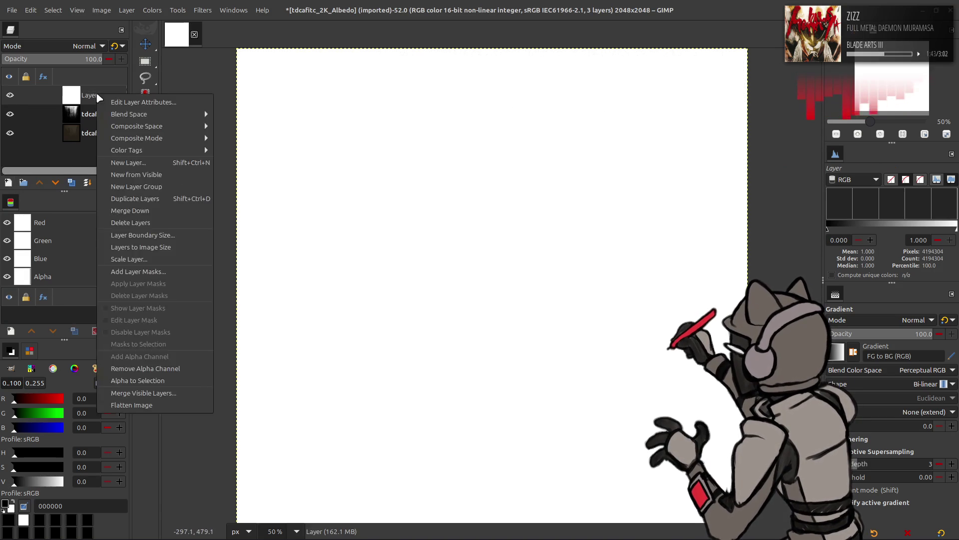
left_click(368, 101)
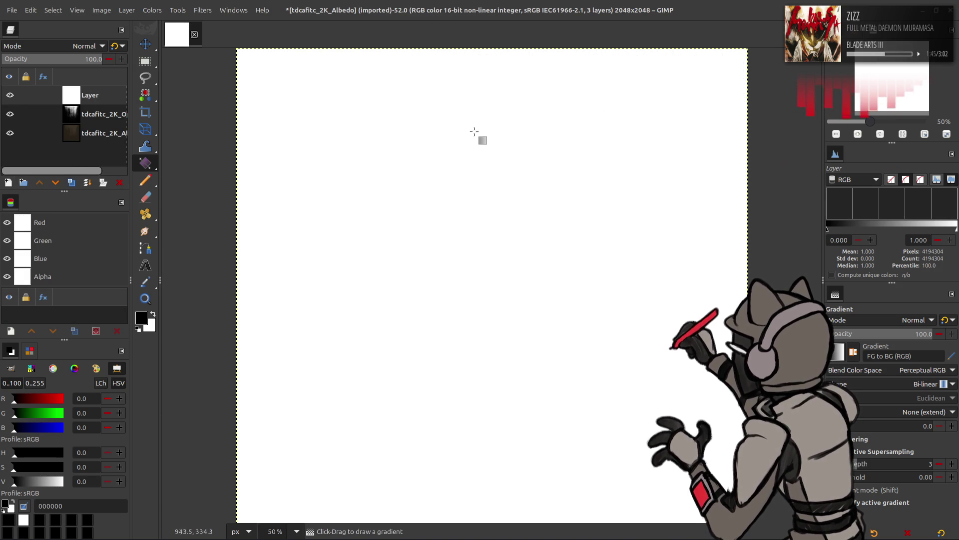
Draw a linear gradient on the new layer and set both endpoints' X to 1024
mouse_move(482, 50)
left_mouse_down()
mouse_move(482, 73)
mouse_move(502, 53)
mouse_move(481, 64)
mouse_move(486, 79)
mouse_move(574, 122)
mouse_move(482, 50)
left_mouse_up()
scroll(924, 384, "up", 1)
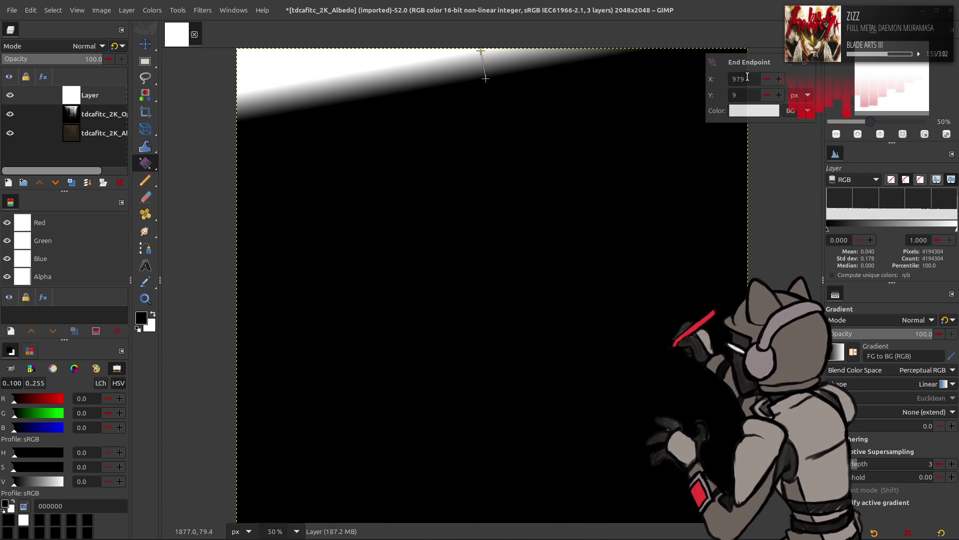
double_click(740, 79)
type("1")
key("Return")
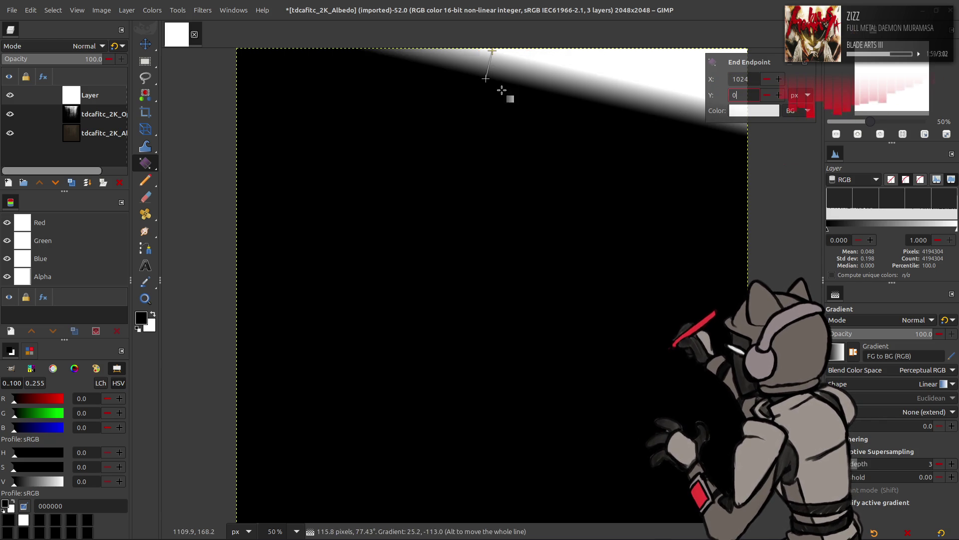
left_click(486, 78)
double_click(740, 79)
type("10")
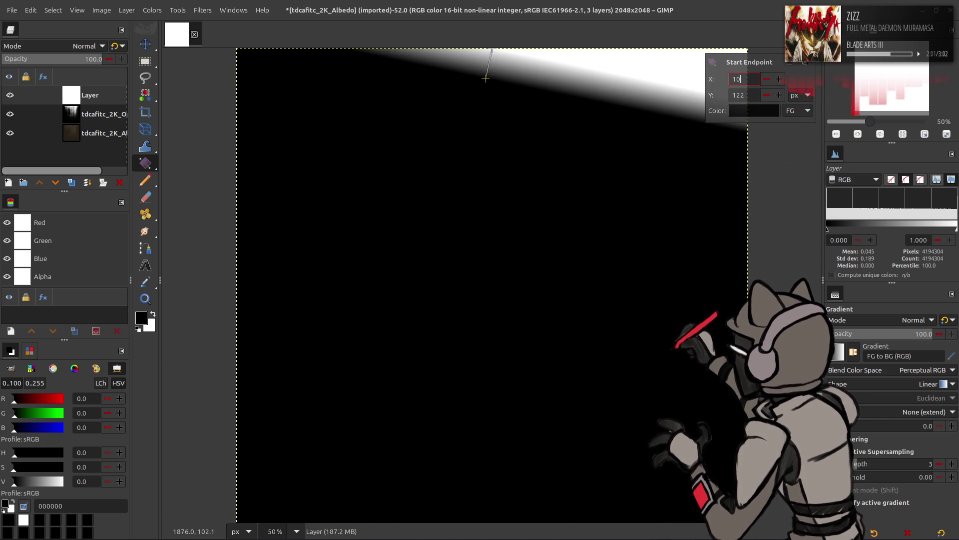
key("Return")
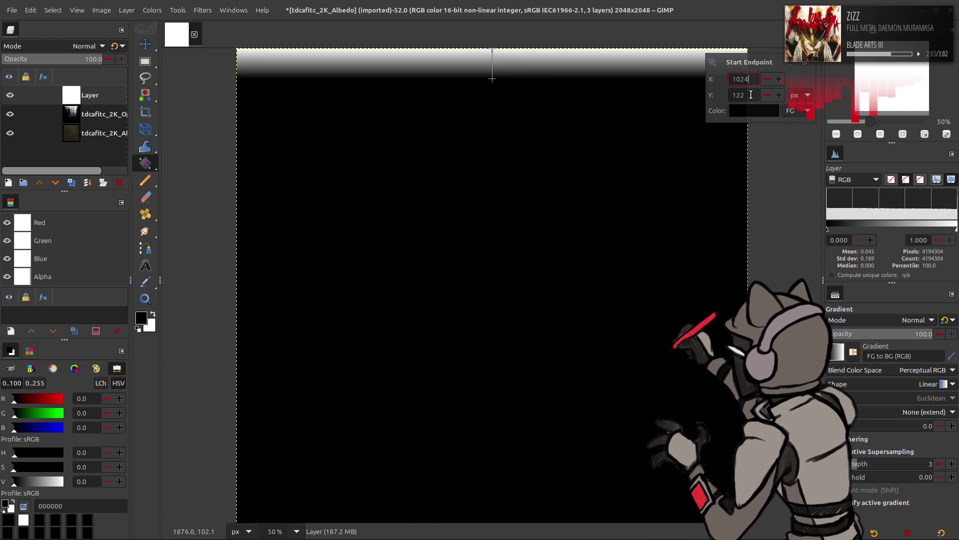
Set the start point's Y to 128 and commit the gradient
double_click(751, 94)
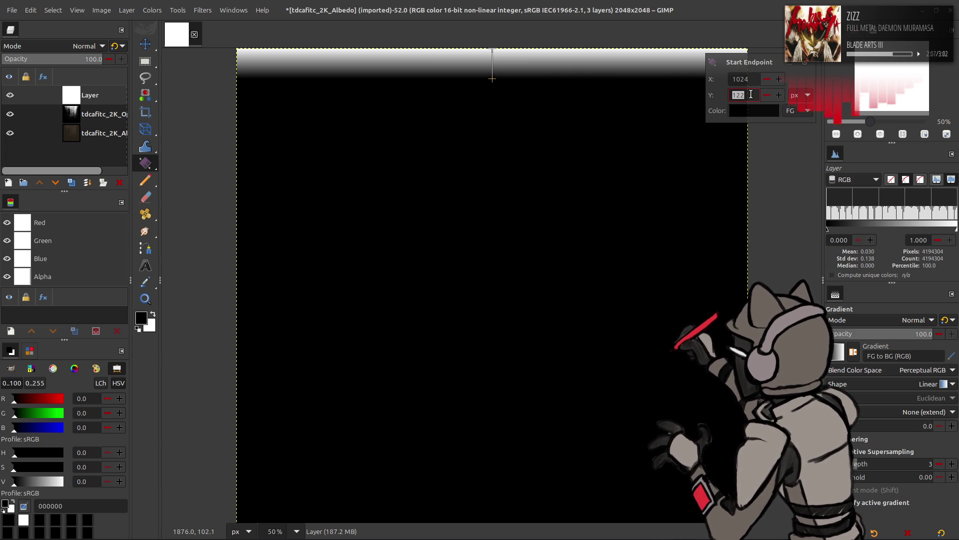
type("12")
key("Return")
middle_click_drag(559, 148, 569, 197)
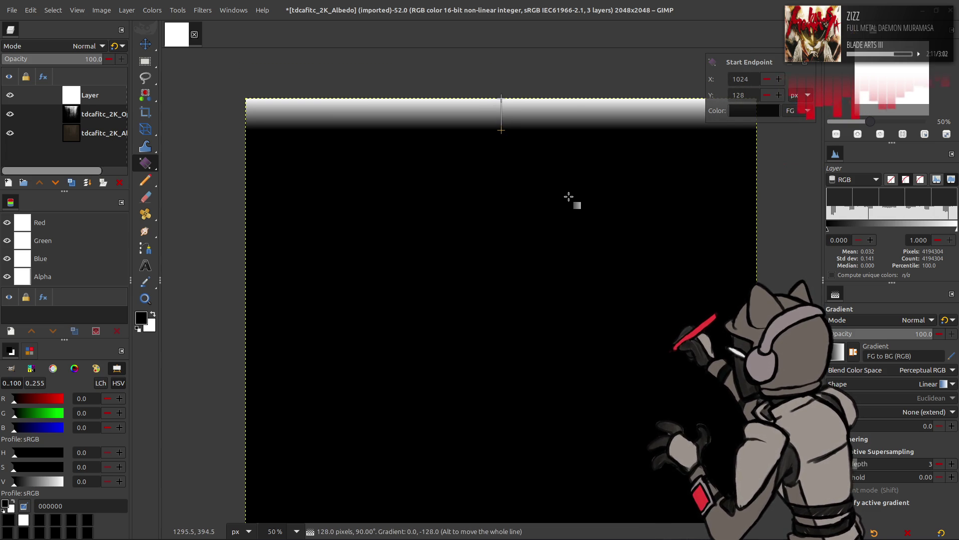
key("Return")
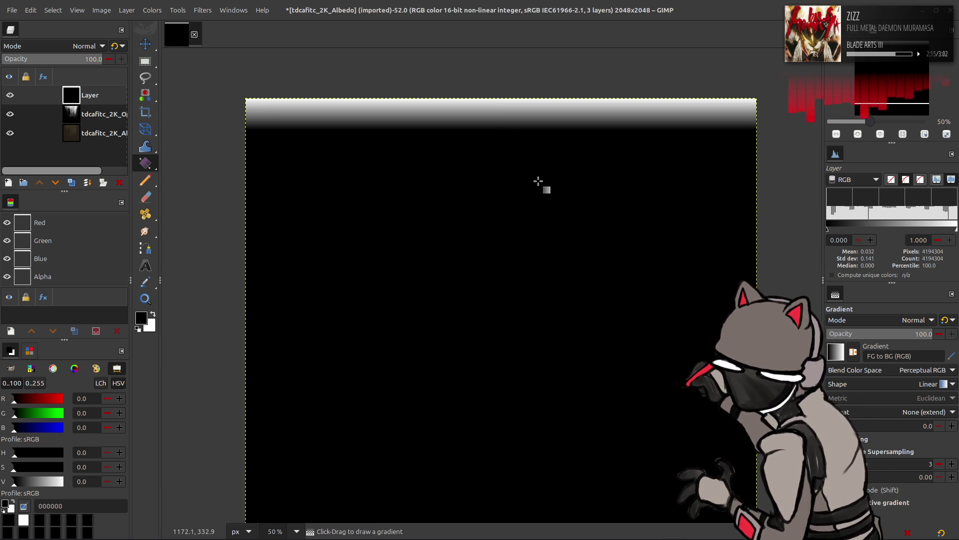
scroll(487, 127, "up", 2, "ctrl")
scroll(486, 126, "up", 2, "ctrl")
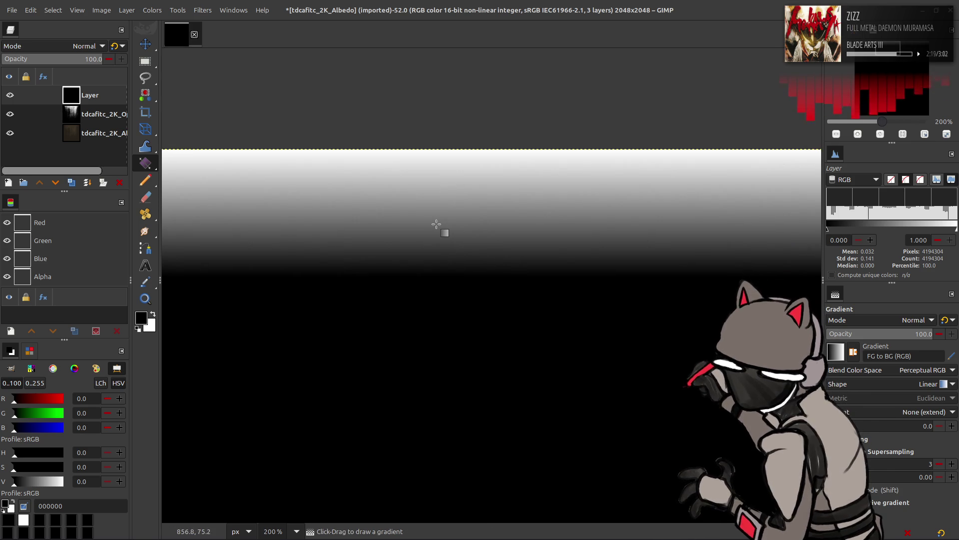
left_click(152, 10)
Invert the gradient layer, then brighten it by merging down a Screen-mode duplicate
left_click(178, 142)
left_click(10, 95)
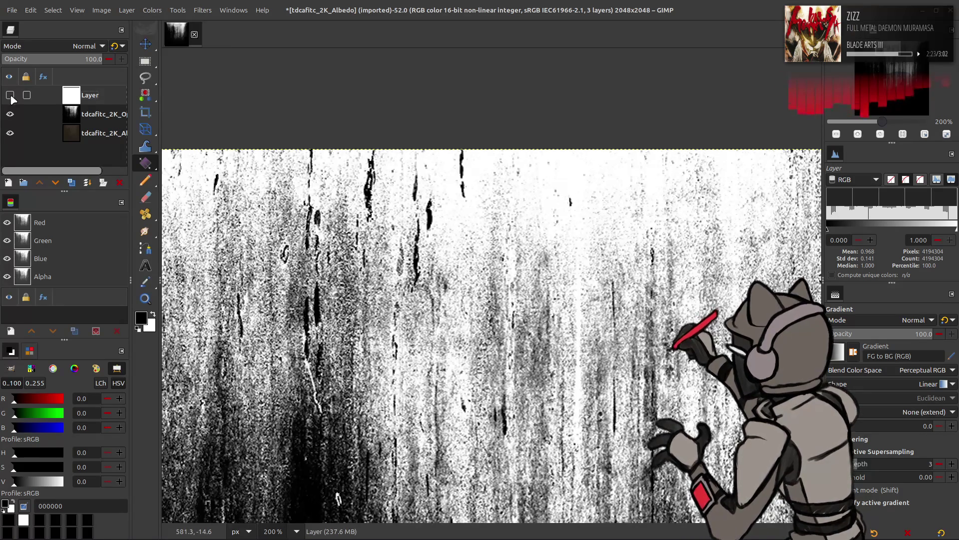
left_click(10, 95)
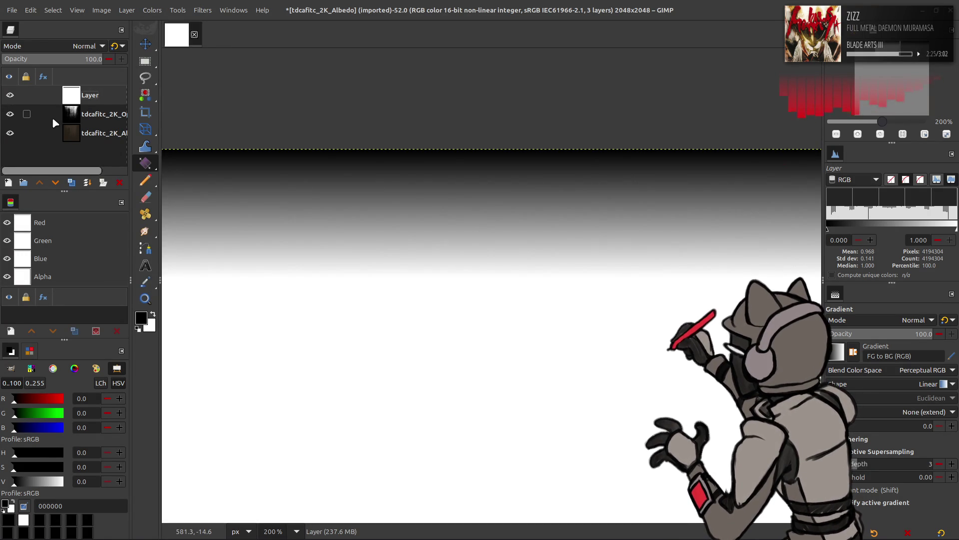
left_click(72, 182)
left_click(87, 46)
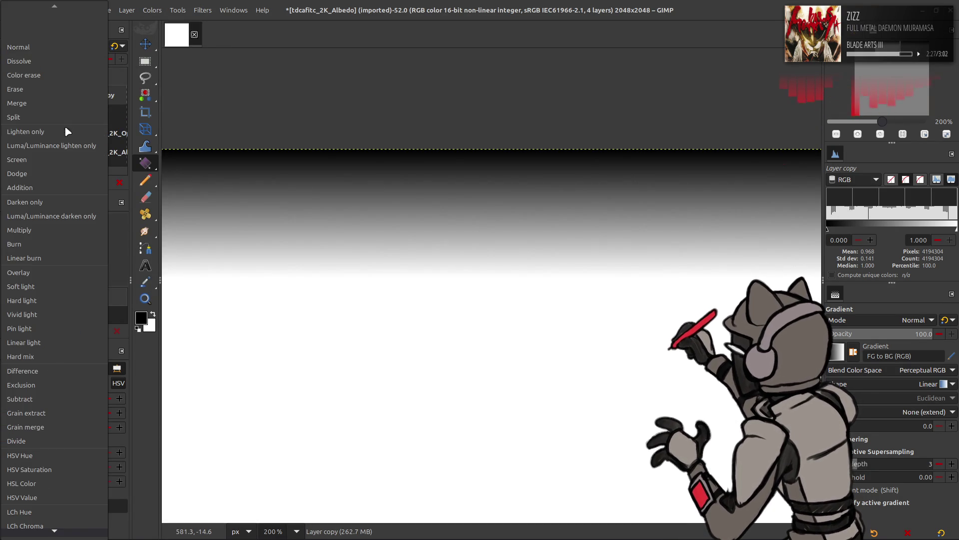
left_click(58, 155)
right_click(90, 95)
left_click(110, 215)
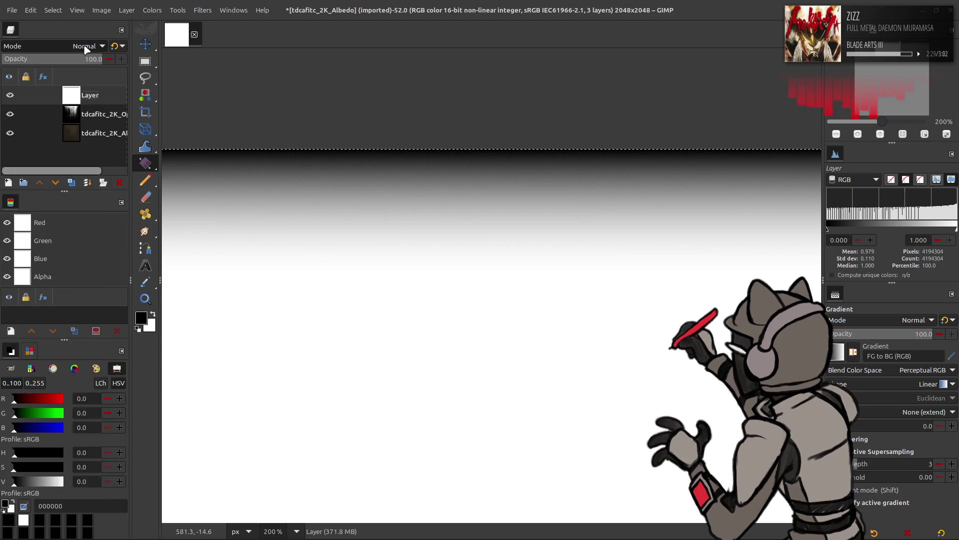
Set the gradient layer's blend mode to Burn and make the streaks opacity layer active
left_click(87, 46)
left_click(59, 235)
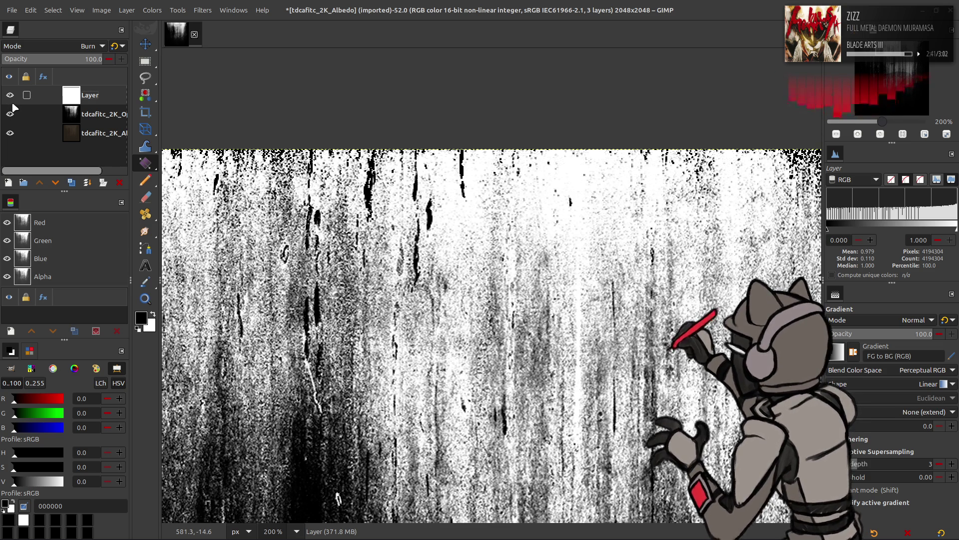
left_click(45, 114)
left_click(152, 10)
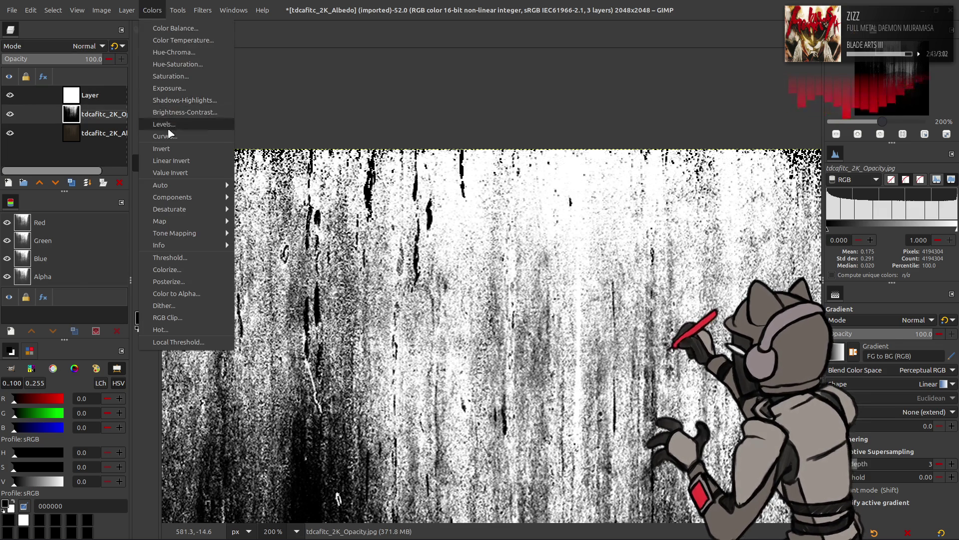
Open Levels on the streaks layer and try gamma 0.50 with output white 90
left_click(159, 132)
left_click_drag(290, 256, 275, 258)
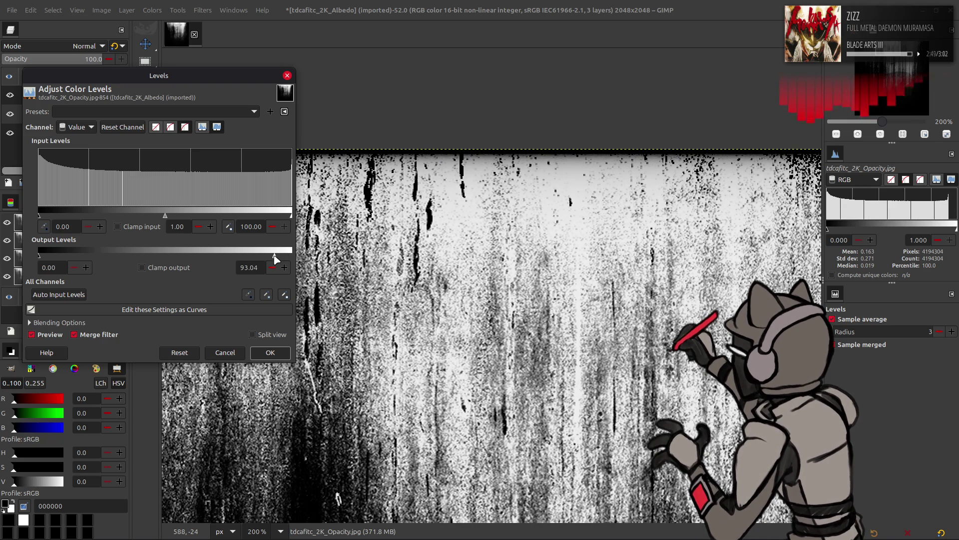
left_click(179, 352)
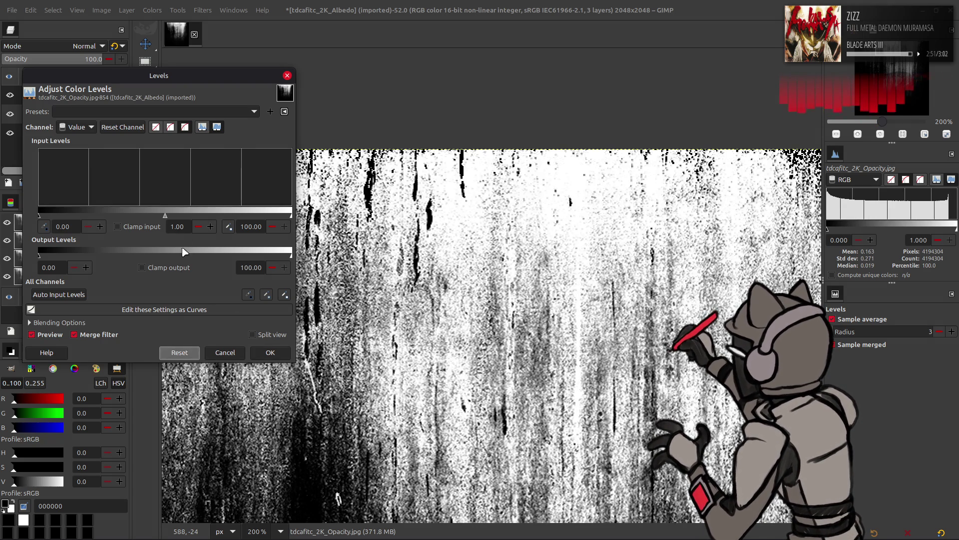
triple_click(178, 226)
key("BackSpace")
type("0.5")
key("Return")
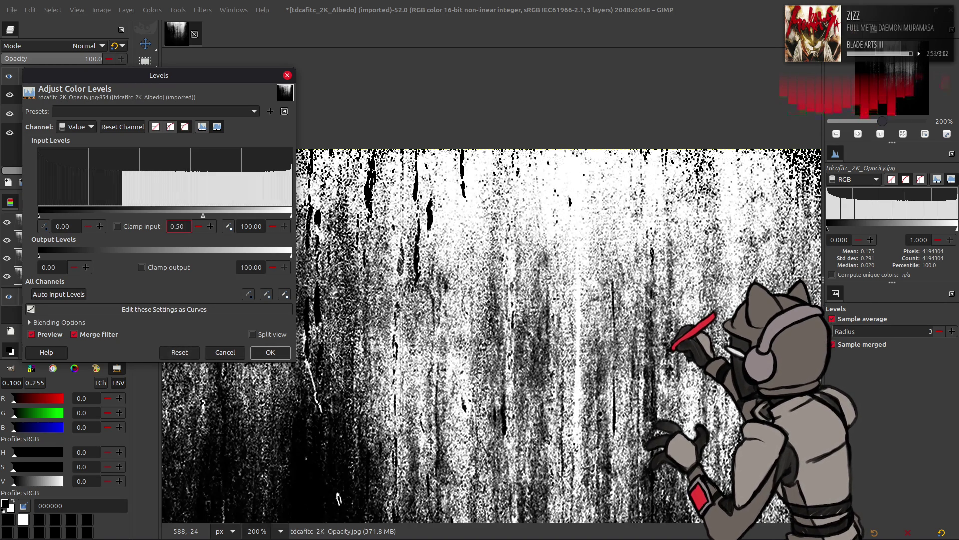
triple_click(253, 267)
type("90")
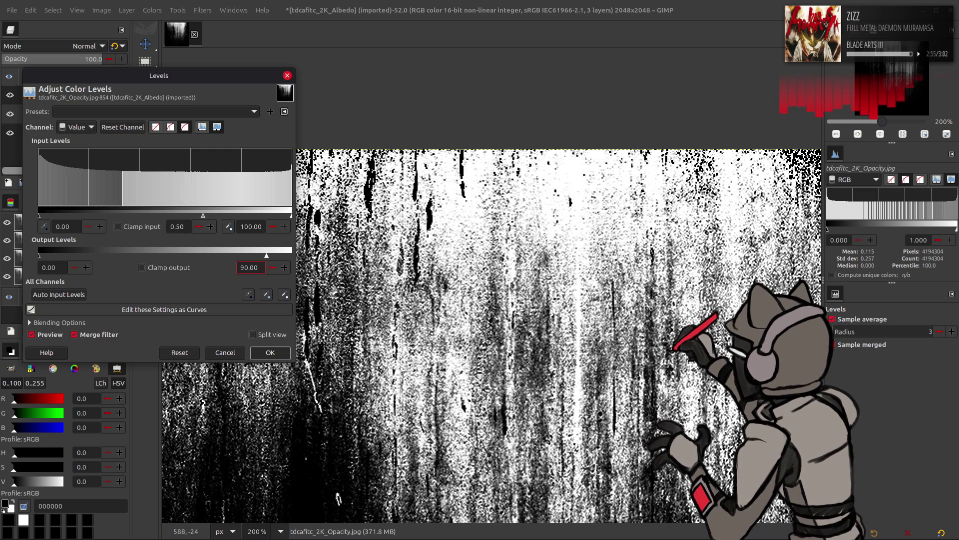
key("Return")
Settle on gamma 2.00 and output white 98, then apply the Levels
left_click(180, 227)
triple_click(183, 227)
type("2")
key("Return")
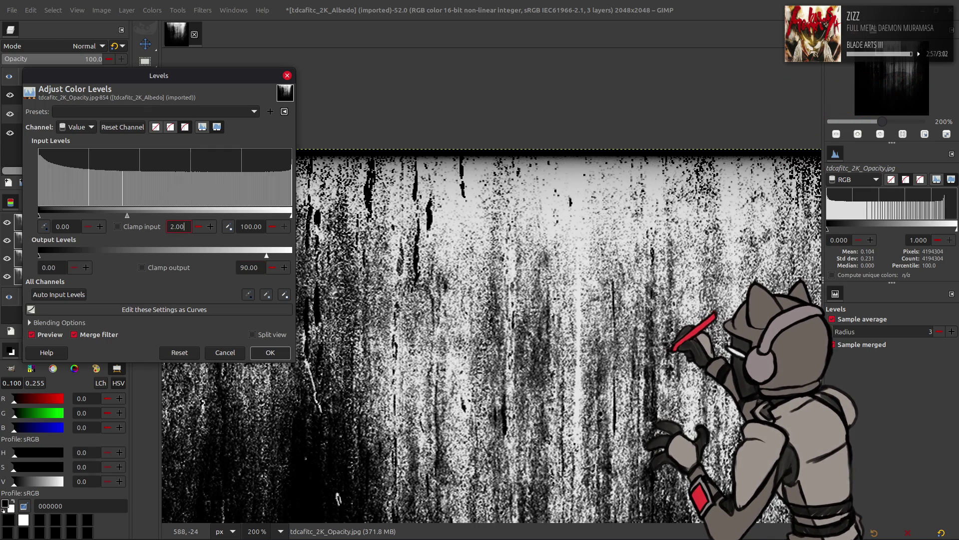
type("0.5")
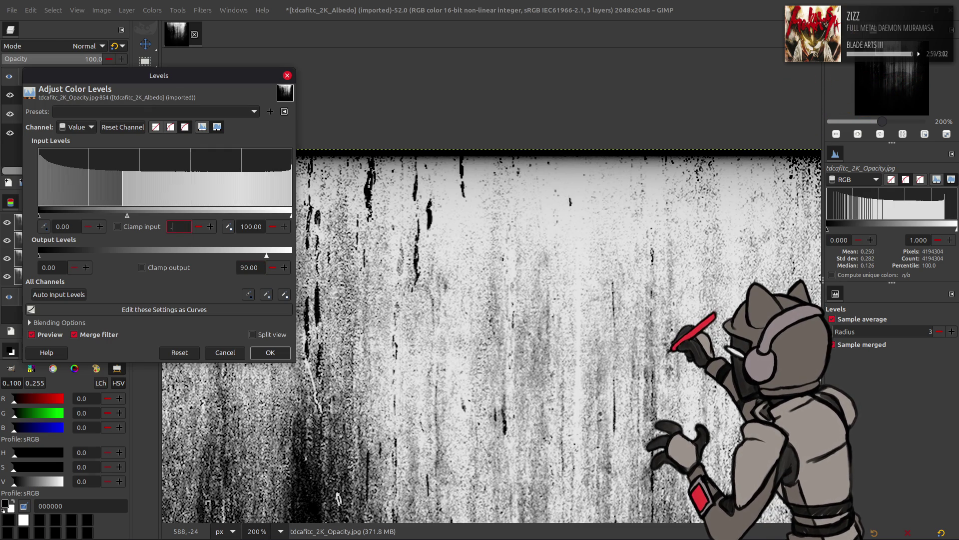
key("Return")
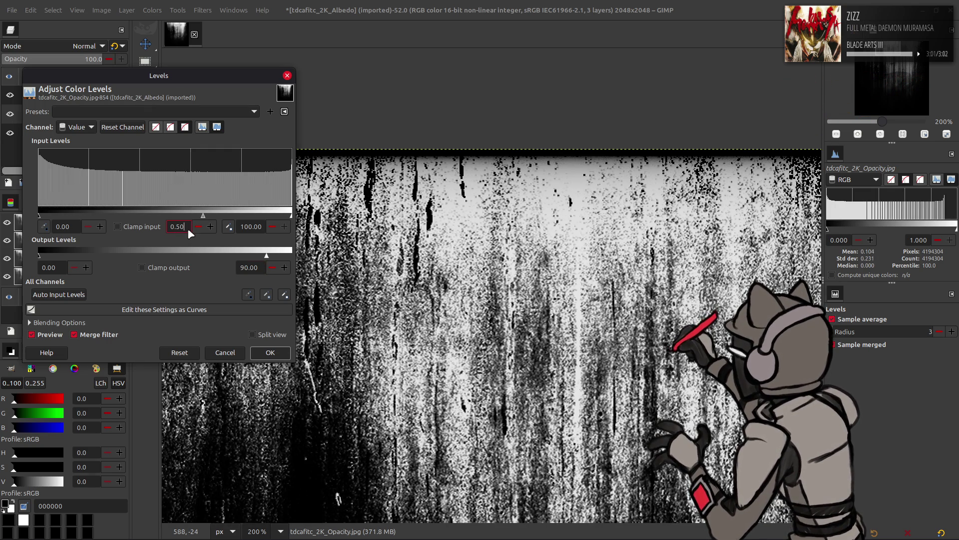
triple_click(187, 228)
type("2")
key("Return")
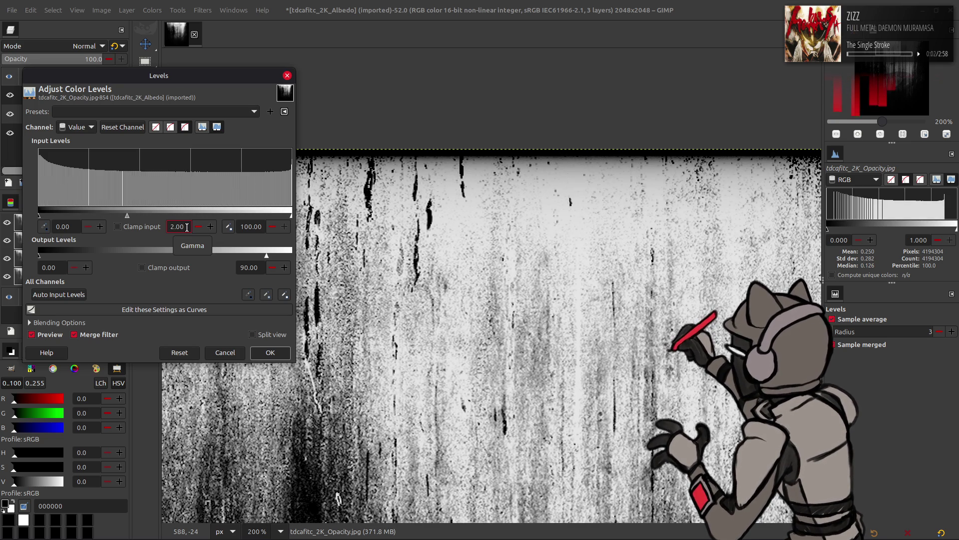
triple_click(248, 267)
type("98")
key("Return")
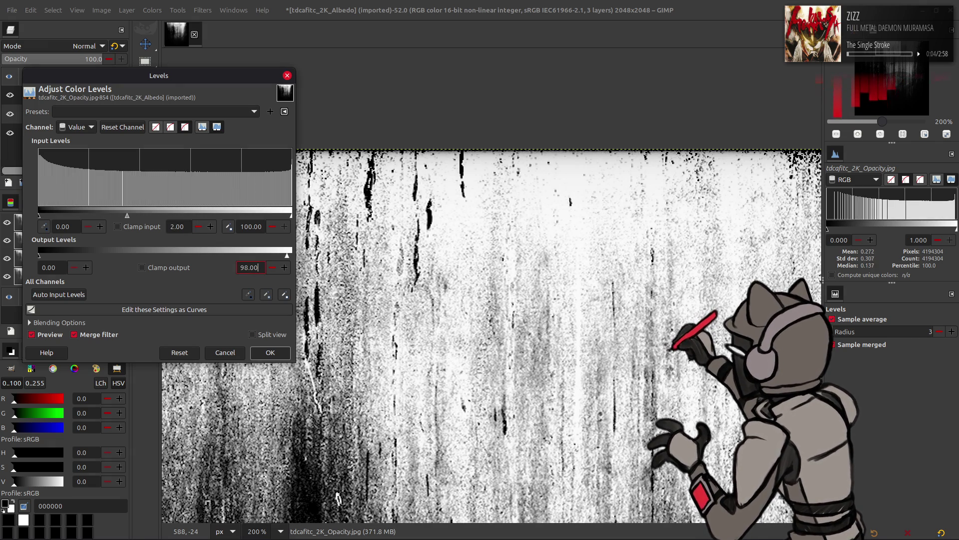
left_click(269, 352)
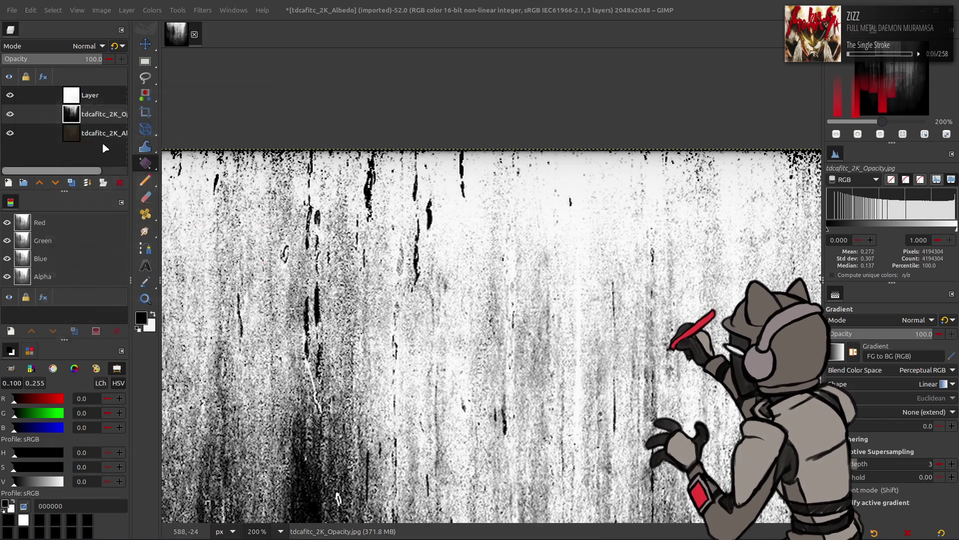
Duplicate the Opacity layer, hide the original gradient, and merge a gradient copy into the duplicate
left_click(72, 182)
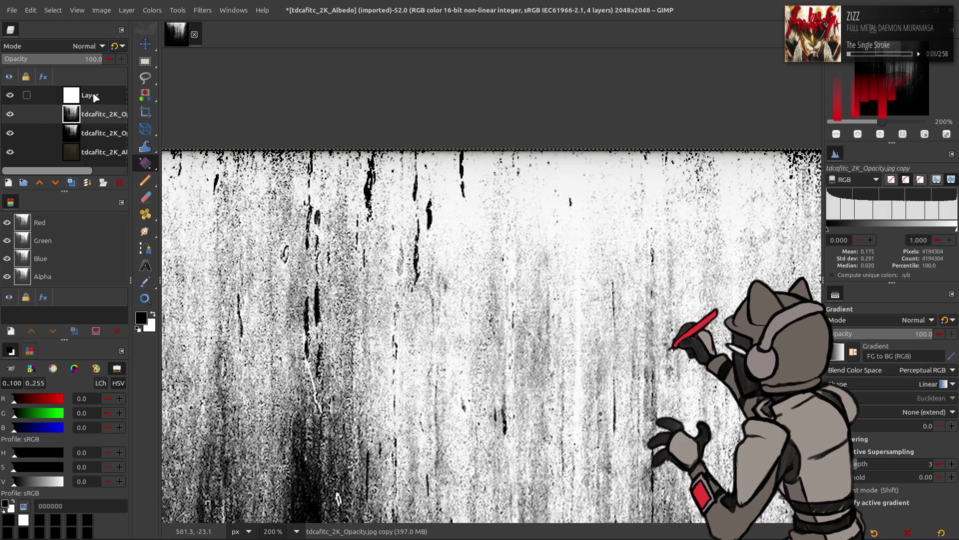
left_click(95, 96)
left_click(71, 182)
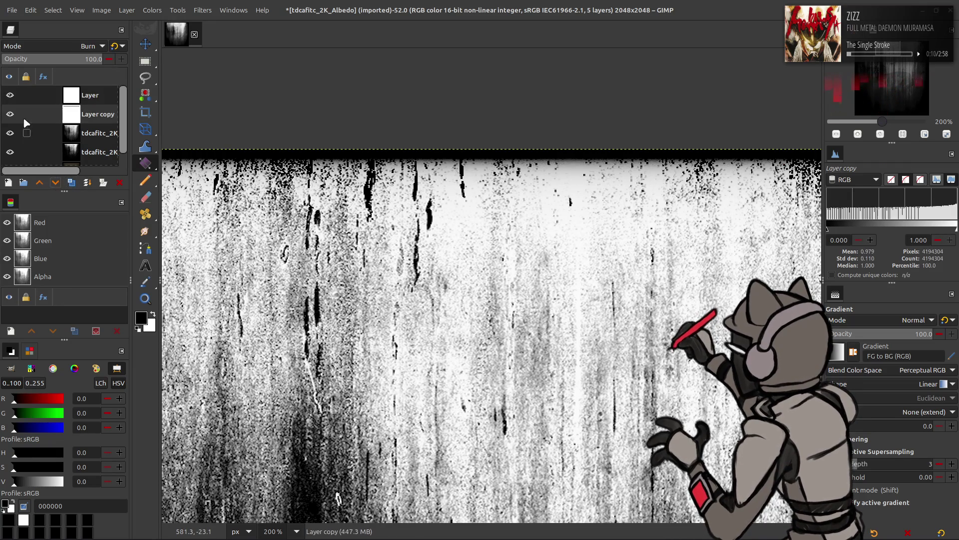
left_click(10, 95)
right_click(90, 114)
left_click(110, 227)
Apply Levels with gamma 0.50 and an edited input white to the merged copy, toggling it to compare
left_click(154, 10)
left_click(170, 119)
triple_click(184, 227)
type("0.5")
key("Return")
triple_click(258, 228)
type("9")
left_click(270, 353)
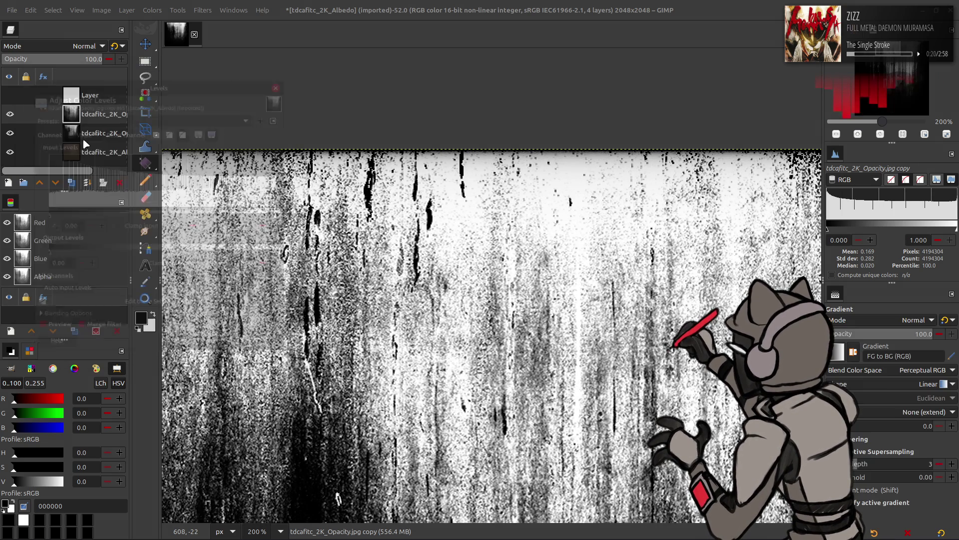
left_click(8, 115)
left_click(9, 114)
left_click(8, 114)
left_click(8, 114)
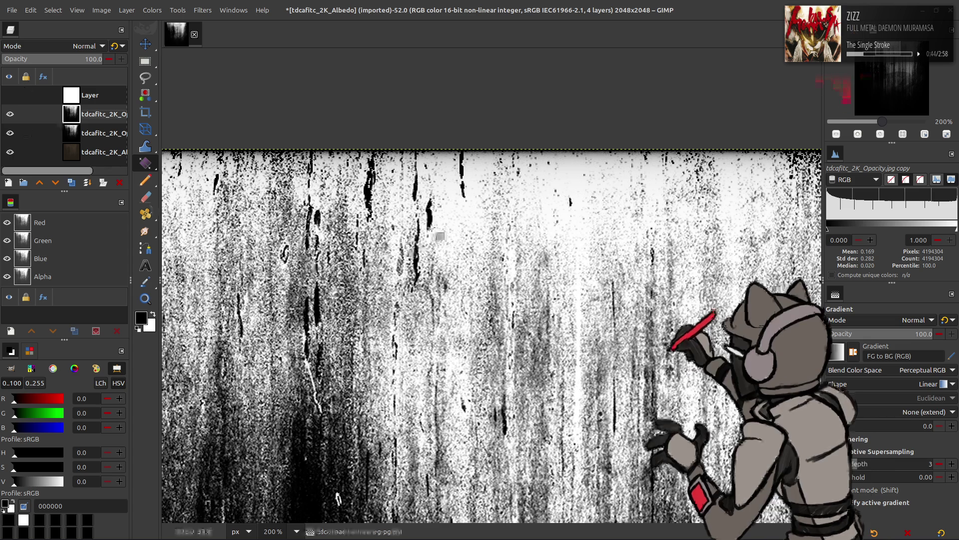
scroll(429, 229, "down", 1, "ctrl")
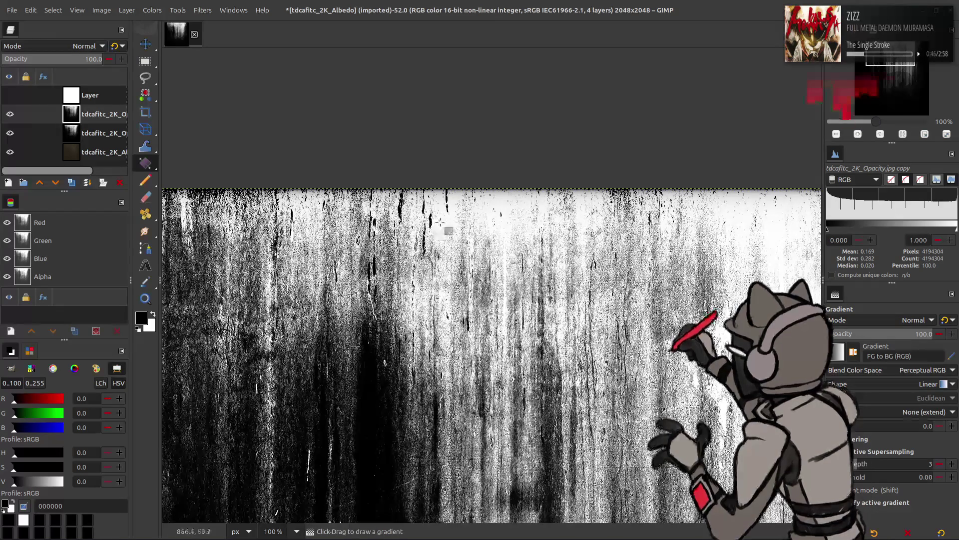
scroll(428, 228, "down", 1, "ctrl")
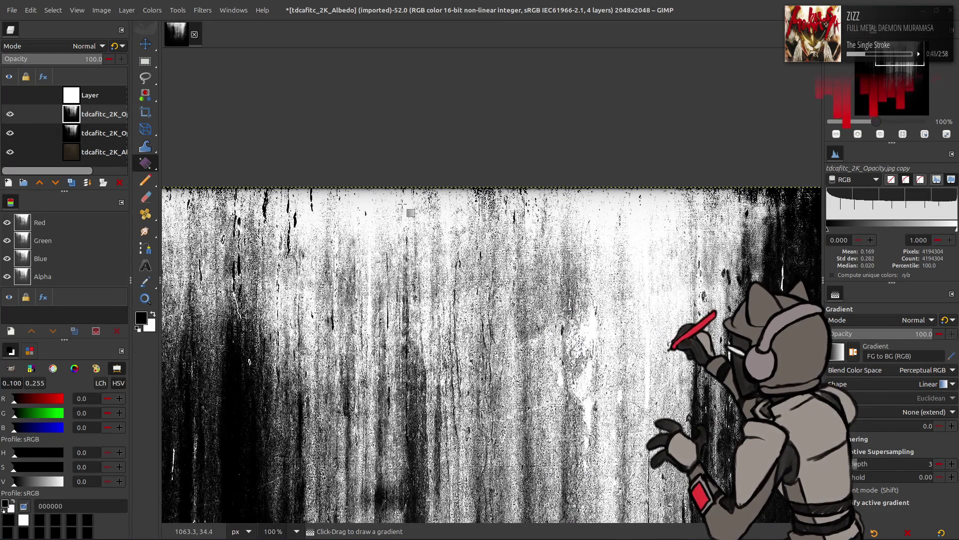
key("n")
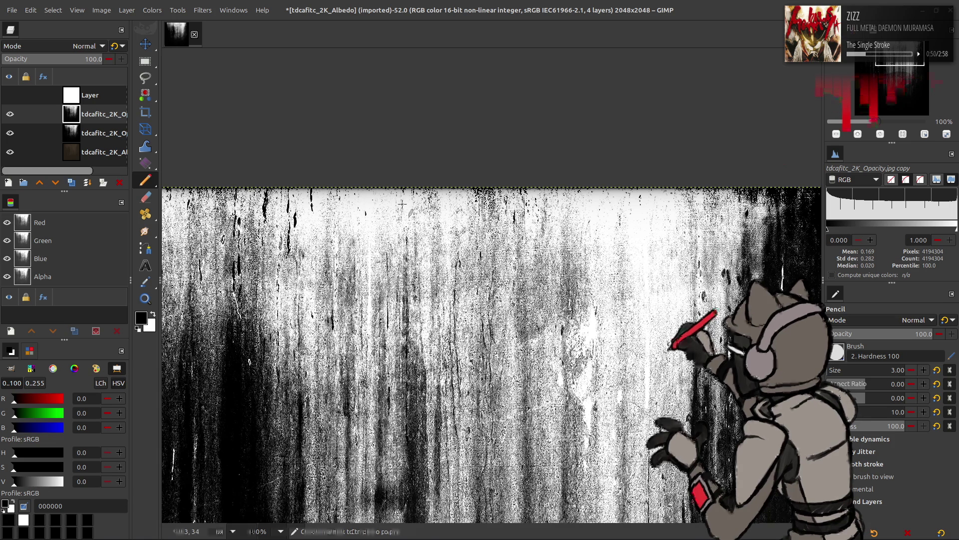
scroll(353, 220, "left", 2)
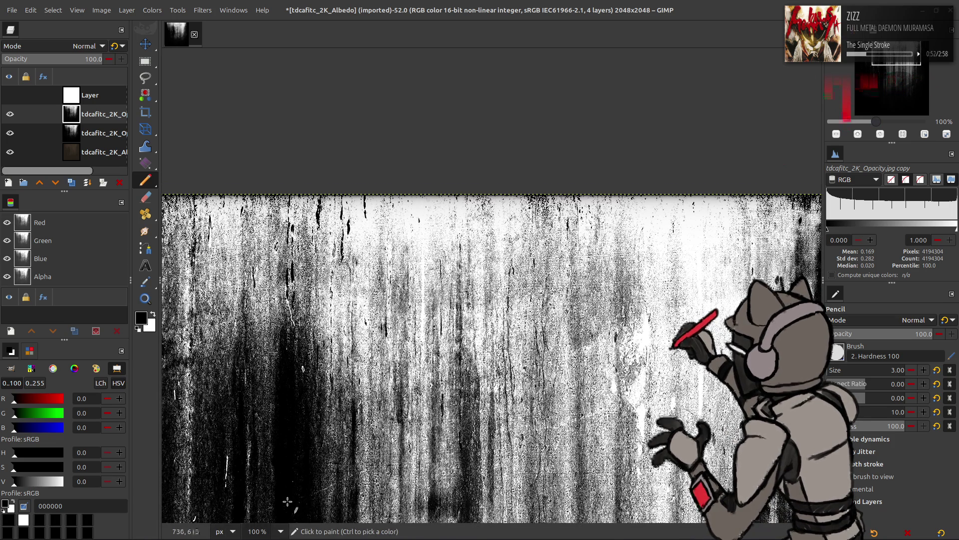
left_click(280, 531)
left_click(278, 472)
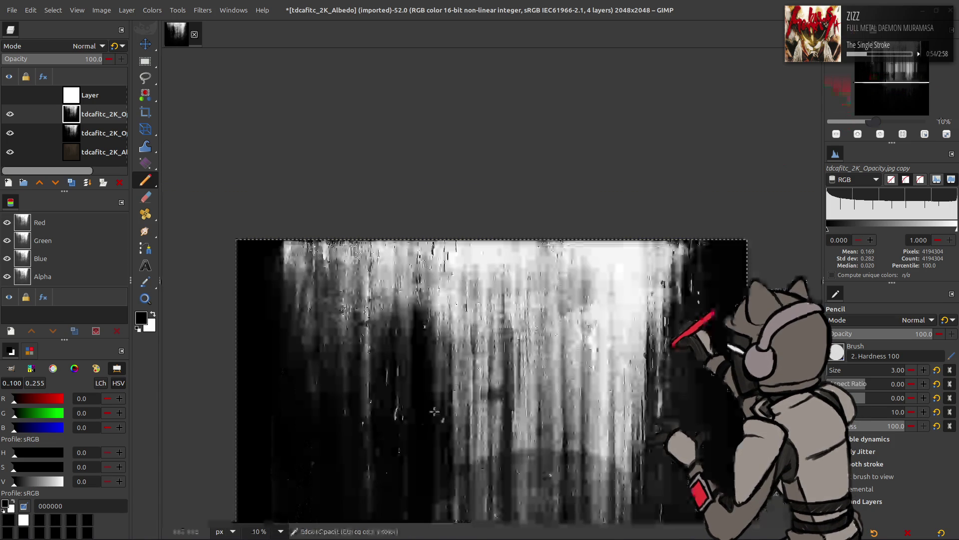
key("m")
scroll(444, 392, "down", 5)
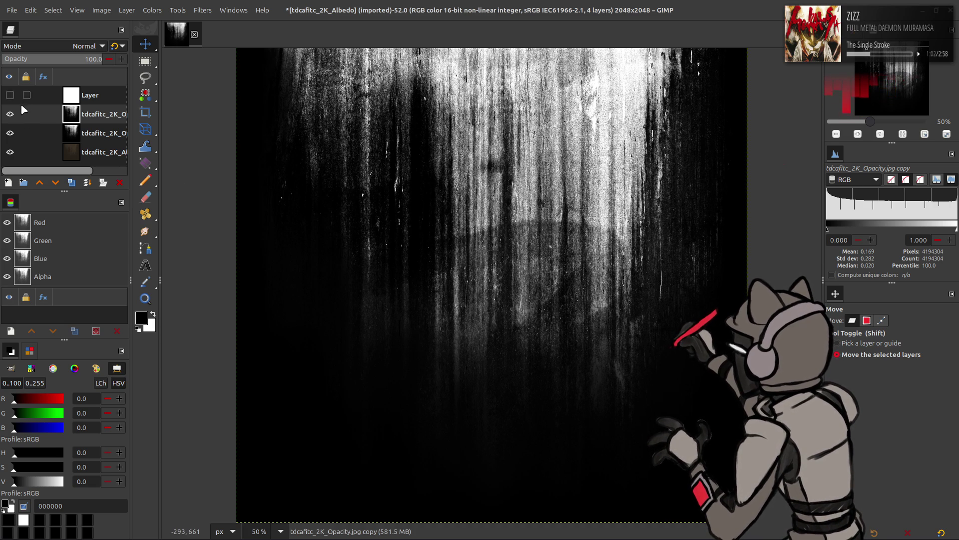
left_click(89, 99)
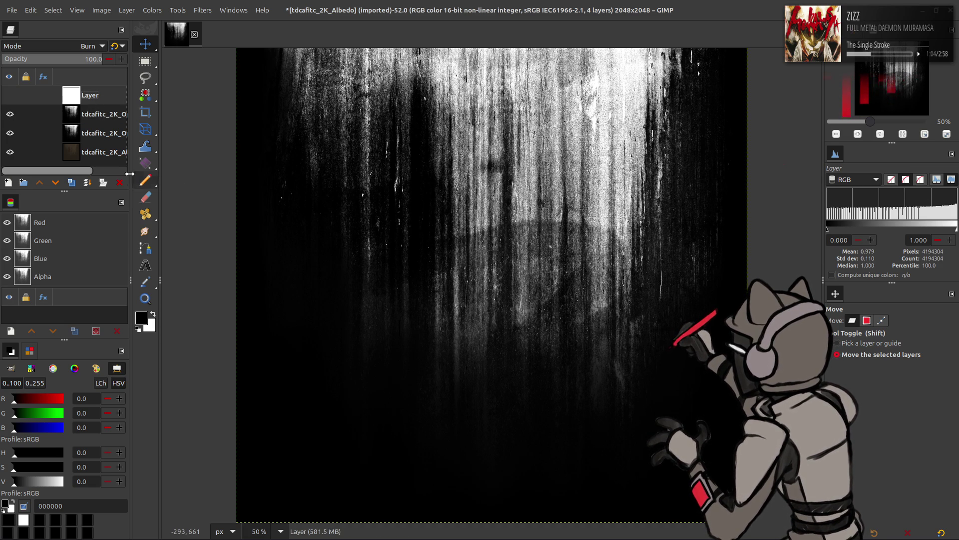
Rename the streaks copy layer to Alpha and the gradient layer to Fade
left_click(86, 131)
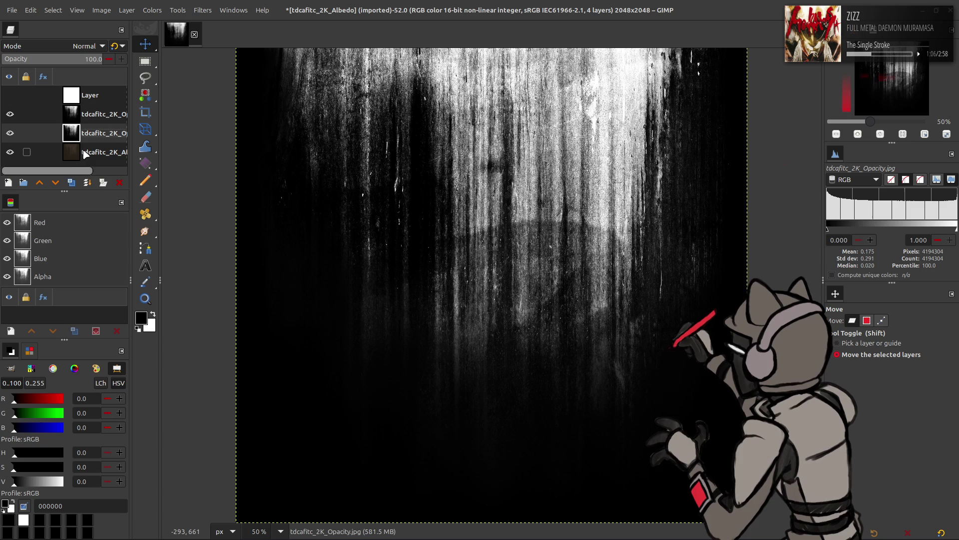
left_click(79, 120)
double_click(106, 116)
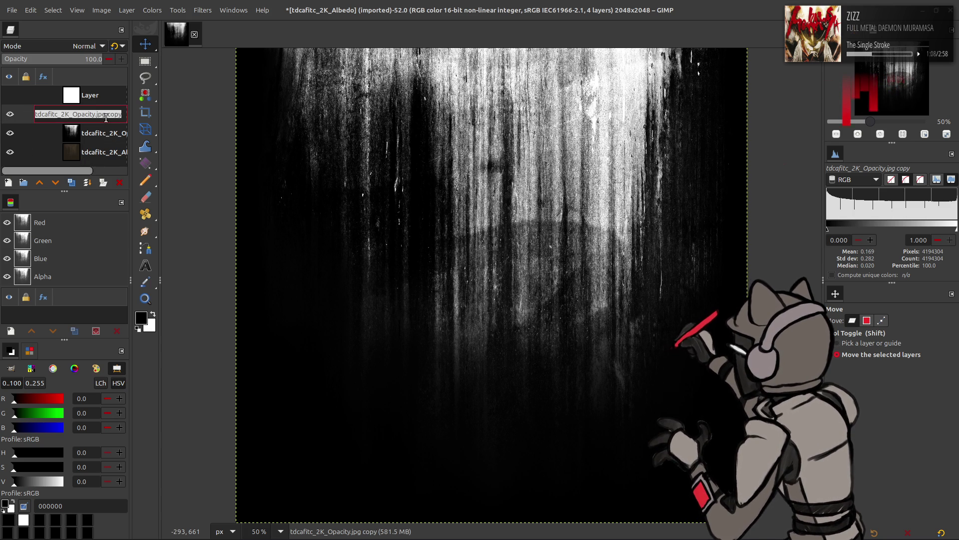
type("Alpha")
key("Return")
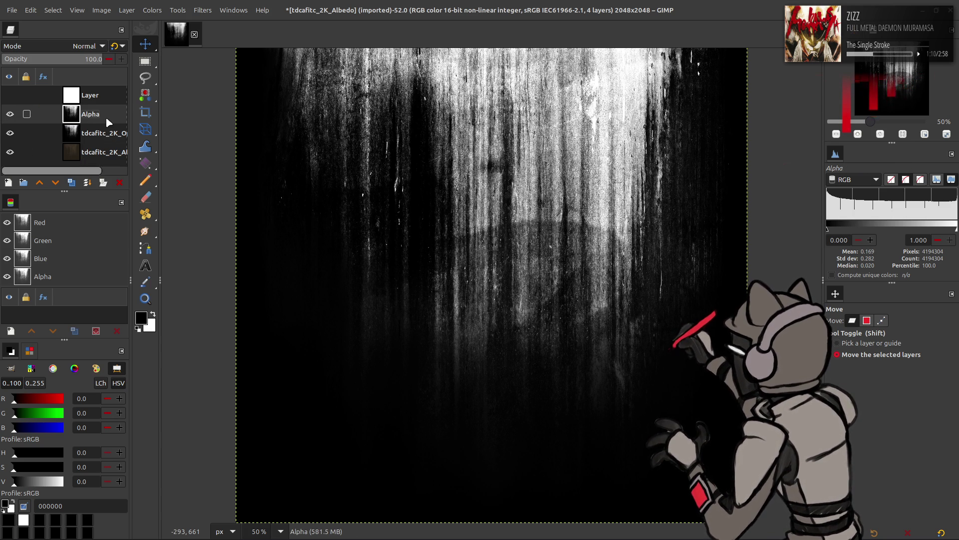
double_click(105, 98)
type("Fade")
key("Return")
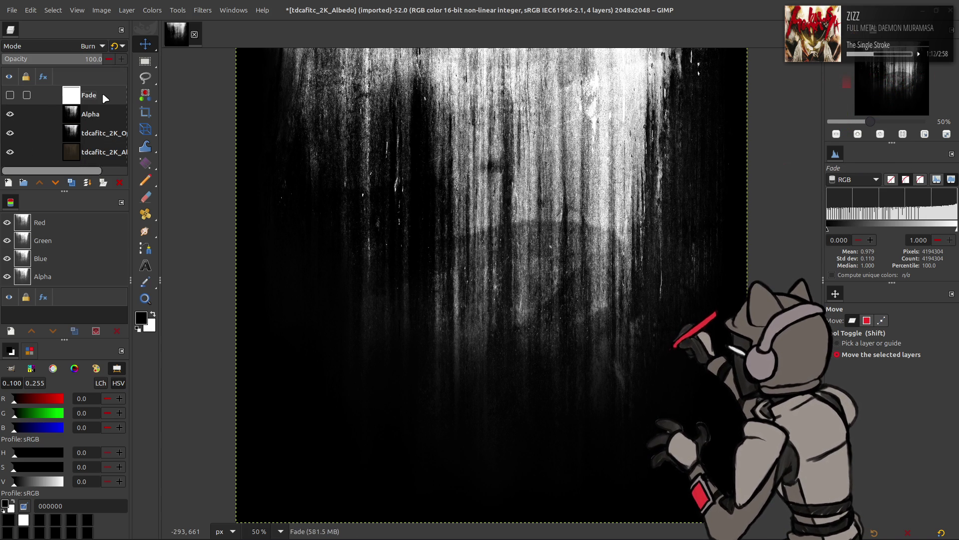
Move the Alpha layer to the top and hide the layer beneath Fade
left_click(88, 117)
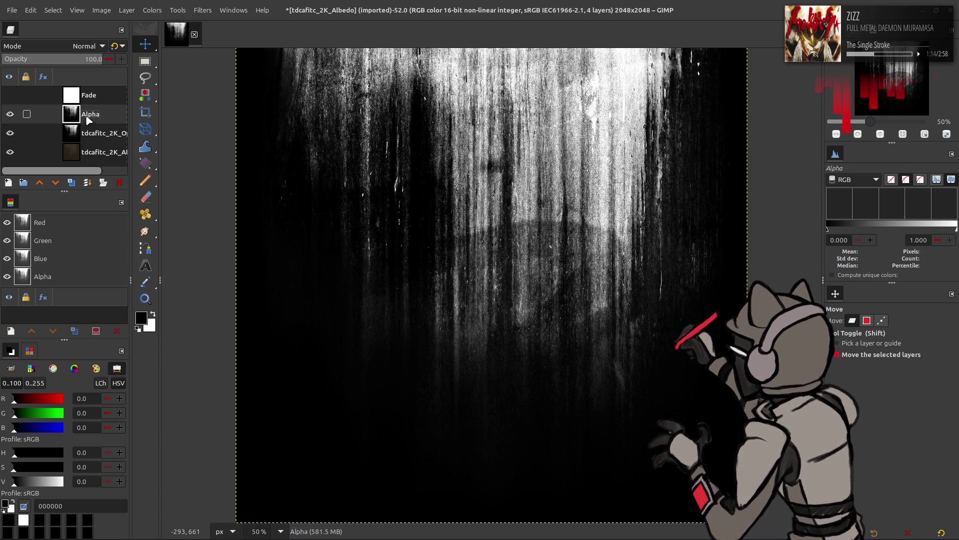
left_click_drag(88, 115, 87, 94)
left_click(10, 133)
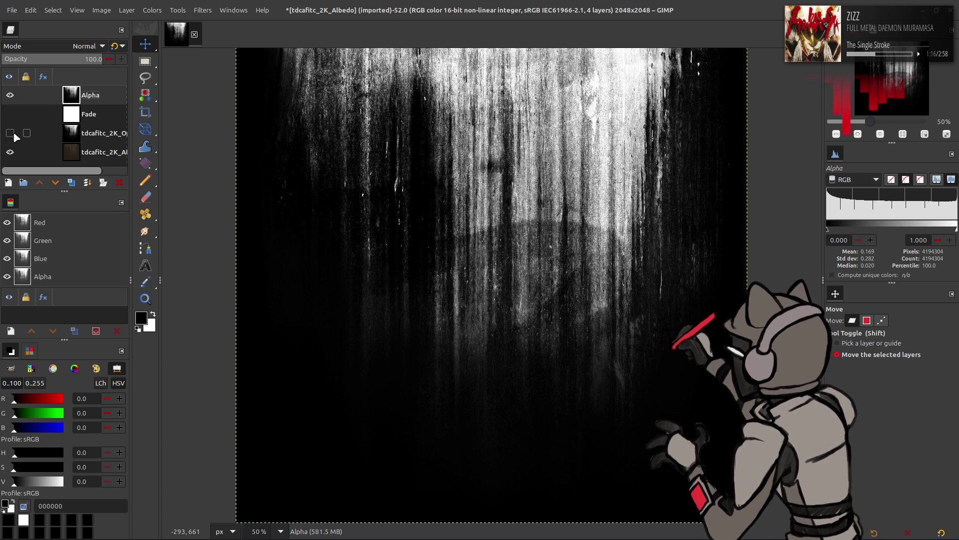
Duplicate the Albedo layer, place it under Alpha, name it Diffuse, and start Save As
left_click(81, 160)
left_click(71, 182)
mouse_move(79, 142)
left_mouse_down()
mouse_move(87, 79)
mouse_move(88, 106)
left_mouse_up()
double_click(93, 114)
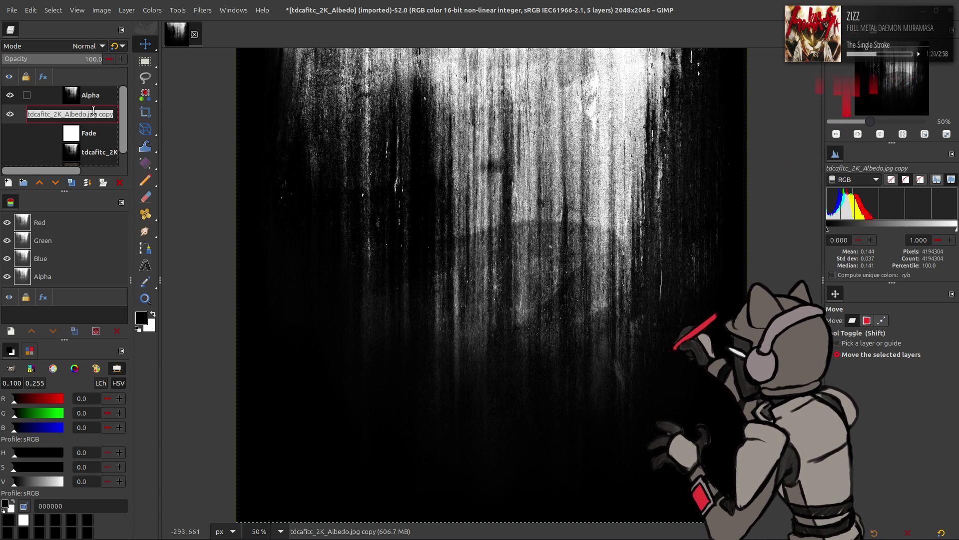
type("Diffuse")
key("Return")
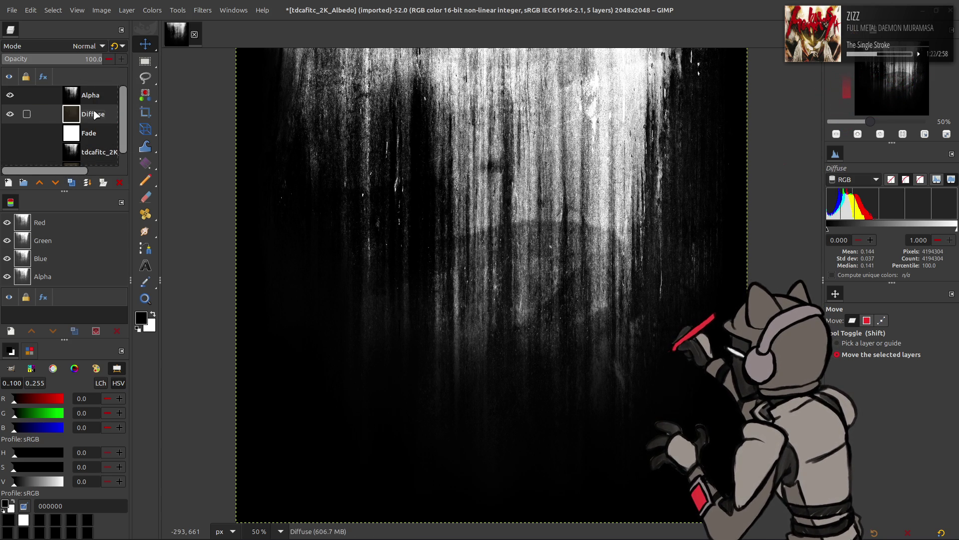
key("ctrl+s")
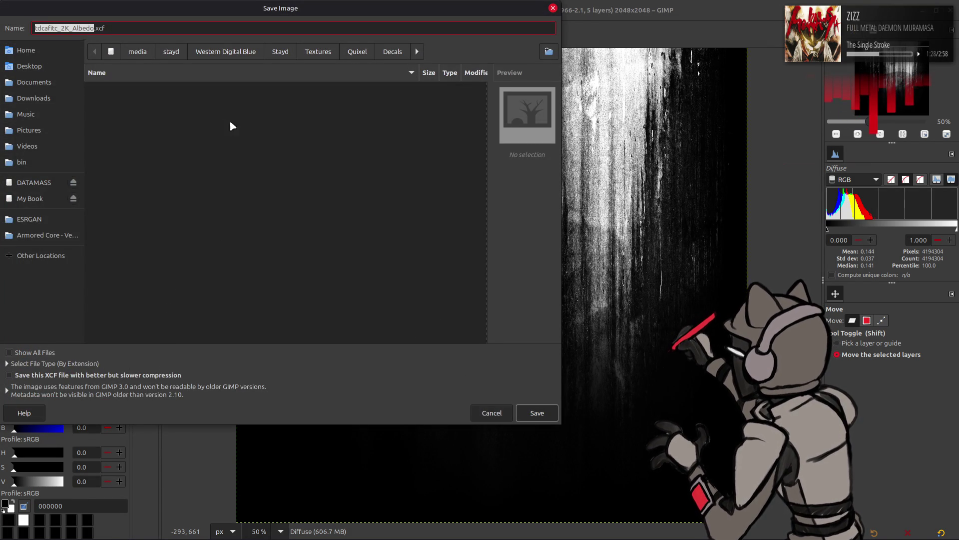
Browse the save dialog to Home/Godot/Projects/AC_Test_4.3/Model/Map/Textures/Decals
left_click(40, 54)
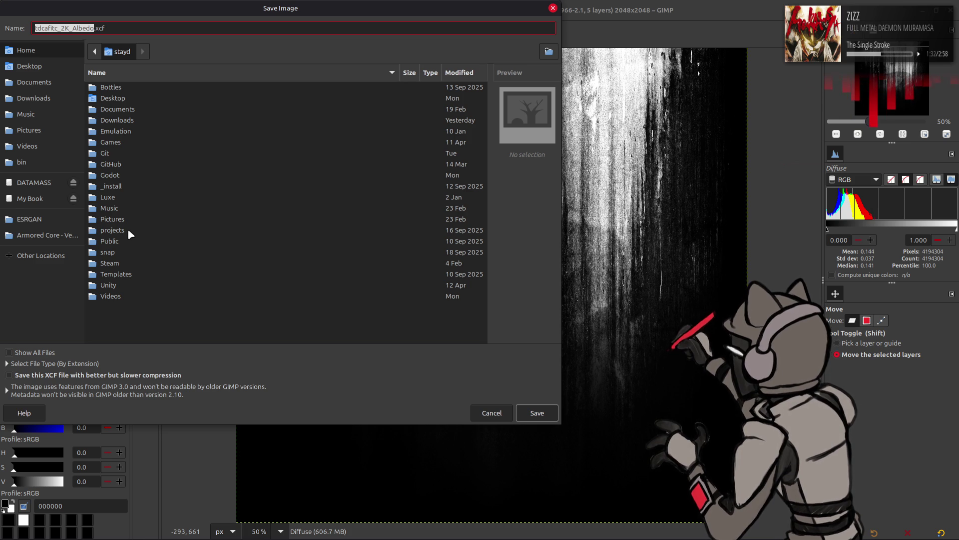
double_click(124, 174)
double_click(138, 121)
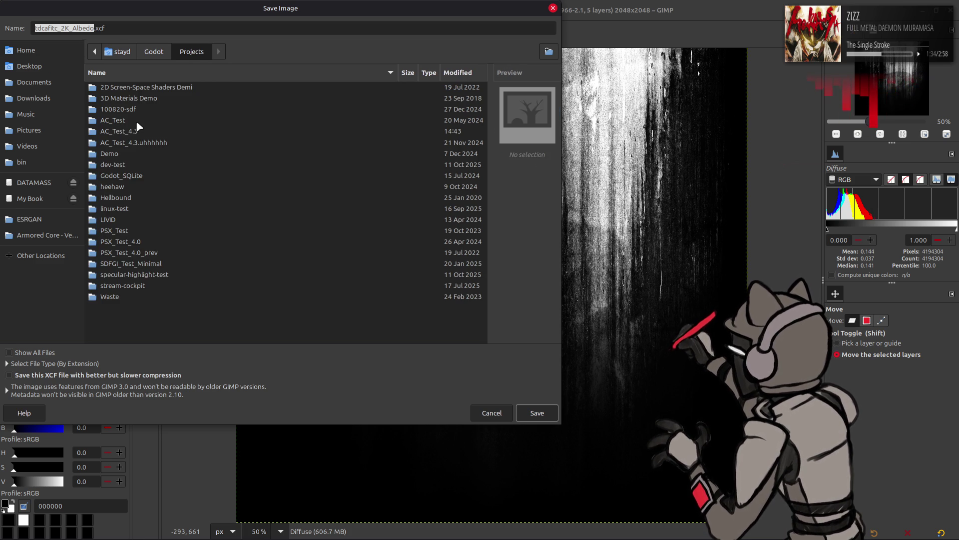
double_click(143, 131)
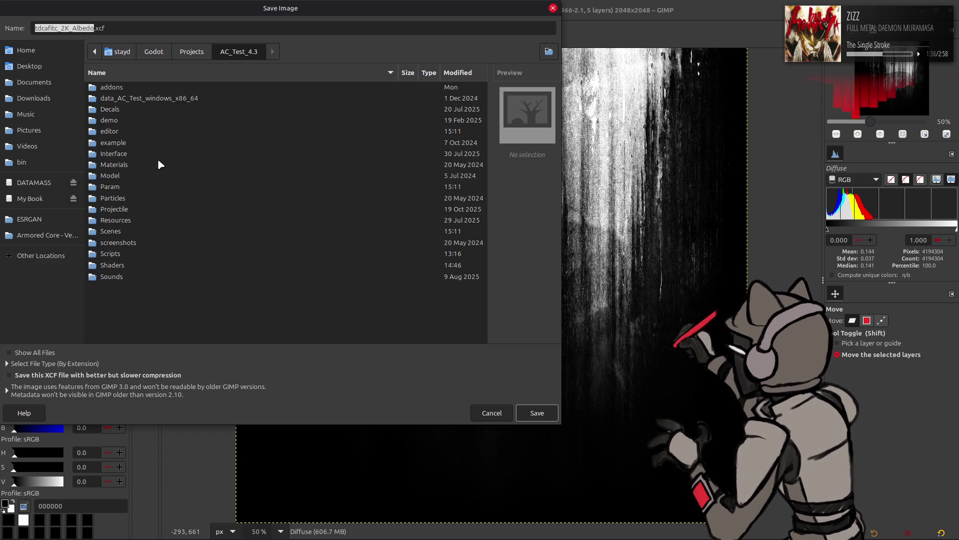
double_click(131, 175)
double_click(124, 98)
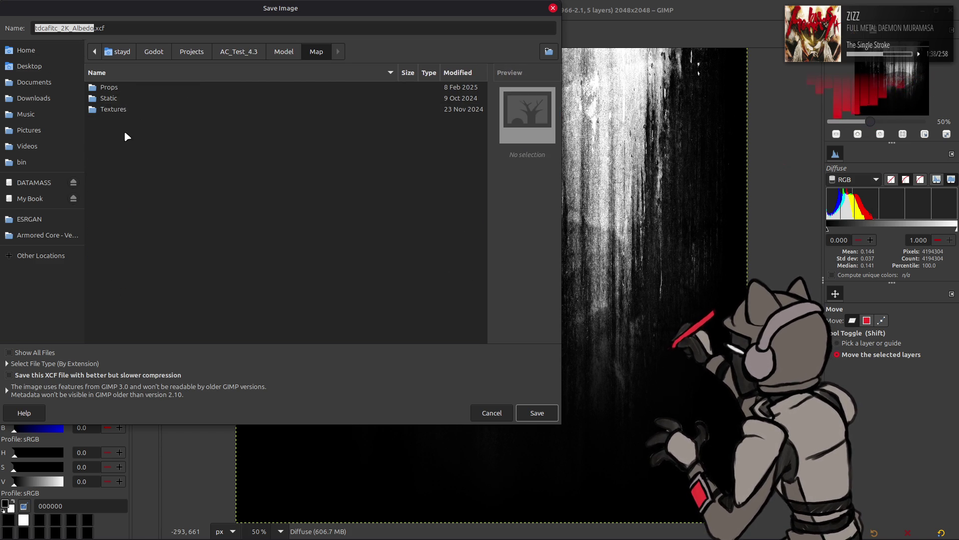
double_click(122, 109)
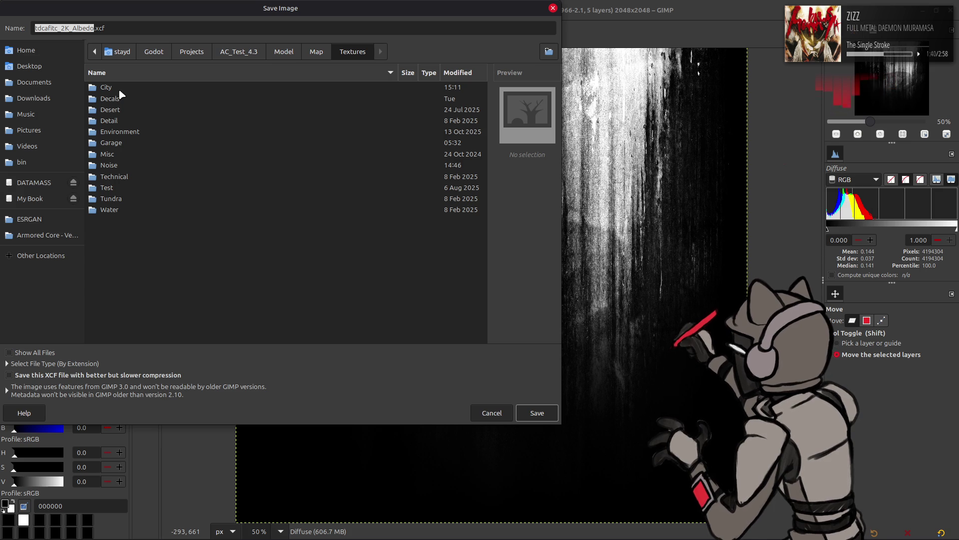
double_click(121, 98)
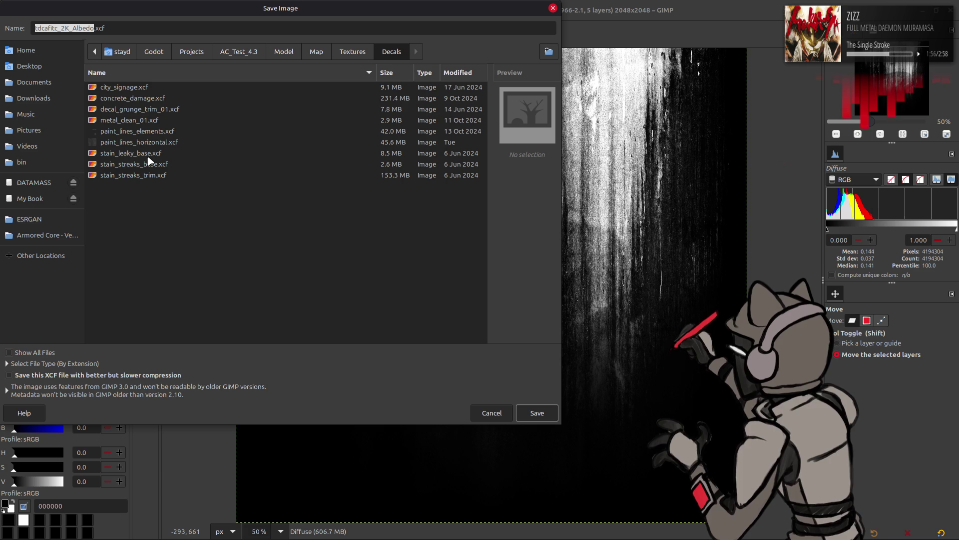
key("alt+Tab")
key("alt+Tab")
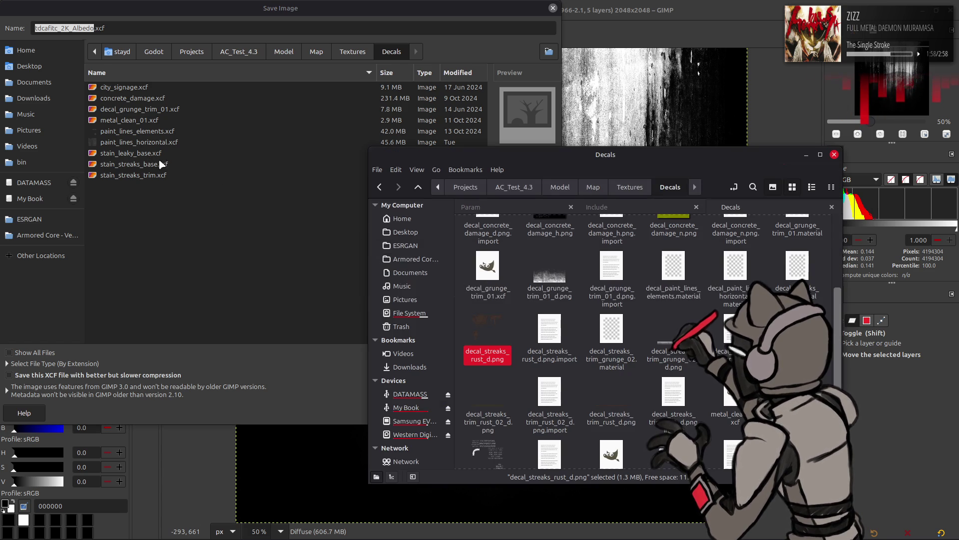
Review the existing decal file names in Nemo's project Decals folder
mouse_move(559, 237)
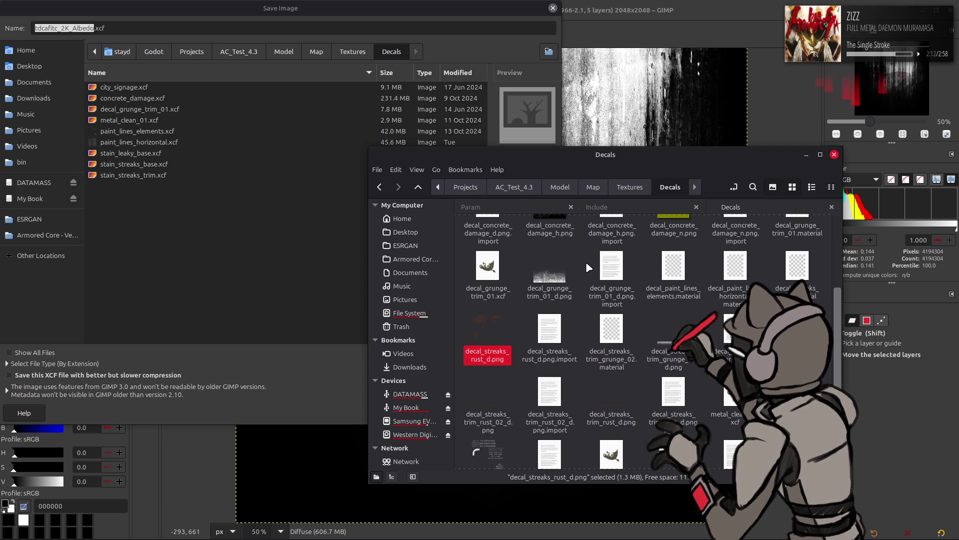
scroll(583, 267, "up", 1)
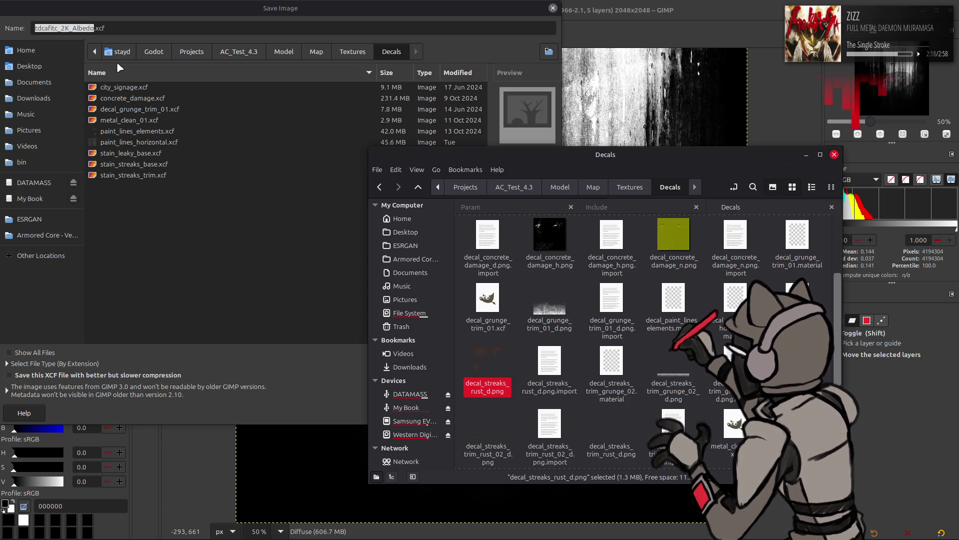
Save as decal_streaks_grunge_01.xcf with better but slower compression enabled
left_click(96, 28)
left_click_drag(97, 28, 33, 30)
type("decal")
type("_streaks")
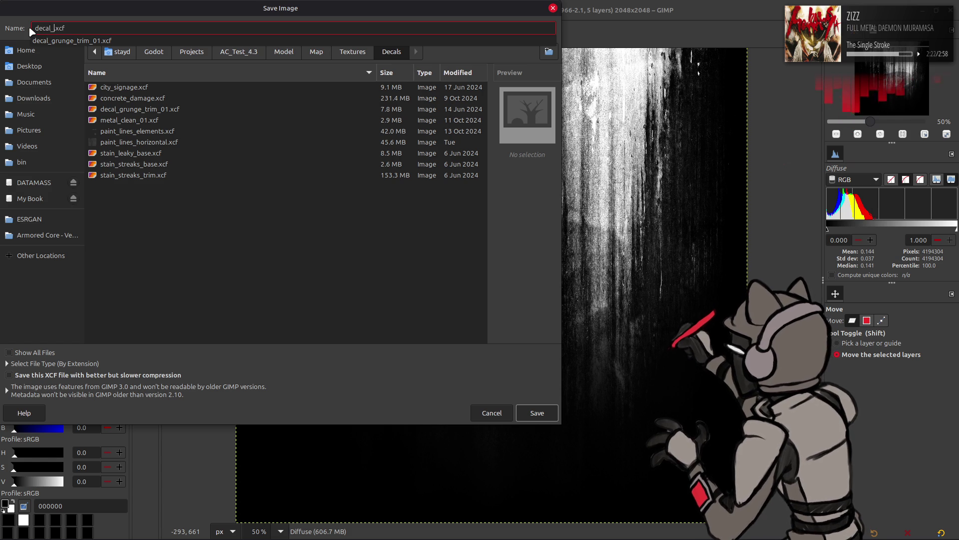
type("_grunge_")
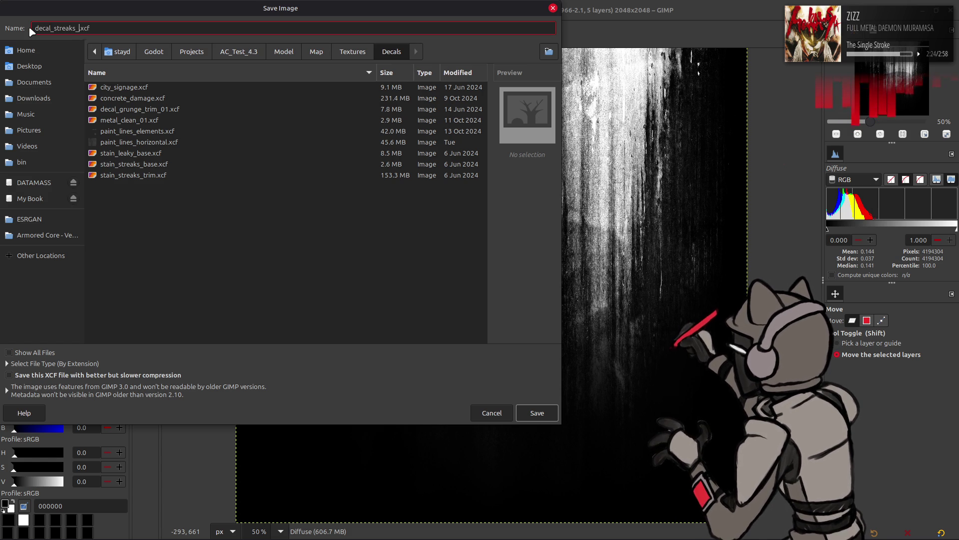
type("01")
left_click(166, 376)
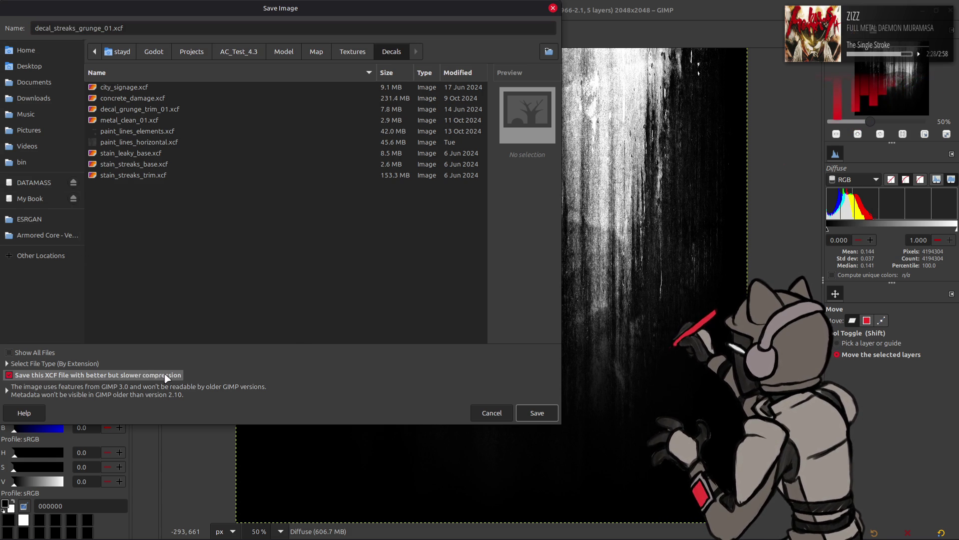
left_click(535, 413)
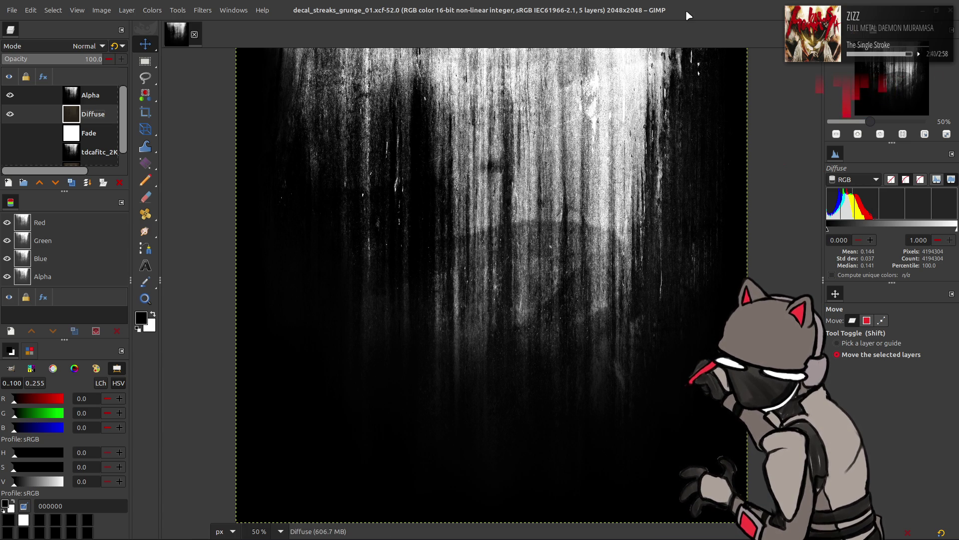
scroll(608, 260, "right", 2)
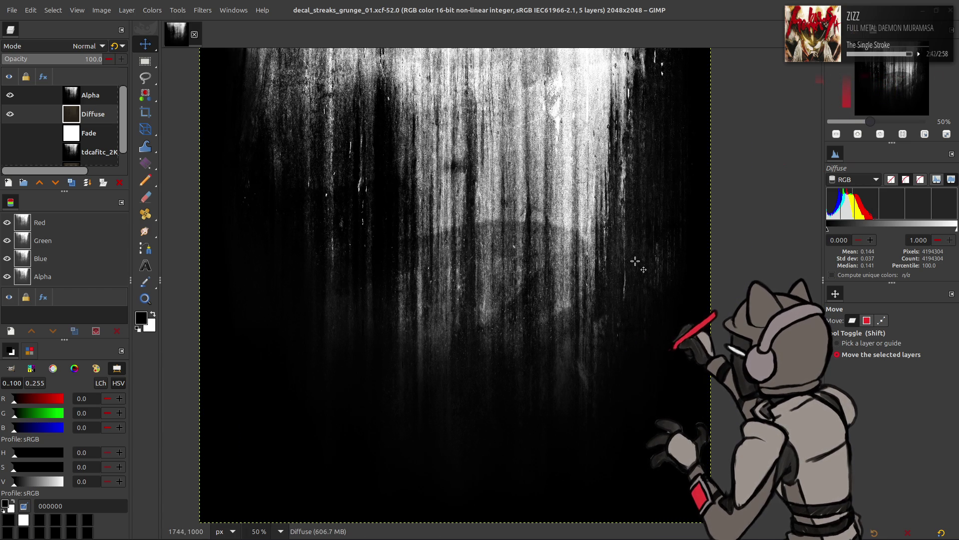
scroll(635, 260, "left", 2)
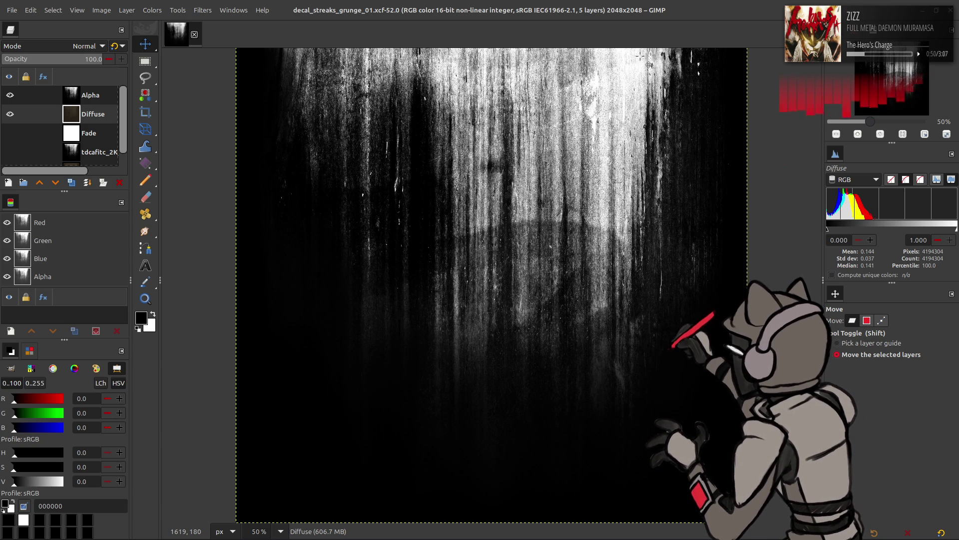
scroll(407, 169, "up", 4, "ctrl")
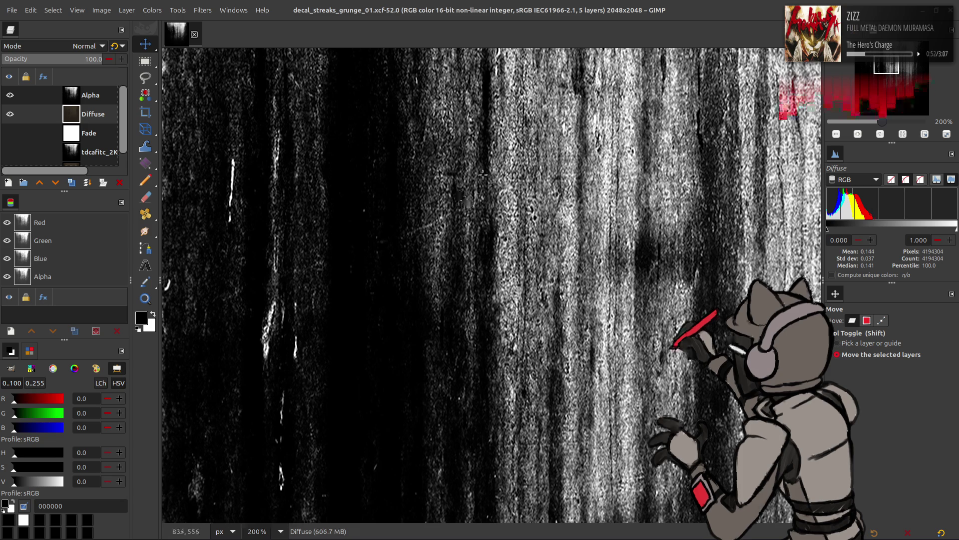
scroll(282, 214, "down", 3, "ctrl")
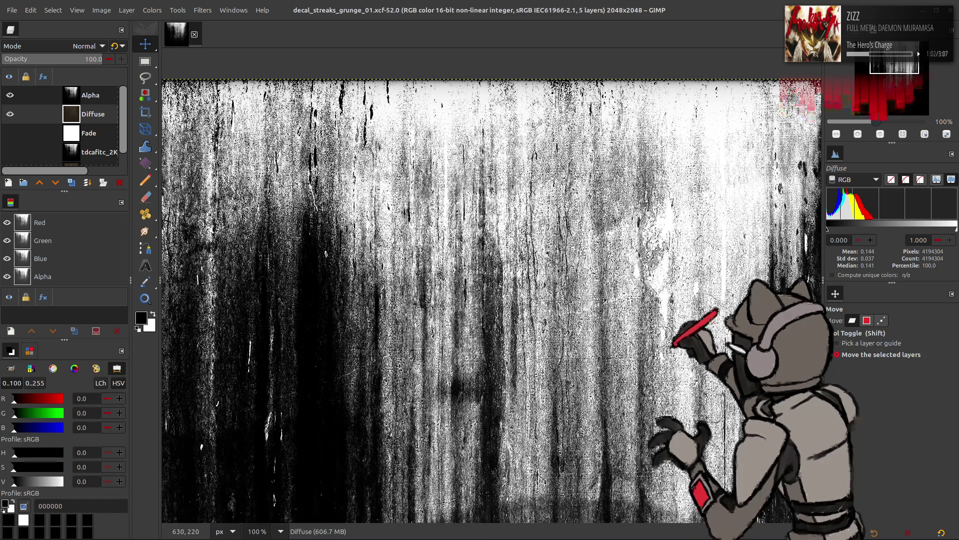
left_click(9, 95)
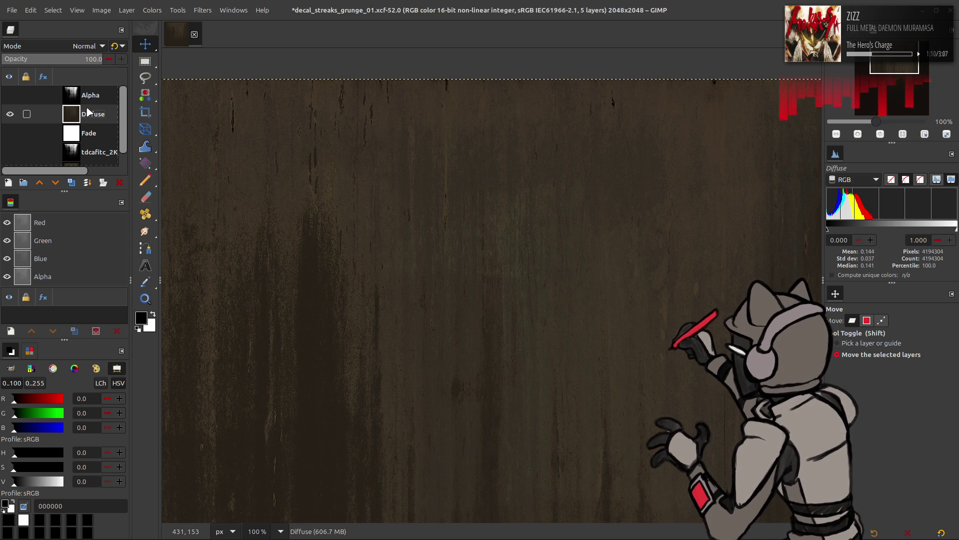
Try duplicating Diffuse and a Levels output black of 25, undoing and cancelling both
left_click(72, 184)
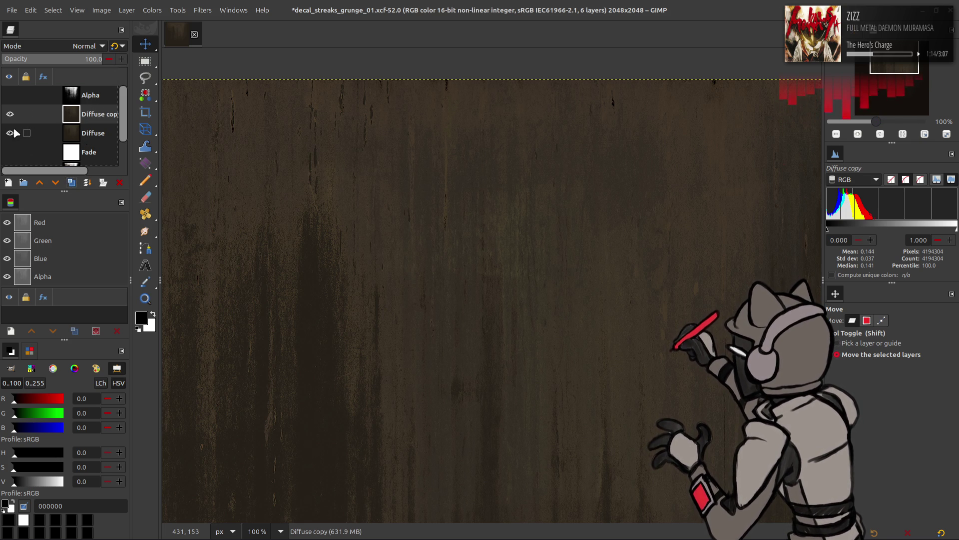
key("ctrl+z")
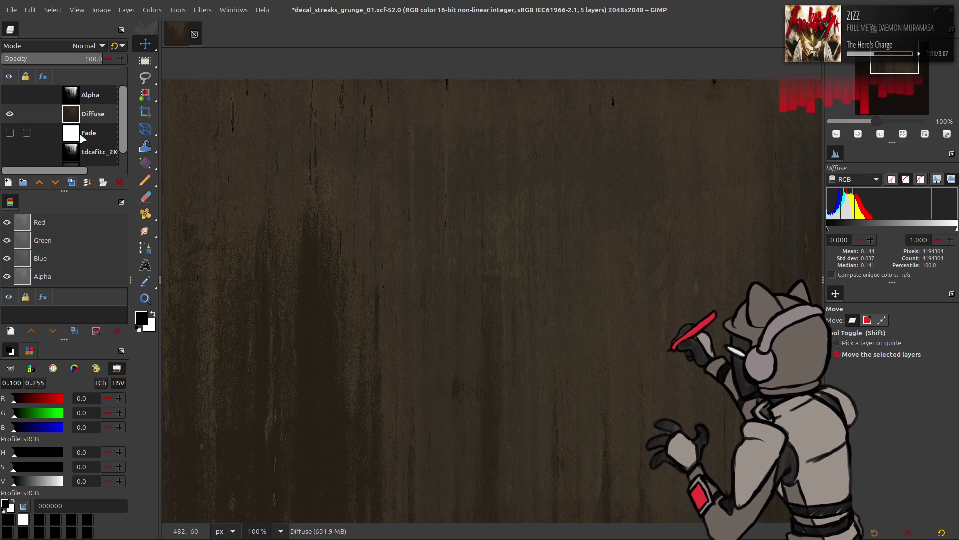
left_click(148, 10)
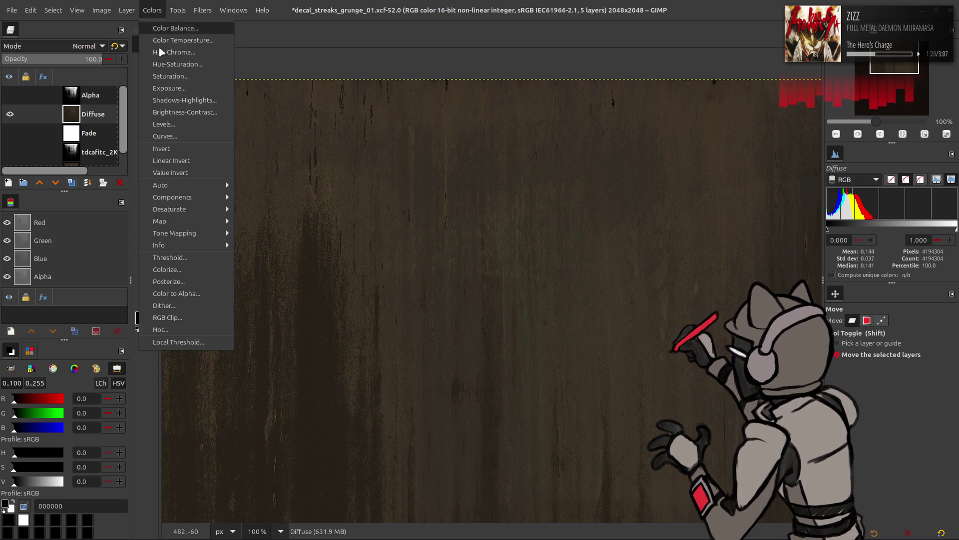
left_click(175, 121)
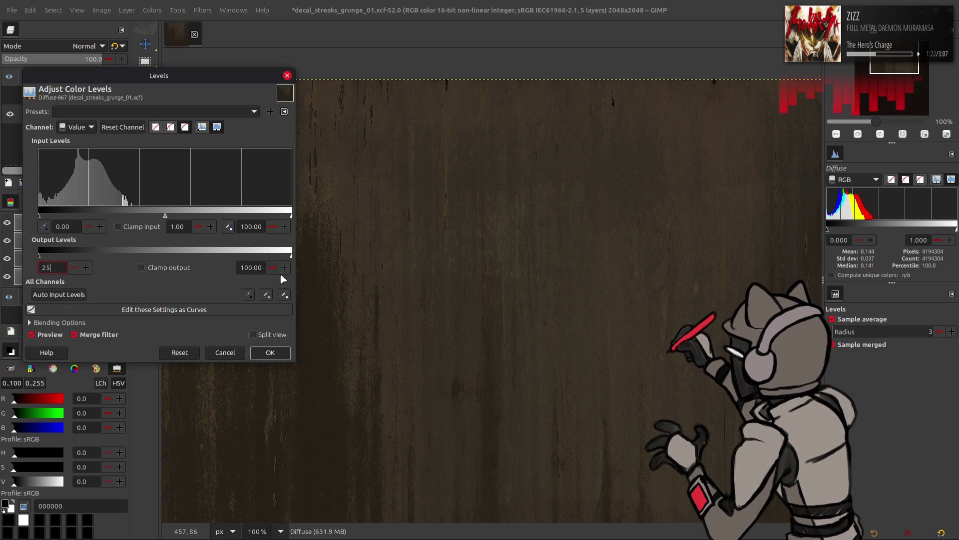
key("Return")
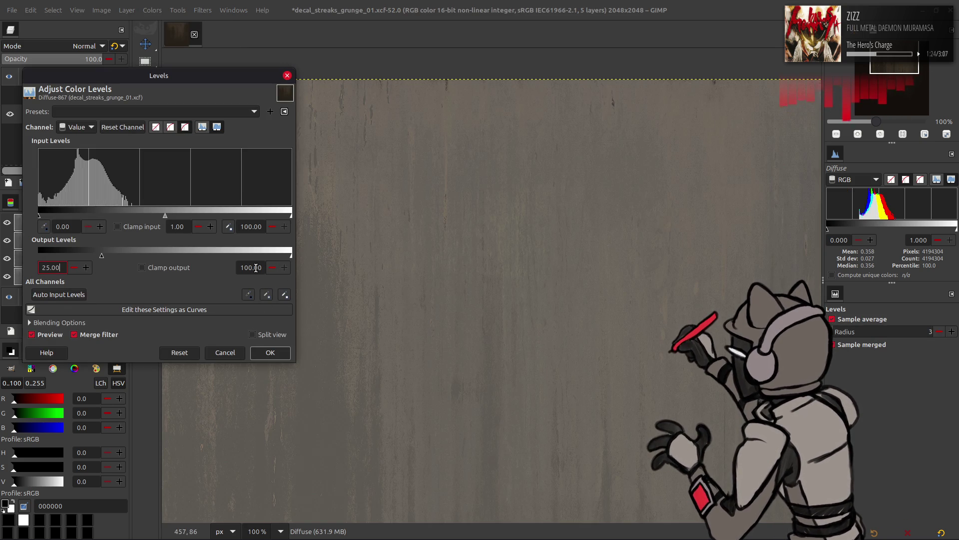
left_click(225, 353)
Apply Auto Stretch Contrast to the Diffuse layer, then undo it
left_click(152, 10)
mouse_move(205, 185)
left_click(270, 203)
left_click(118, 209)
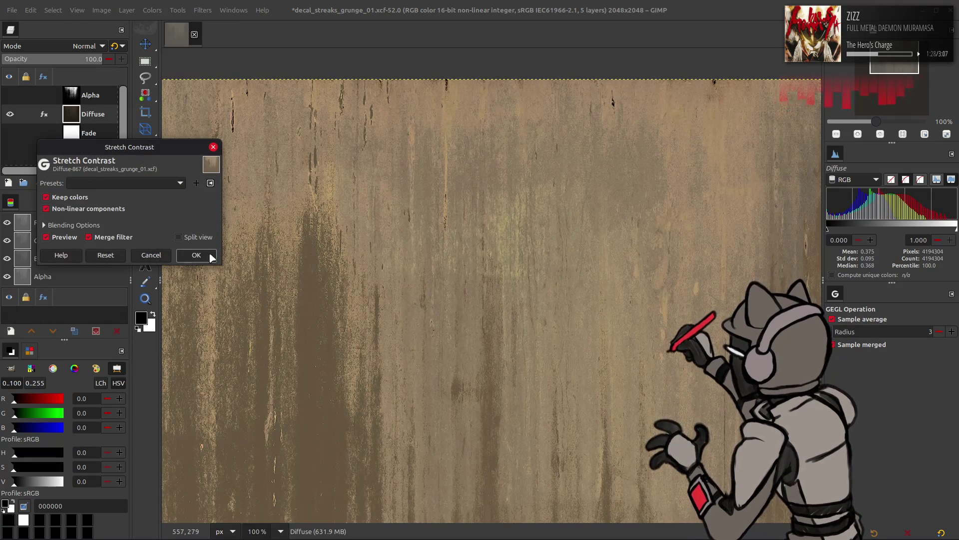
left_click(210, 256)
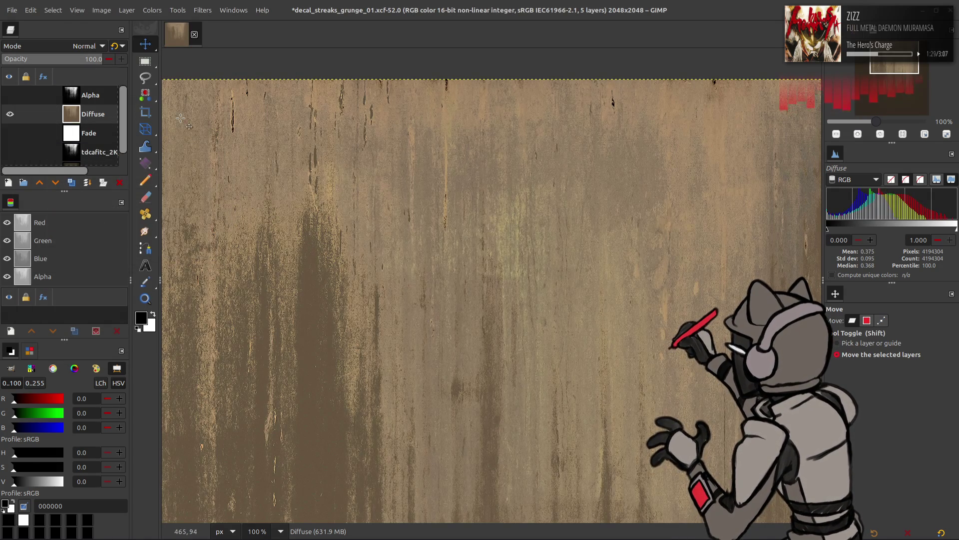
key("ctrl+z")
left_click(153, 10)
Convert the Diffuse layer to grayscale by extracting the LAB L component
mouse_move(211, 194)
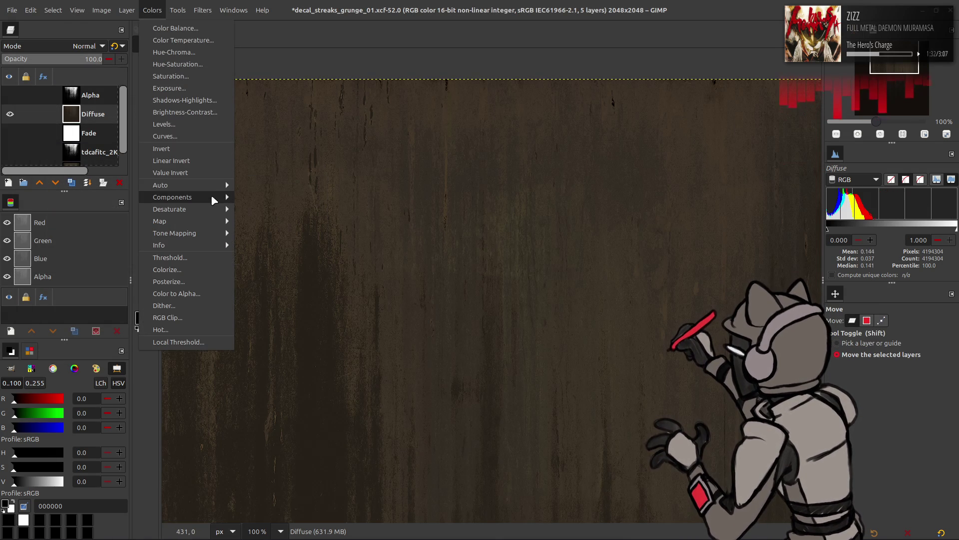
left_click(255, 207)
left_click(157, 197)
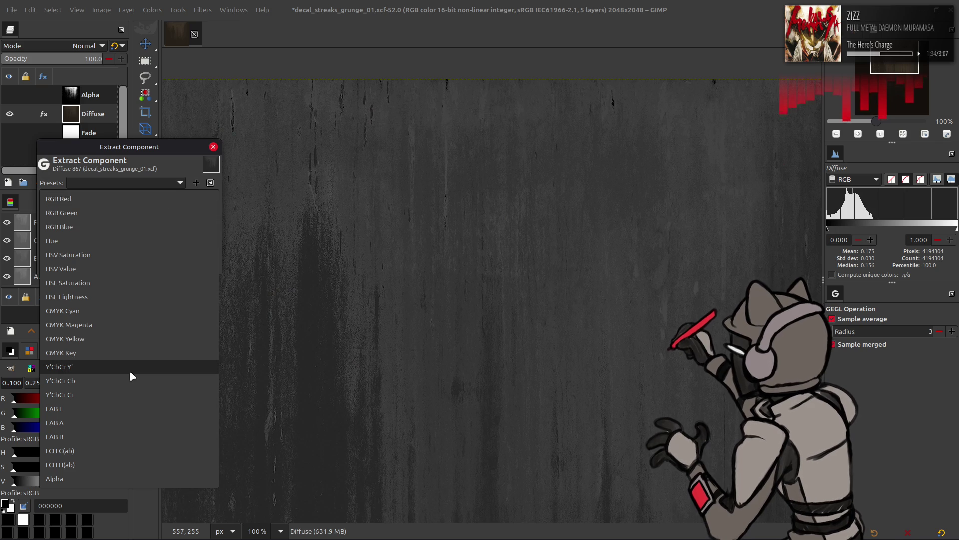
left_click(130, 370)
left_click(150, 199)
left_click(116, 253)
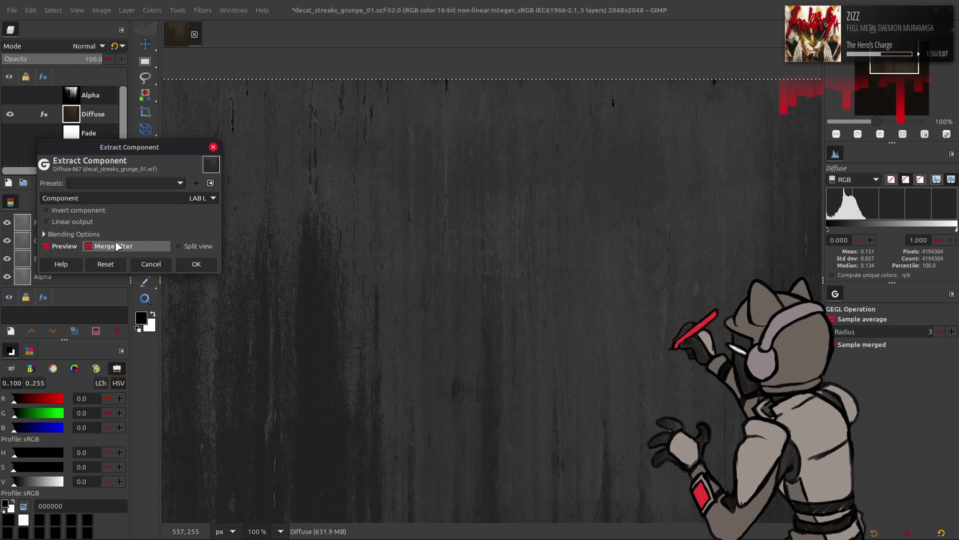
left_click(160, 198)
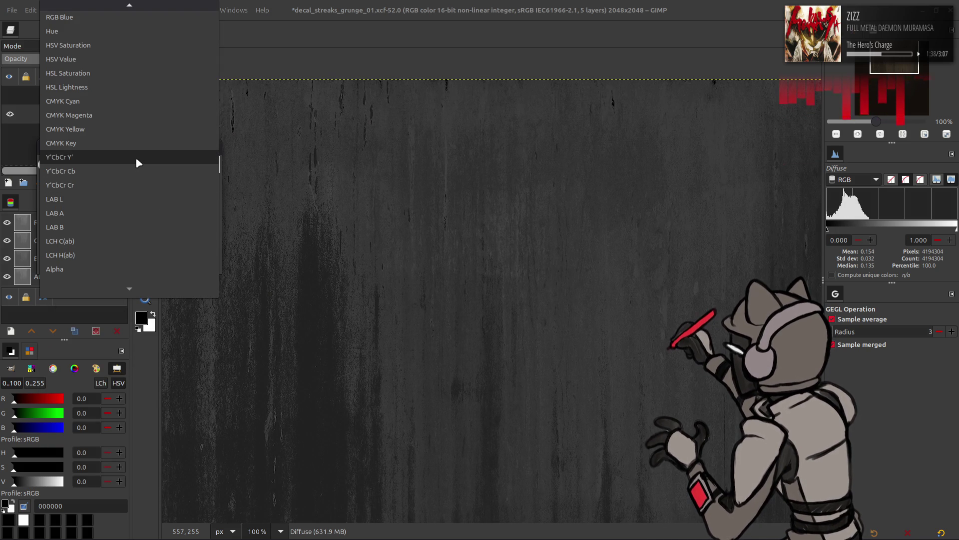
left_click(137, 163)
left_click(150, 198)
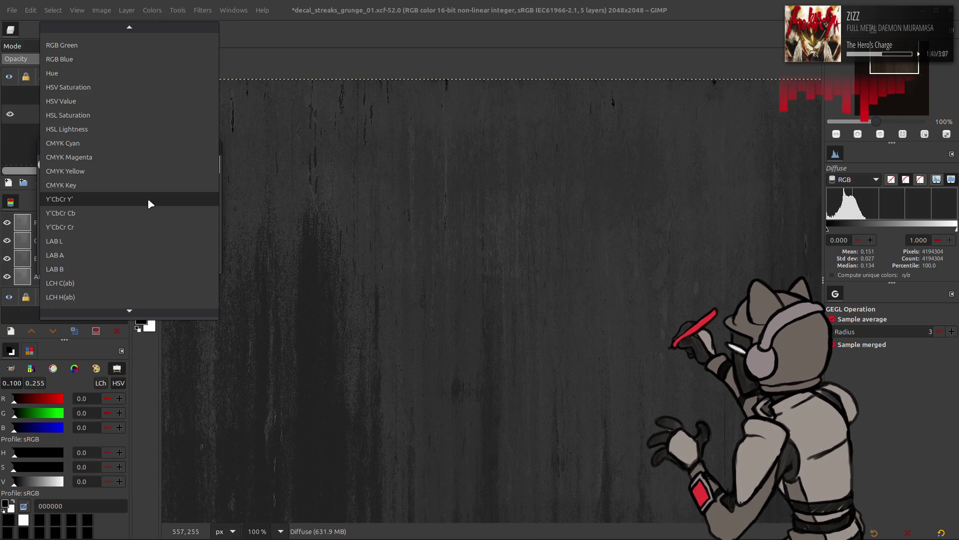
left_click(124, 241)
left_click(197, 264)
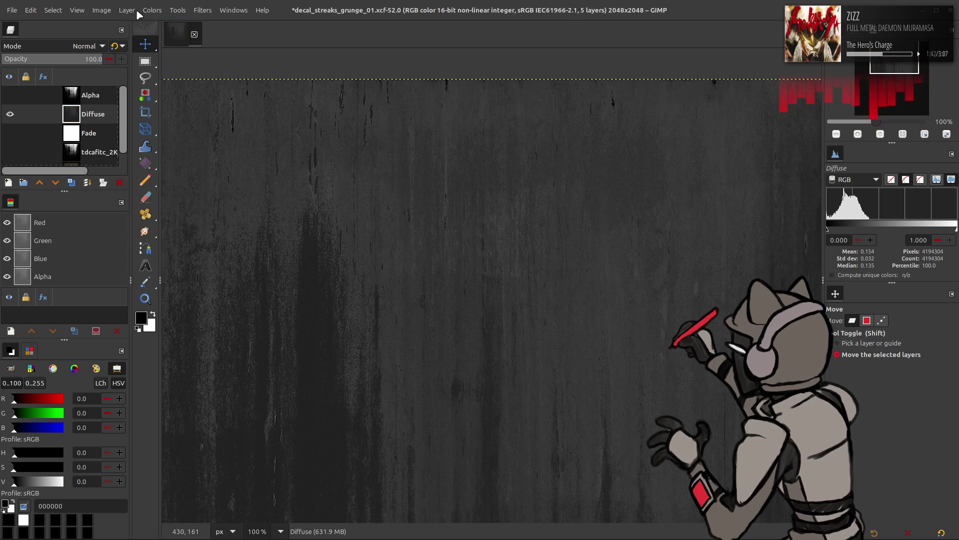
Apply Auto Stretch Contrast including non-linear components
left_click(150, 10)
mouse_move(194, 185)
left_click(260, 209)
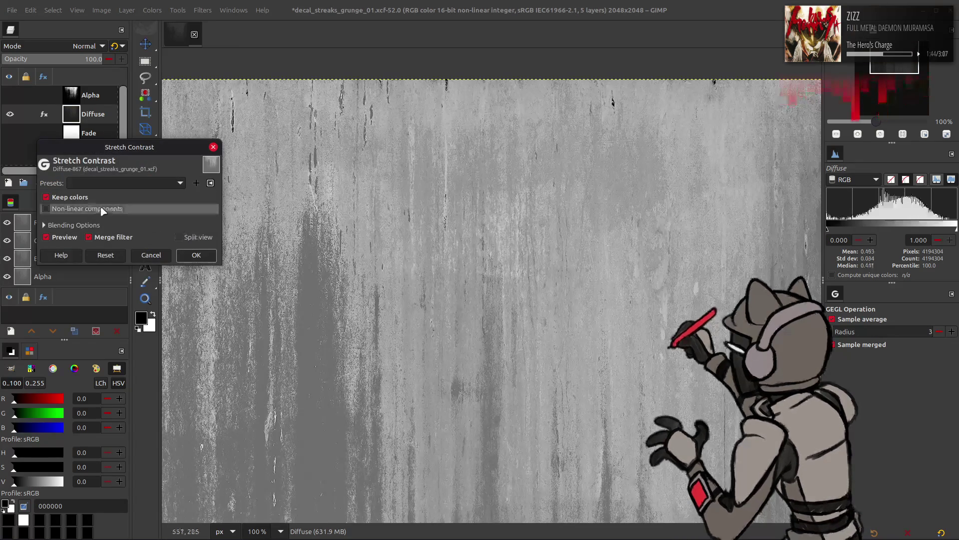
left_click(90, 208)
left_click(197, 255)
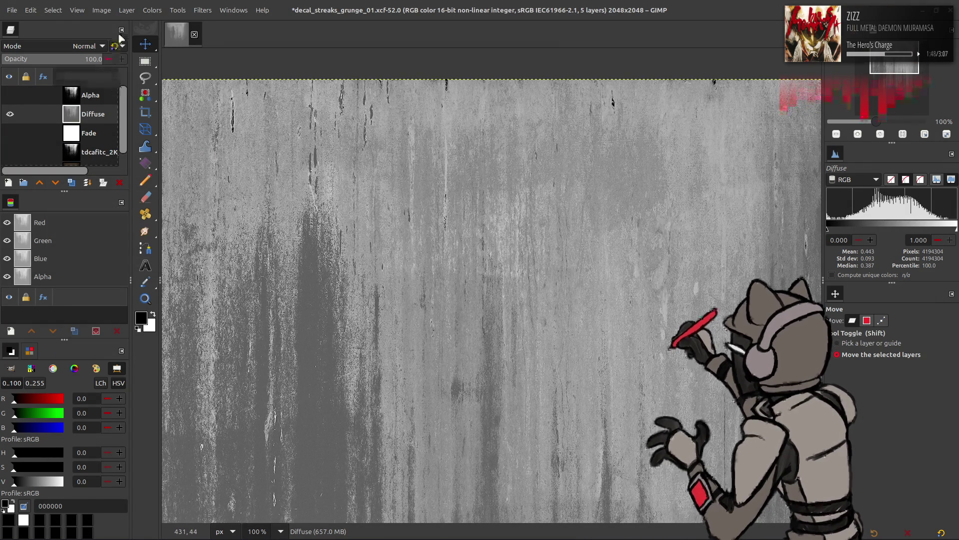
Set Levels output to 25–75, then duplicate the Diffuse layer
left_click(152, 10)
left_click(176, 122)
left_click(55, 268)
triple_click(248, 267)
type("75")
key("Return")
left_click(270, 353)
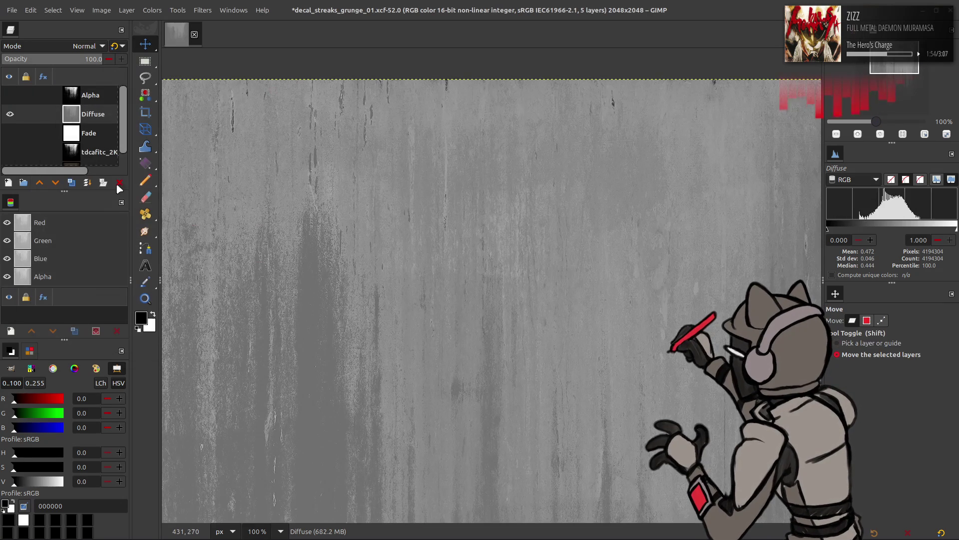
left_click(72, 183)
left_click(72, 182)
left_click(202, 10)
key("Escape")
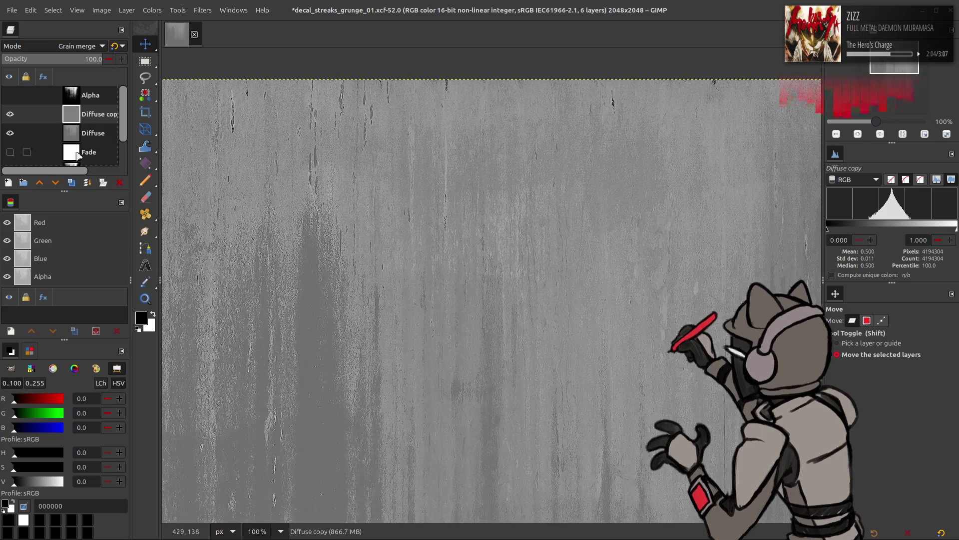
Merge the copy down into Diffuse and apply G'MIC Colour Space Swap
right_click(98, 119)
left_click(130, 231)
left_click(203, 10)
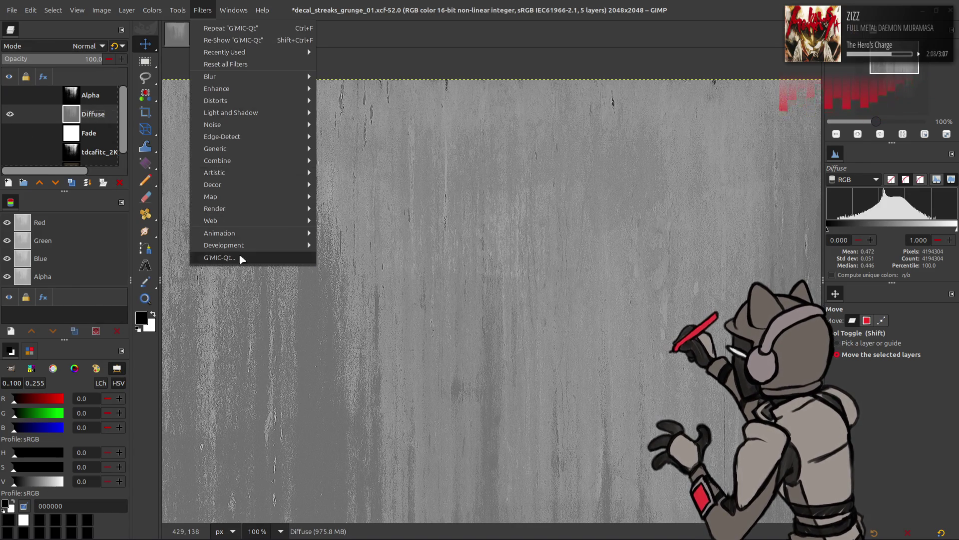
left_click(242, 259)
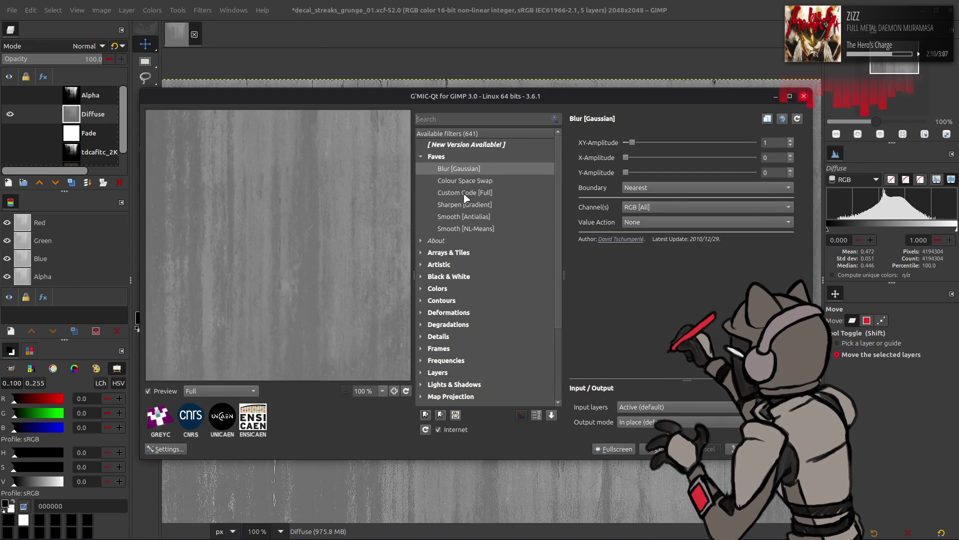
left_click(505, 182)
scroll(682, 143, "up", 1)
scroll(680, 158, "down", 1)
left_click(747, 449)
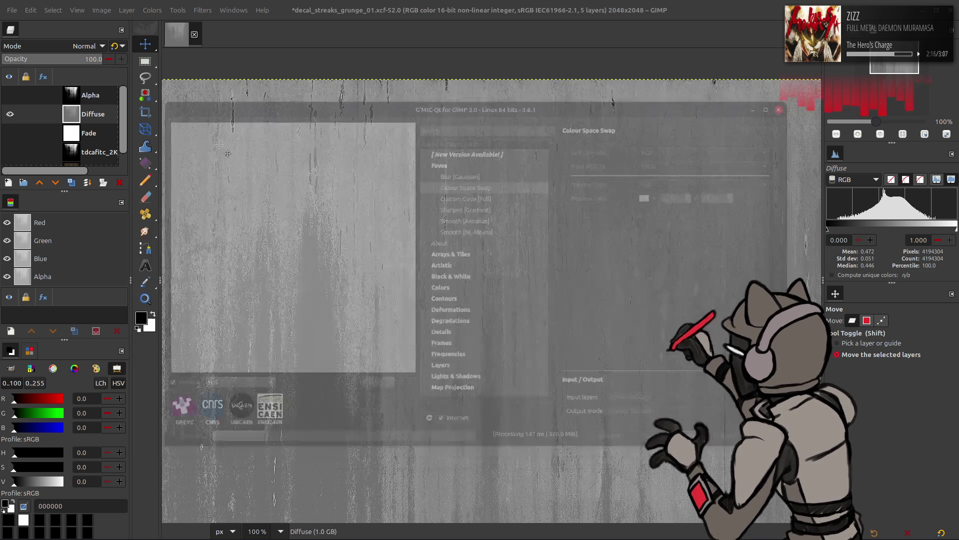
Enter 50% scaling for the Diffuse layer in Scale Layer
left_click(126, 10)
left_click(175, 176)
left_click_drag(464, 254, 455, 252)
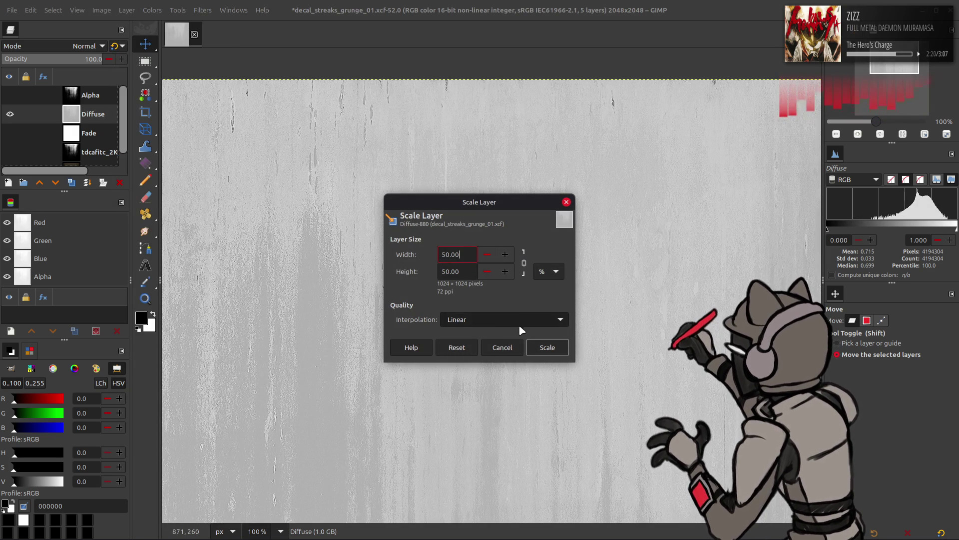
Scale Diffuse to 1024×1024 and reapply the G'MIC Colour Space Swap
left_click(547, 347)
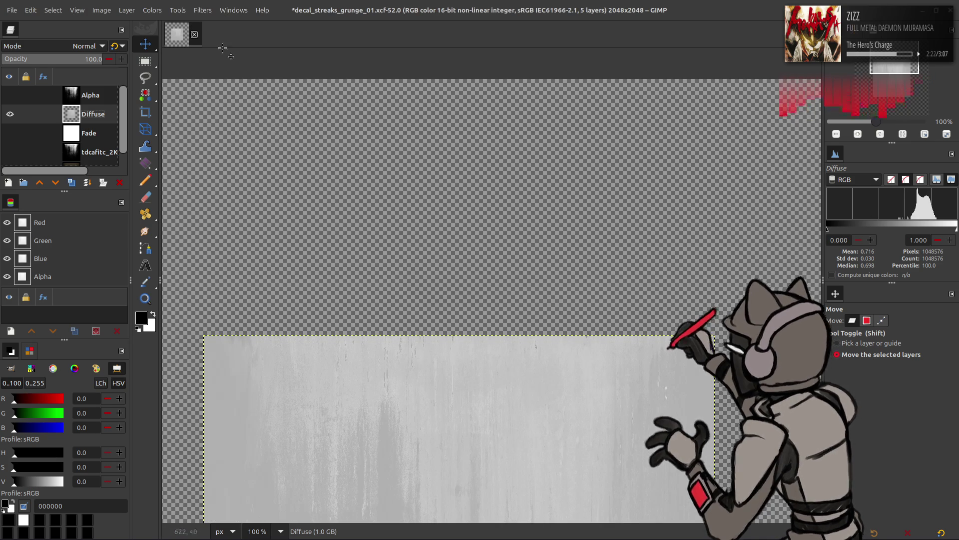
left_click(203, 10)
left_click(252, 257)
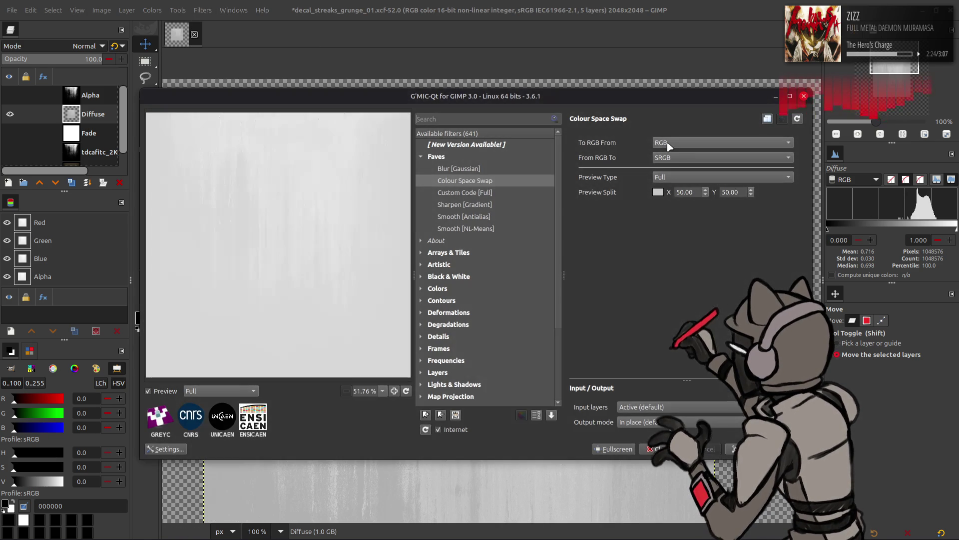
key("Return")
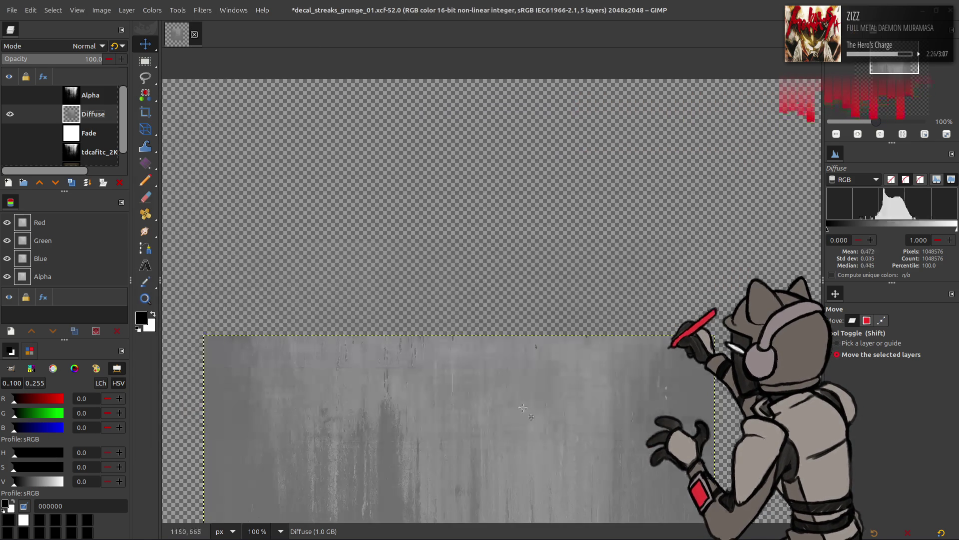
scroll(491, 272, "up", 3, "ctrl")
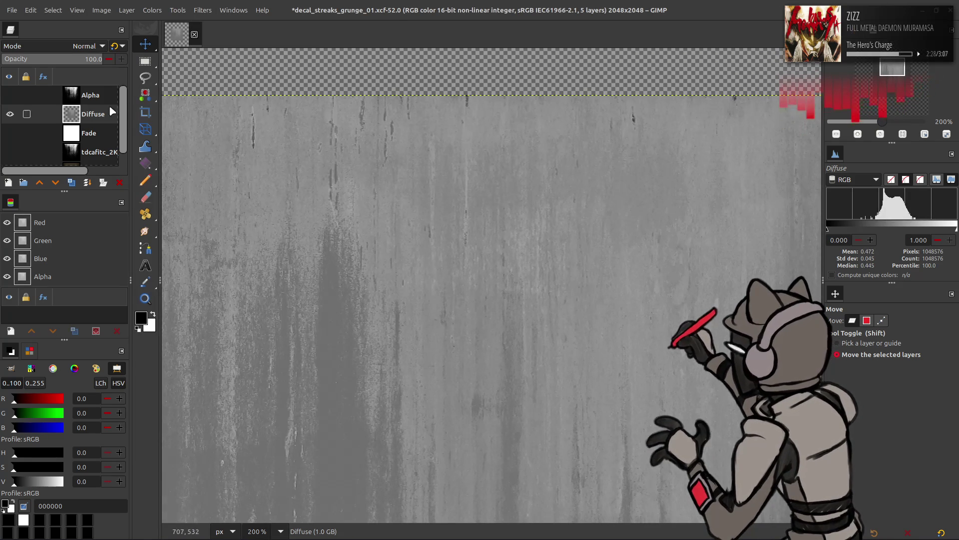
Set Levels input to 25–75 and duplicate the Diffuse layer
left_click(152, 10)
left_click(193, 125)
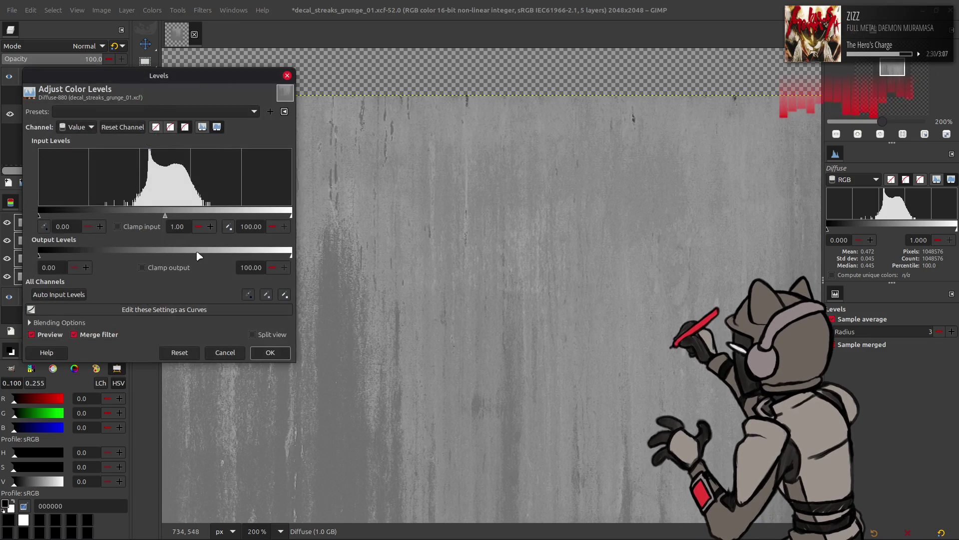
type("25")
key("Return")
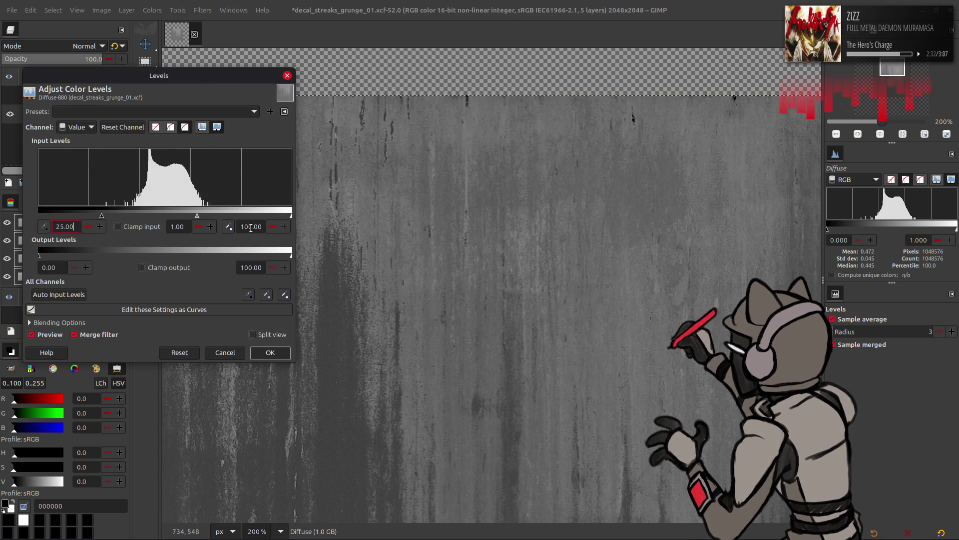
triple_click(250, 226)
type("75")
key("Return")
left_click(270, 352)
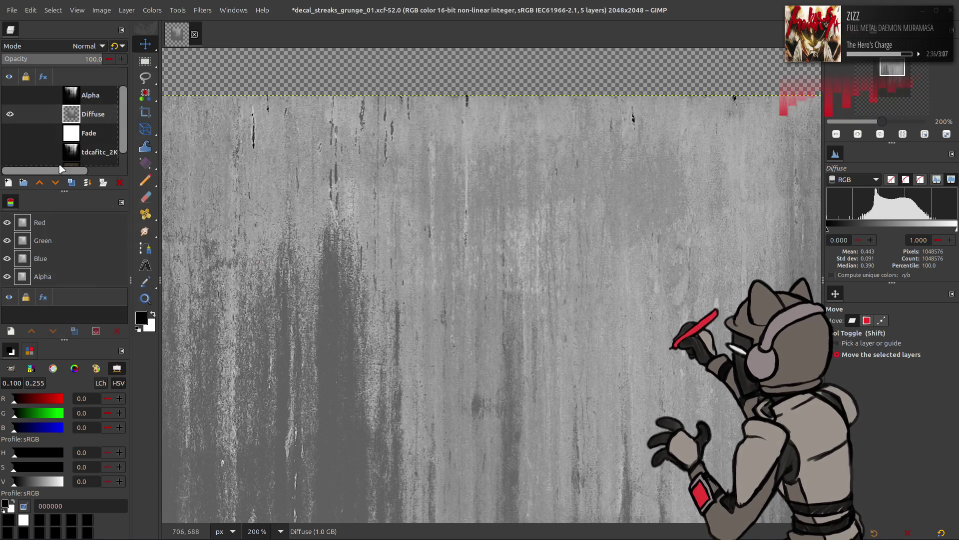
left_click(72, 183)
left_click(72, 182)
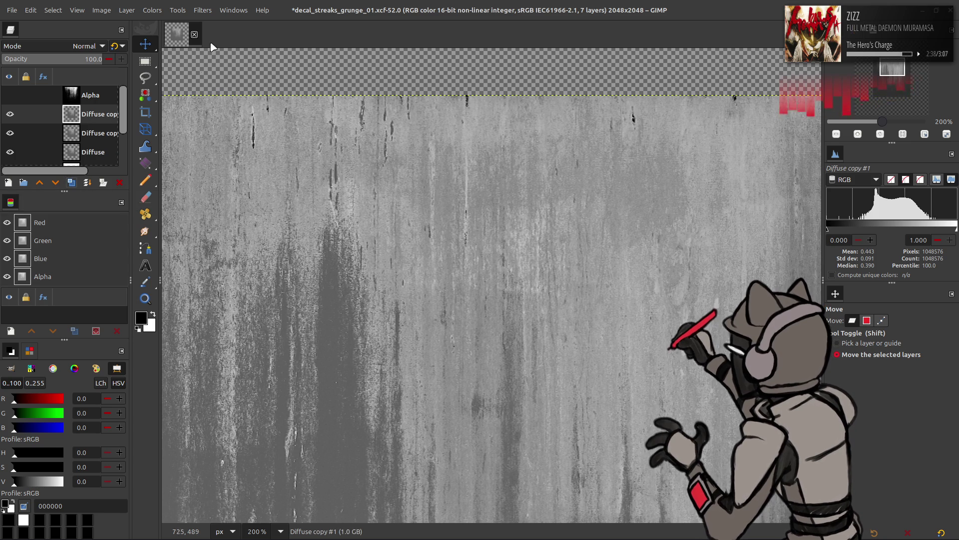
Apply G'MIC Blur [Gaussian] to a second Diffuse copy
left_click(203, 10)
left_click(244, 259)
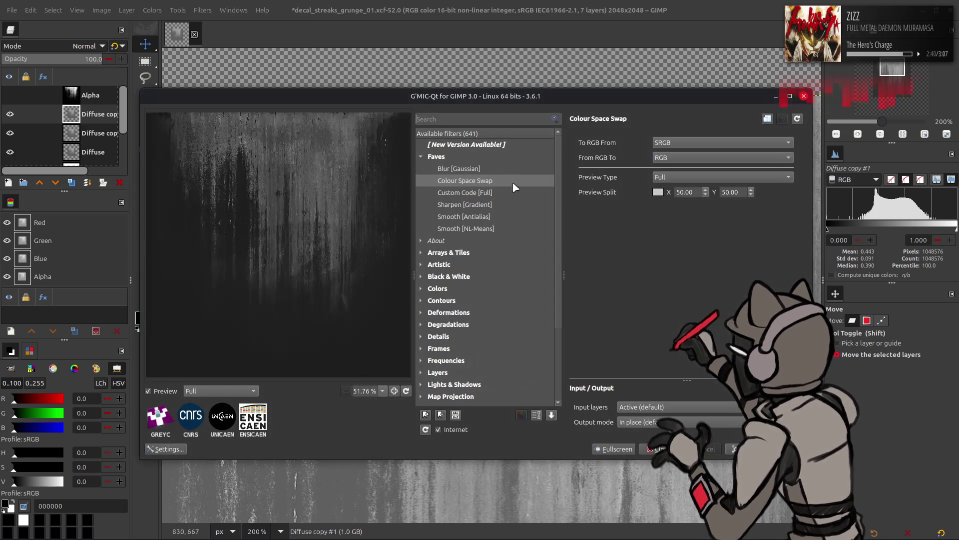
left_click(490, 169)
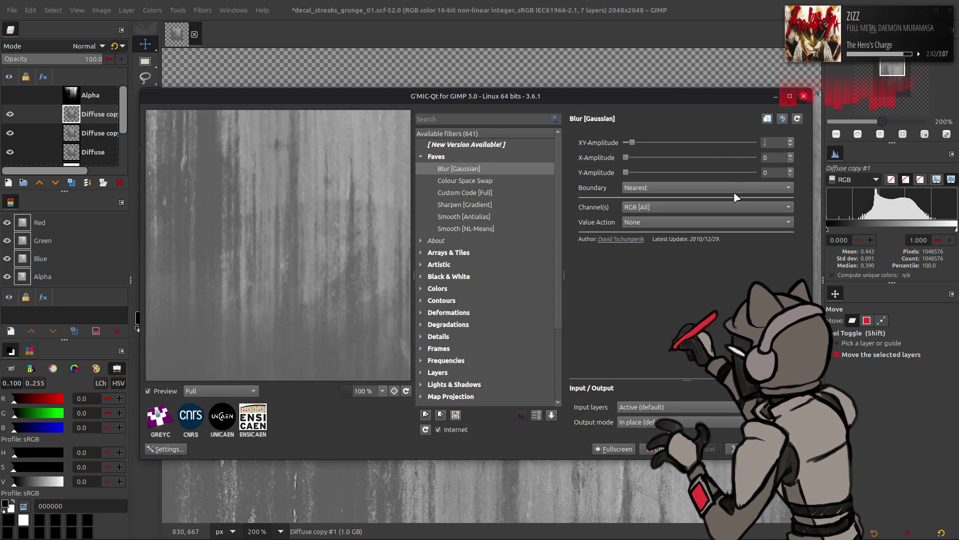
left_click(745, 448)
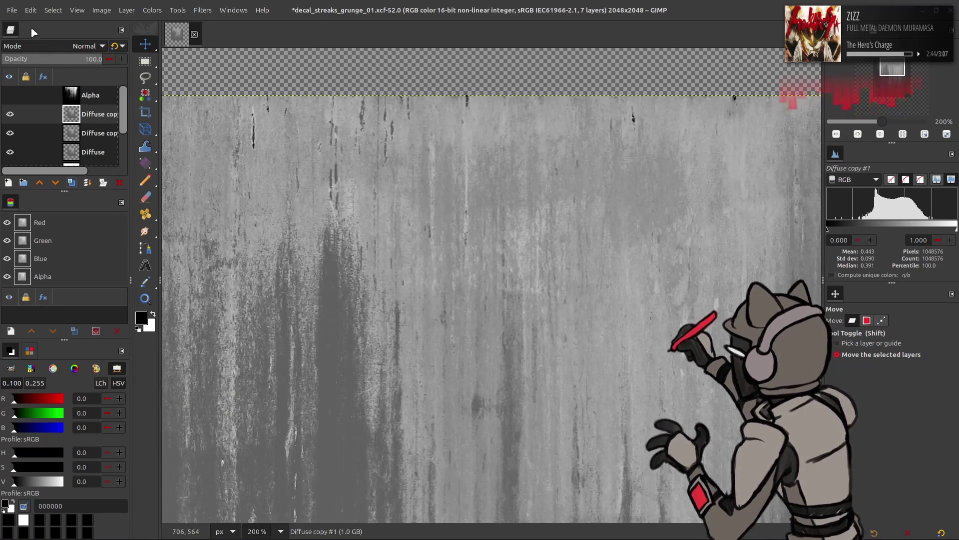
Set copies to Grain extract and Subtract, merging each down into Diffuse
left_click(85, 46)
left_click(65, 413)
right_click(83, 103)
left_click(115, 223)
left_click(85, 46)
left_click(49, 398)
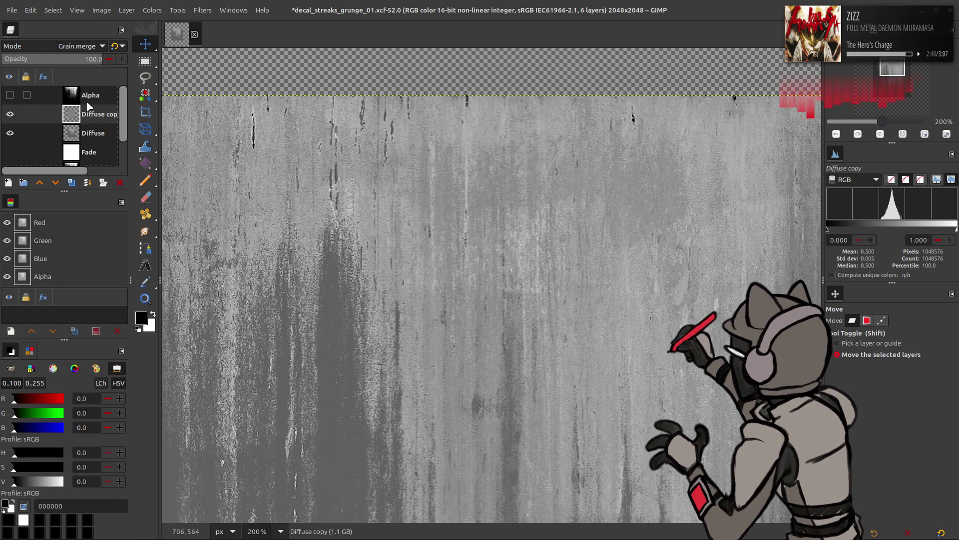
right_click(96, 100)
left_click(86, 116)
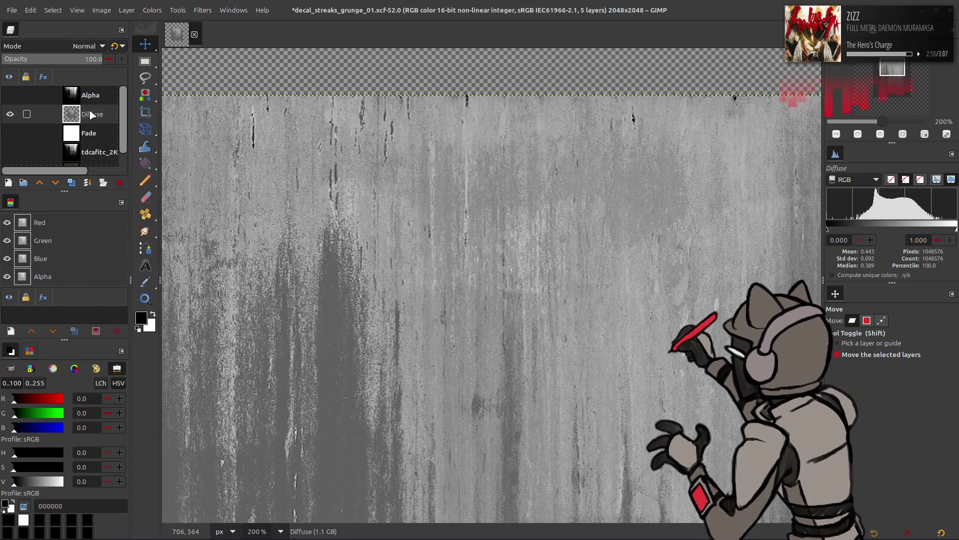
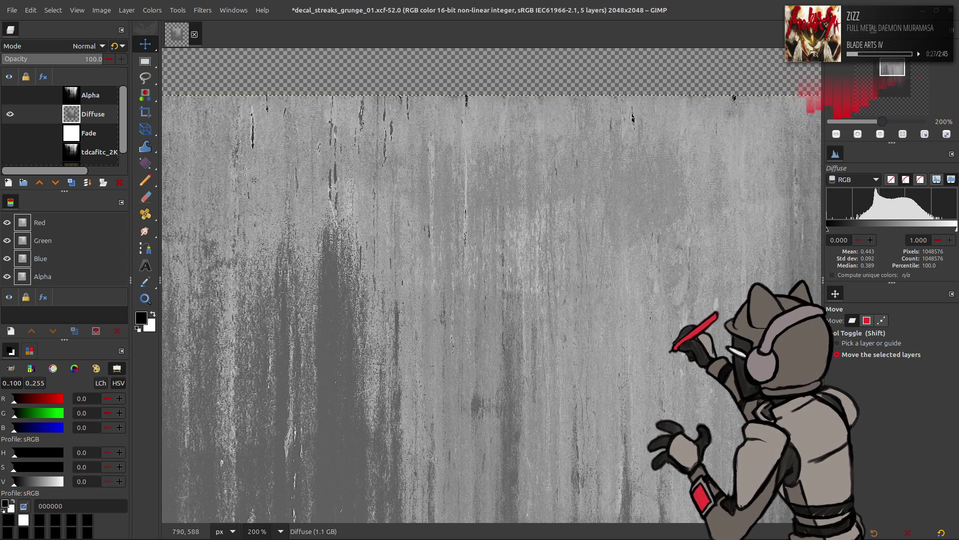
Try the older 23:28:39 curve preset on Diffuse, then close the Curves dialog
left_click(153, 10)
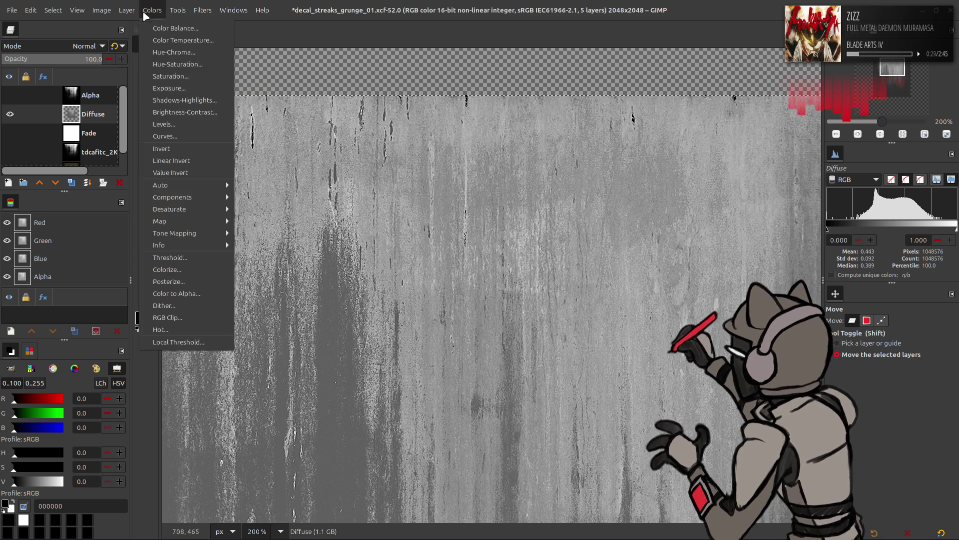
left_click(184, 133)
left_click(457, 179)
left_click(460, 185)
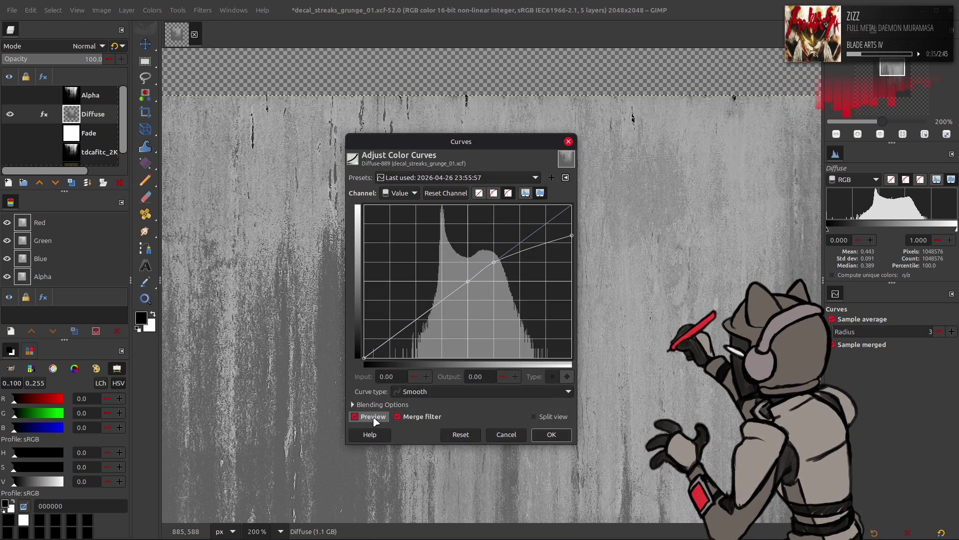
left_click(457, 178)
left_click(457, 188)
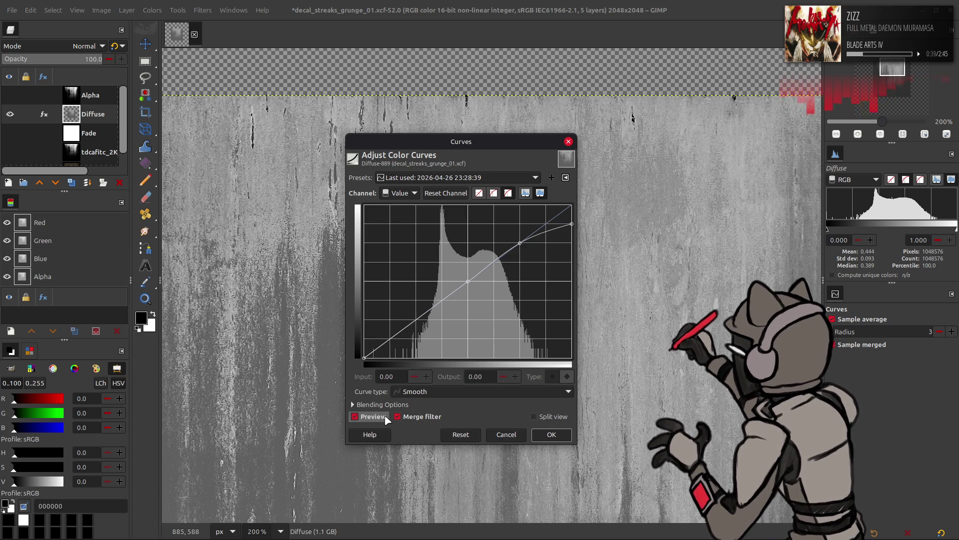
left_click(505, 434)
Remove a stray Diffuse copy and reload the 23:28:39 curve in Curves
key("shift+ctrl+d")
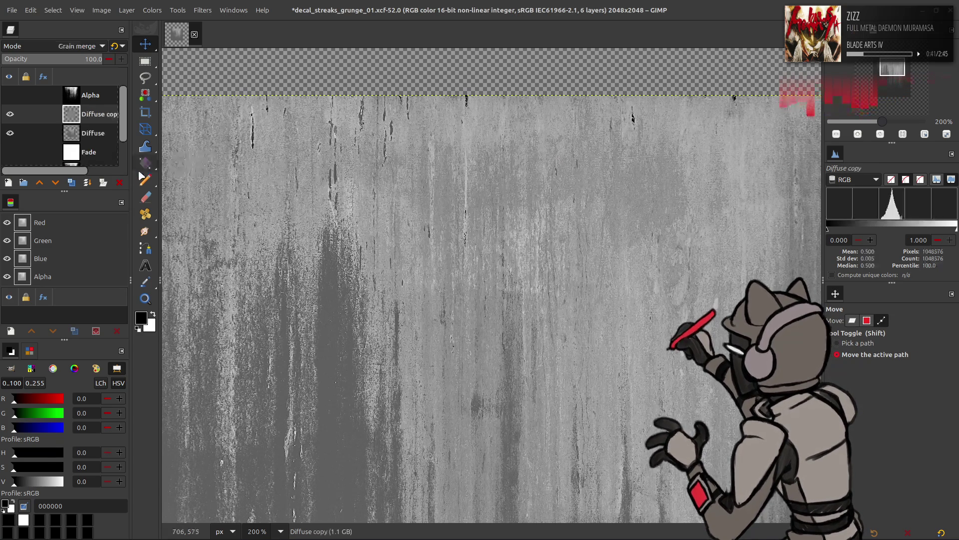
left_click(120, 182)
left_click(152, 10)
left_click(160, 139)
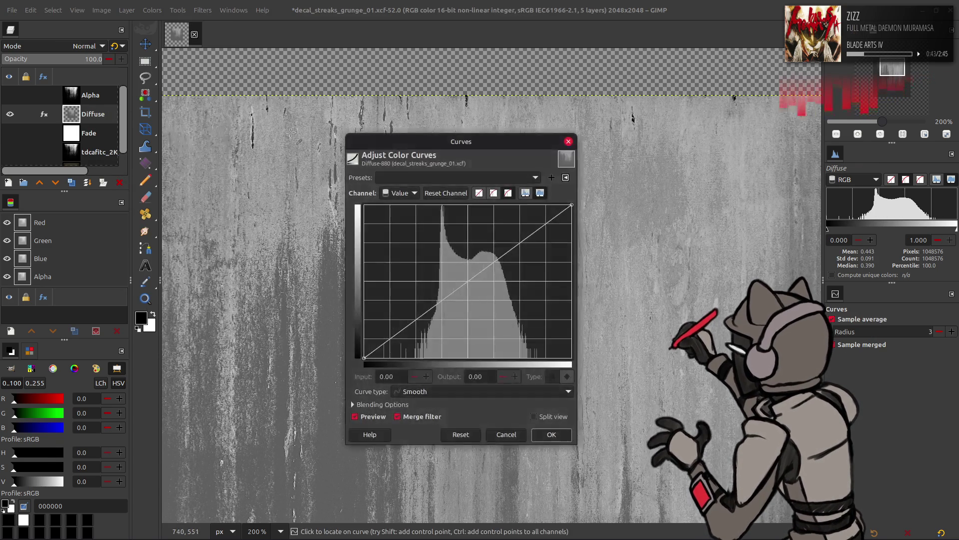
left_click(426, 170)
left_click(423, 173)
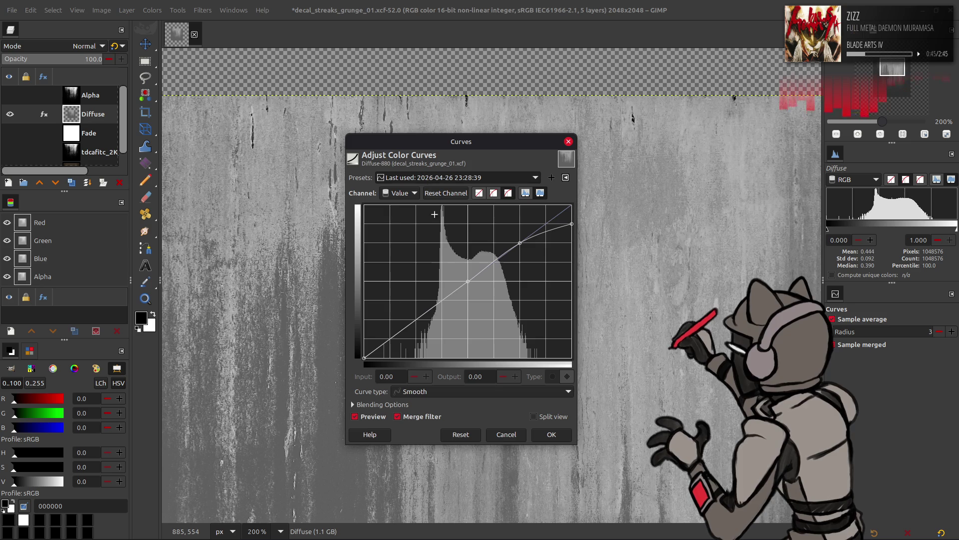
Compare the 23:28:39 curve with Preview on and off, then apply it to Diffuse
left_click(381, 418)
left_click(382, 420)
left_click(382, 420)
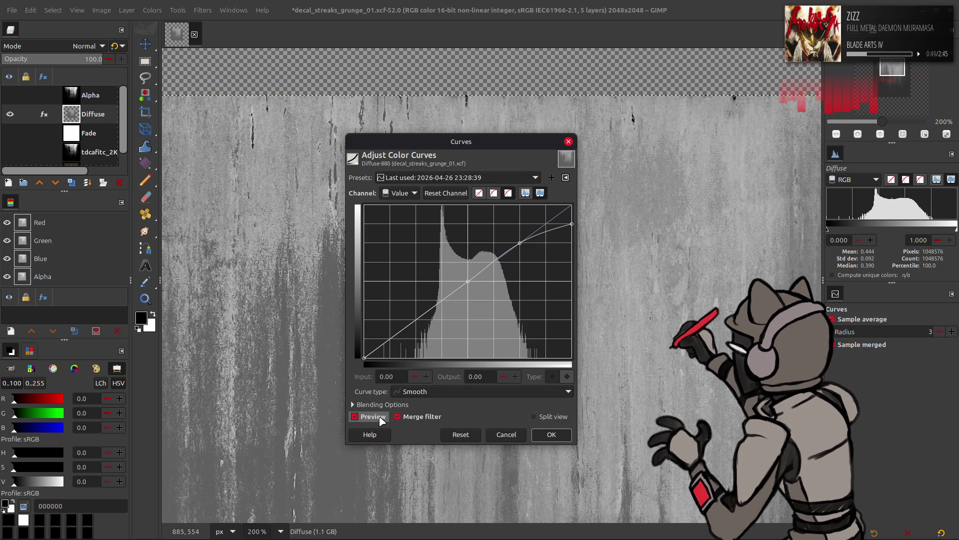
left_click(382, 421)
scroll(454, 178, "down", 1)
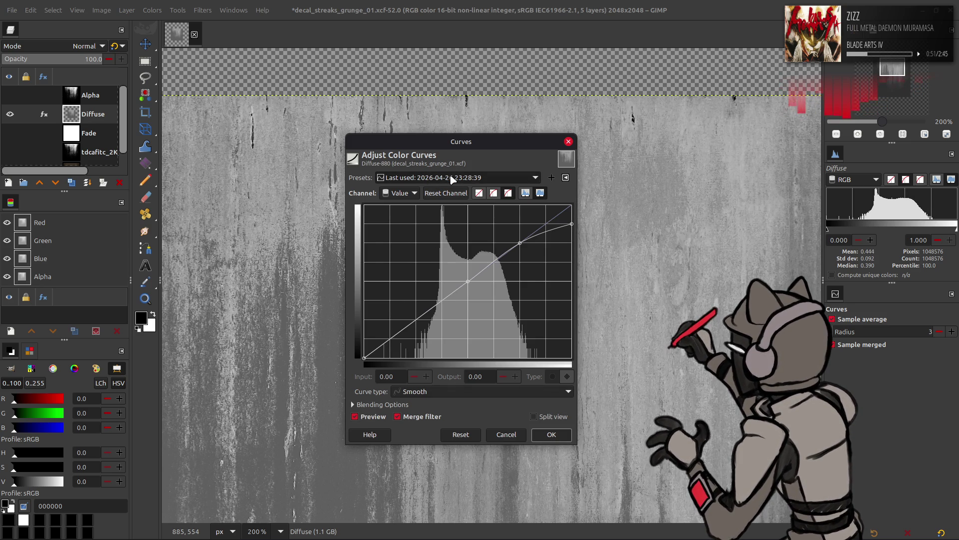
scroll(453, 179, "up", 1)
scroll(453, 179, "down", 2)
left_click(370, 419)
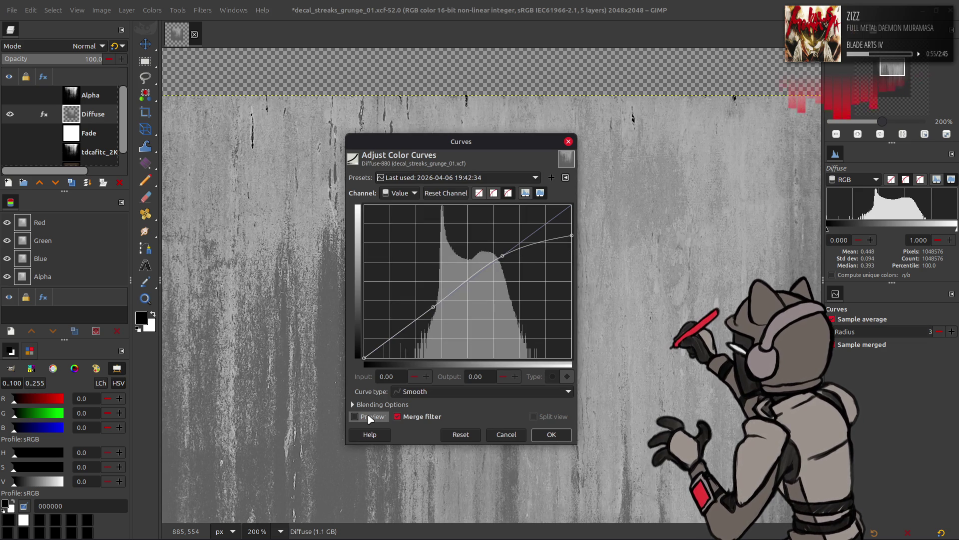
scroll(429, 181, "up", 3)
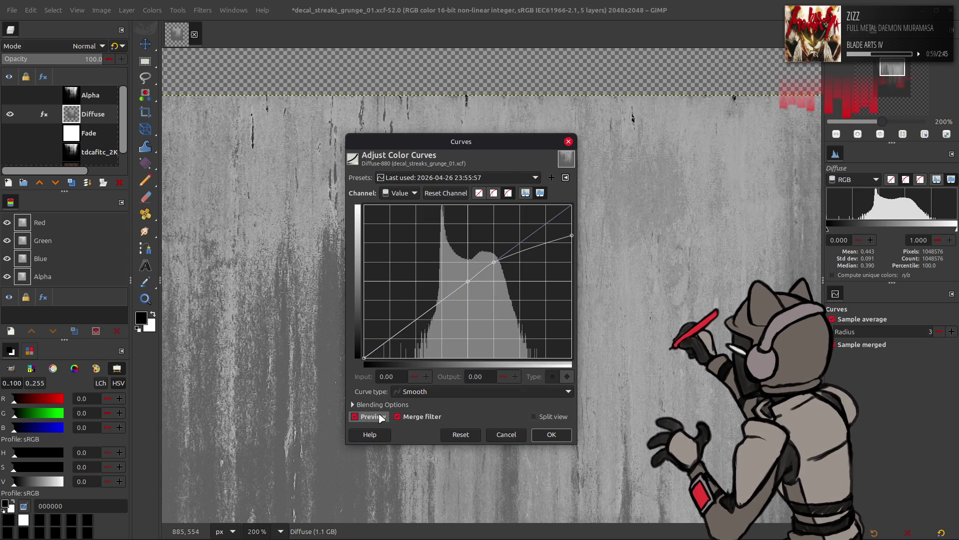
scroll(459, 179, "down", 1)
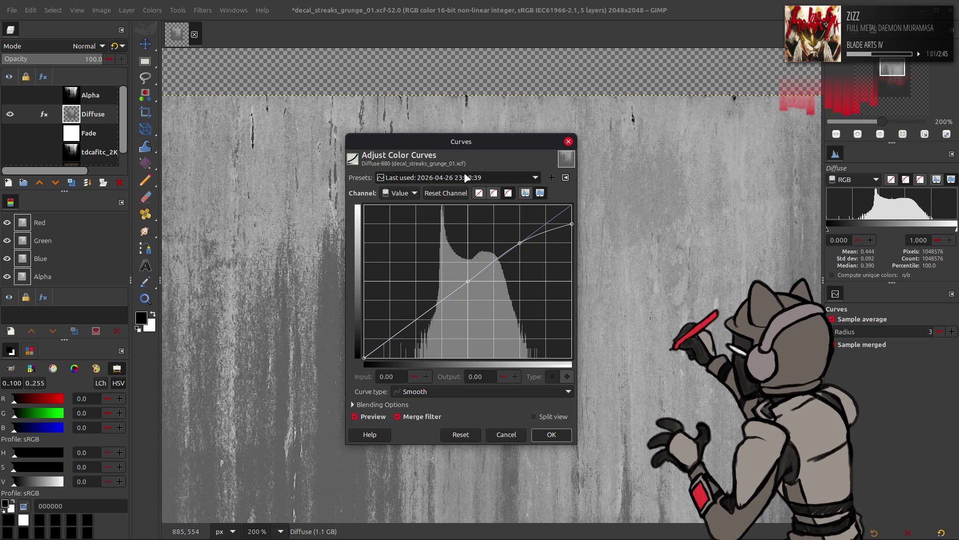
left_click(552, 434)
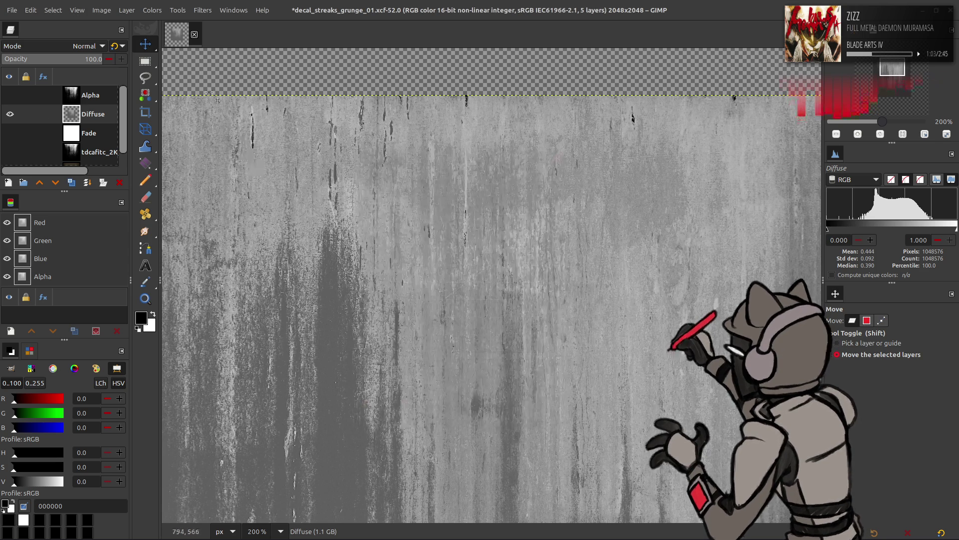
Invert the Diffuse layer's tones and bring up Curves on it
left_click(150, 10)
left_click(200, 159)
left_click(151, 10)
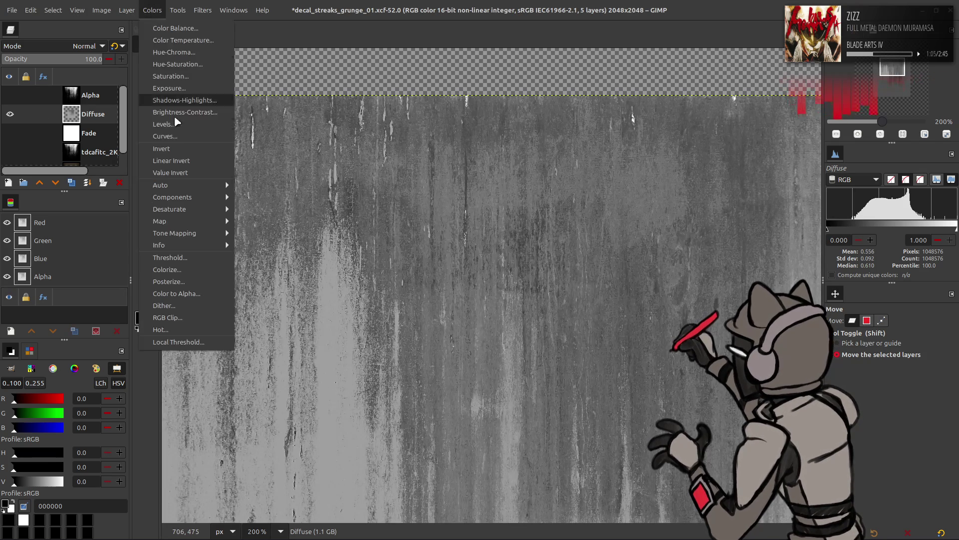
left_click(177, 141)
Compare the saved curve with Preview toggles and apply it to the inverted Diffuse
scroll(399, 174, "up", 1)
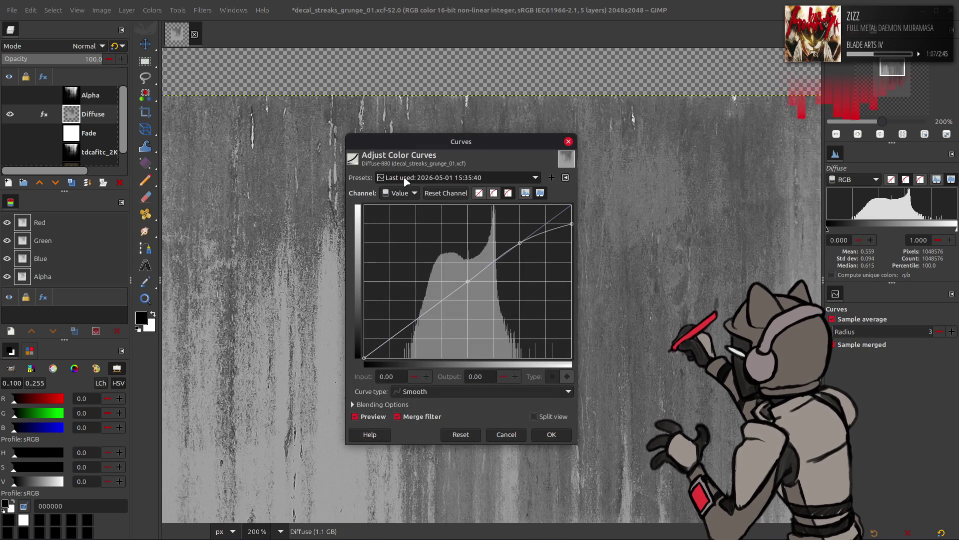
left_click(377, 419)
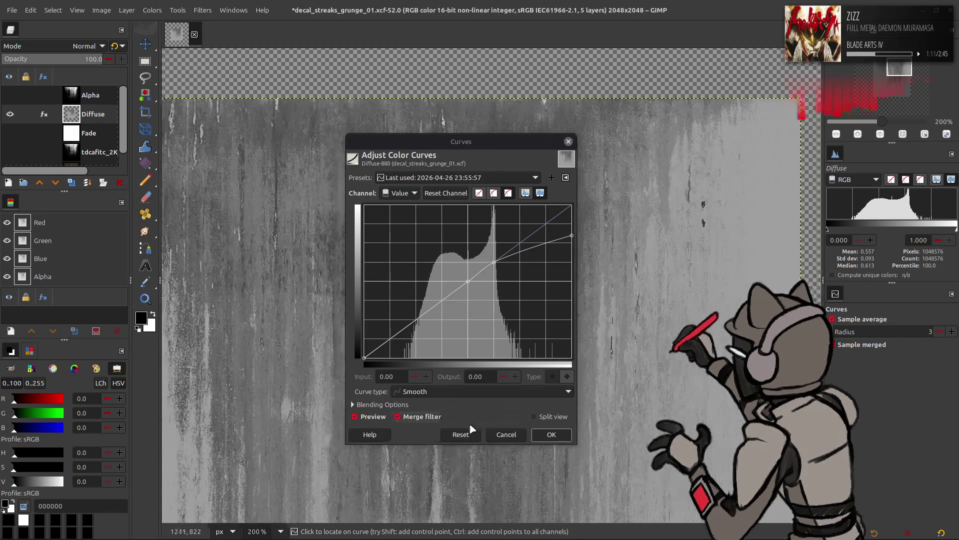
left_click(360, 416)
left_click(360, 416)
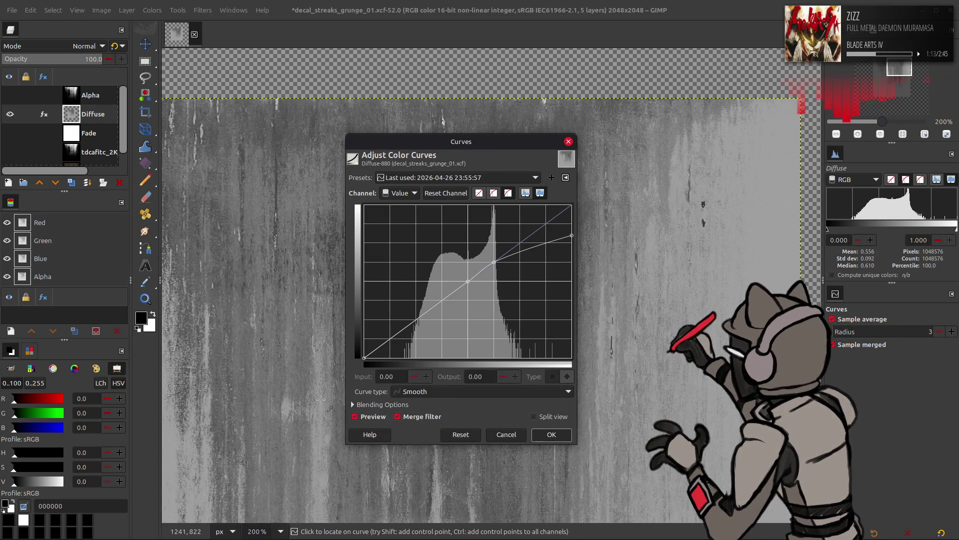
left_click(378, 416)
left_click(380, 417)
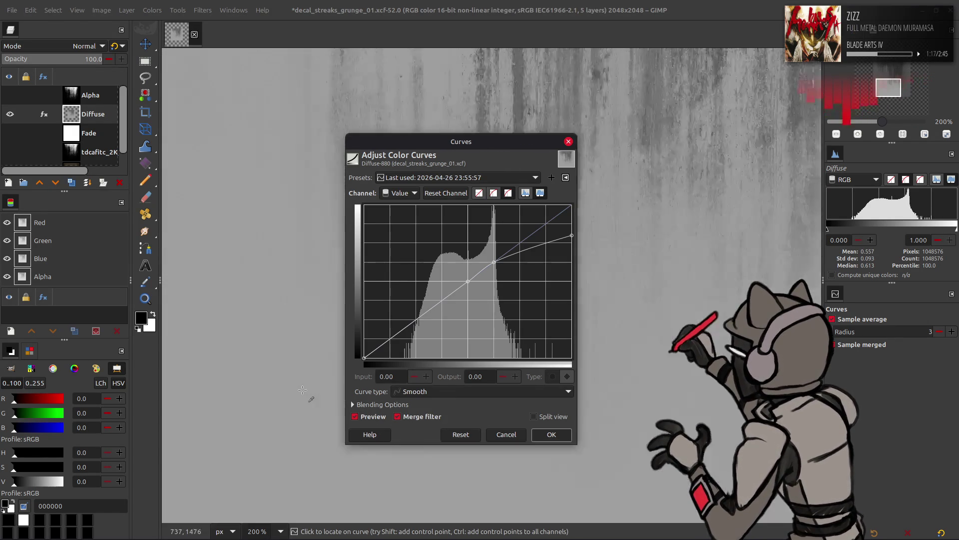
scroll(418, 179, "down", 1)
left_click(551, 434)
Invert the Diffuse layer back to its normal tones
left_click(152, 10)
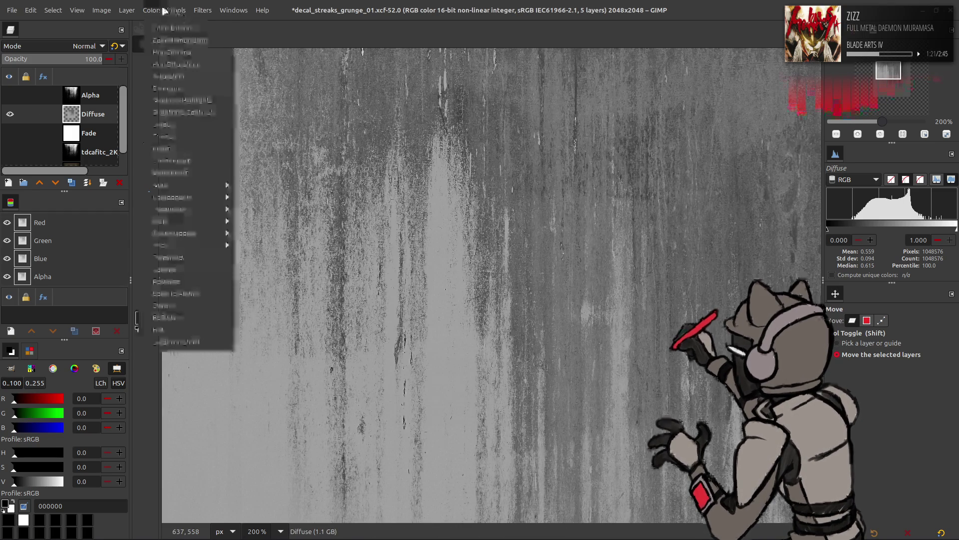
left_click(196, 141)
scroll(433, 175, "down", 2)
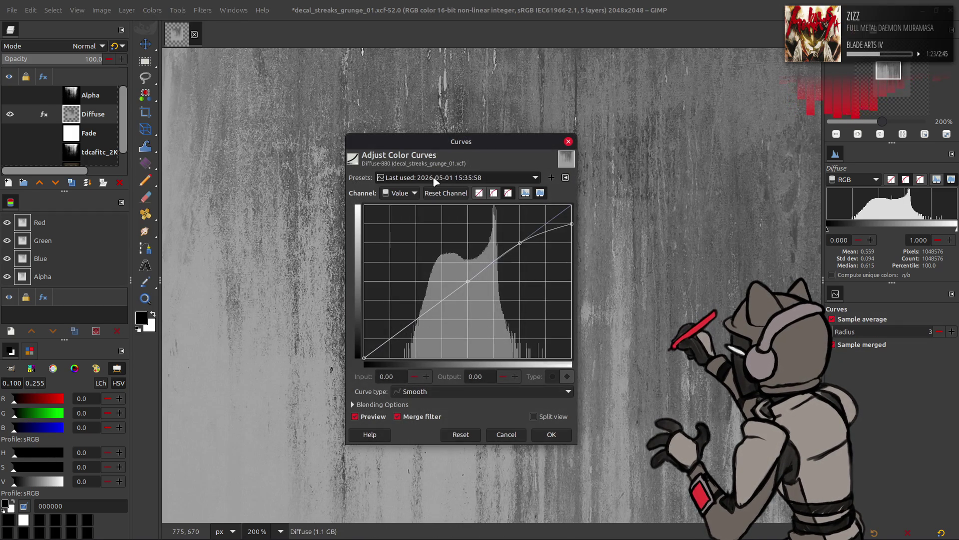
left_click(172, 10)
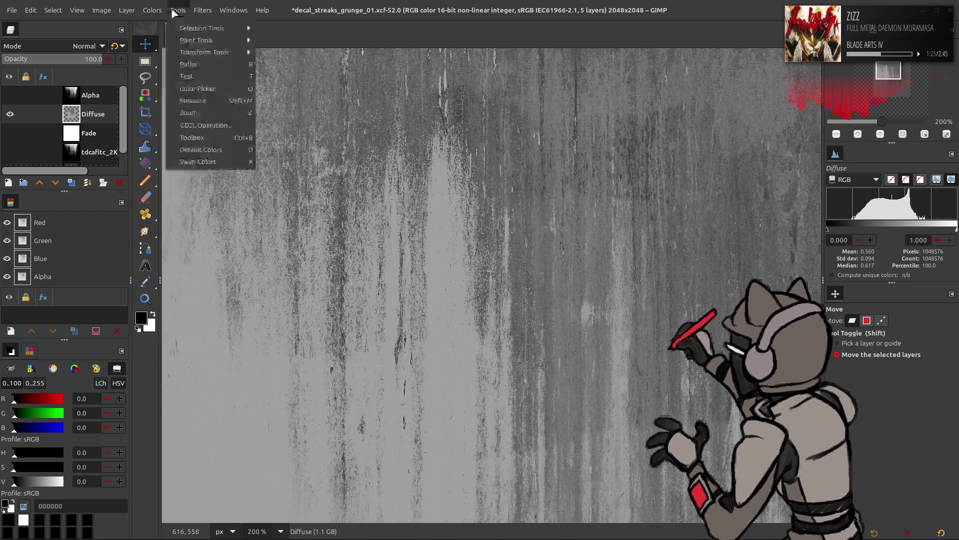
left_click(179, 144)
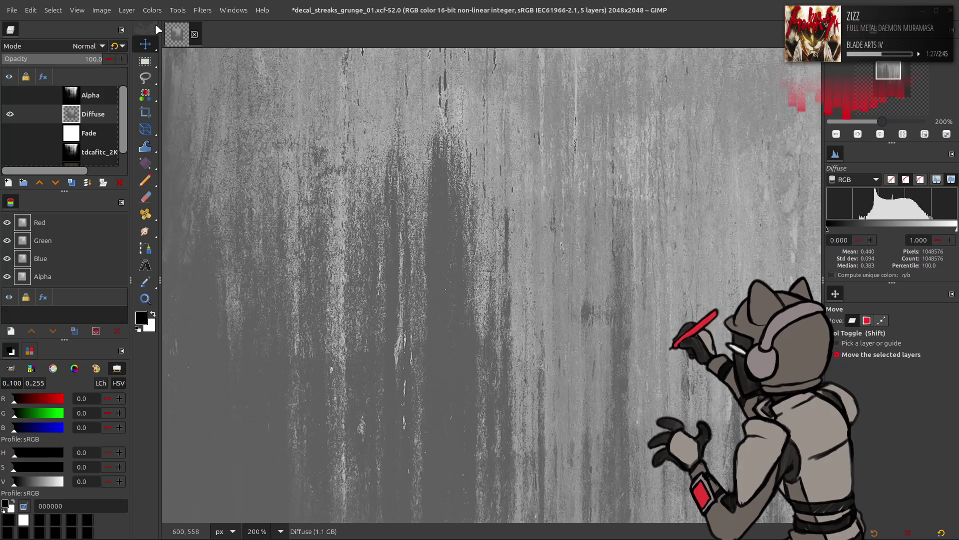
Run Auto Stretch Contrast on Diffuse with Non-linear components ticked
left_click(152, 10)
left_click(265, 205)
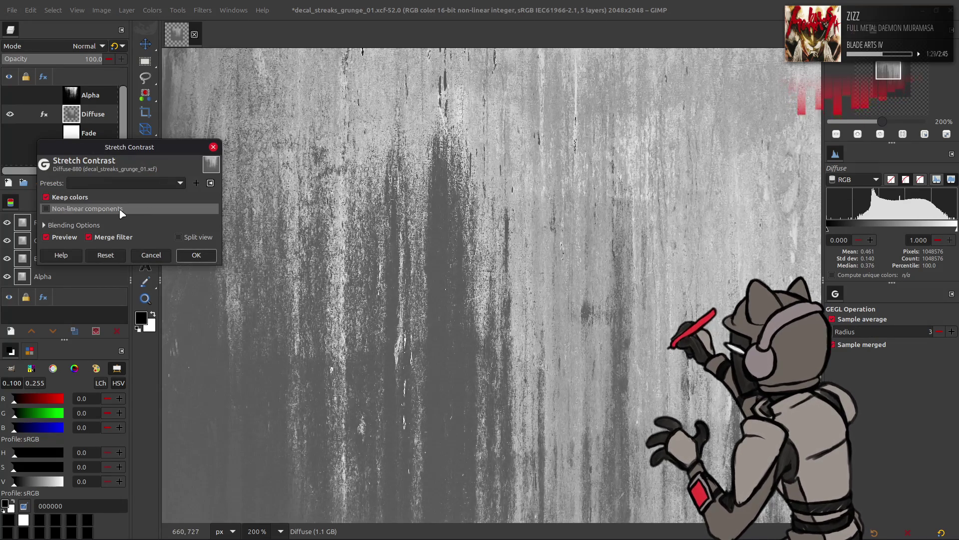
left_click(120, 210)
left_click(196, 254)
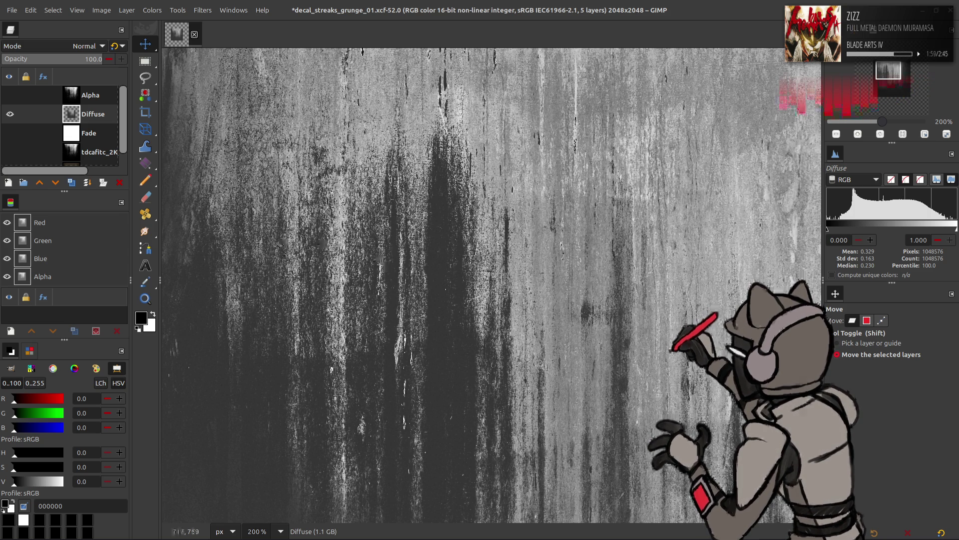
At 100% zoom, duplicate Diffuse and Gaussian-blur the top copy with G'MIC
key("1")
mouse_move(390, 274)
middle_mouse_down()
mouse_move(442, 216)
mouse_move(361, 198)
middle_mouse_up()
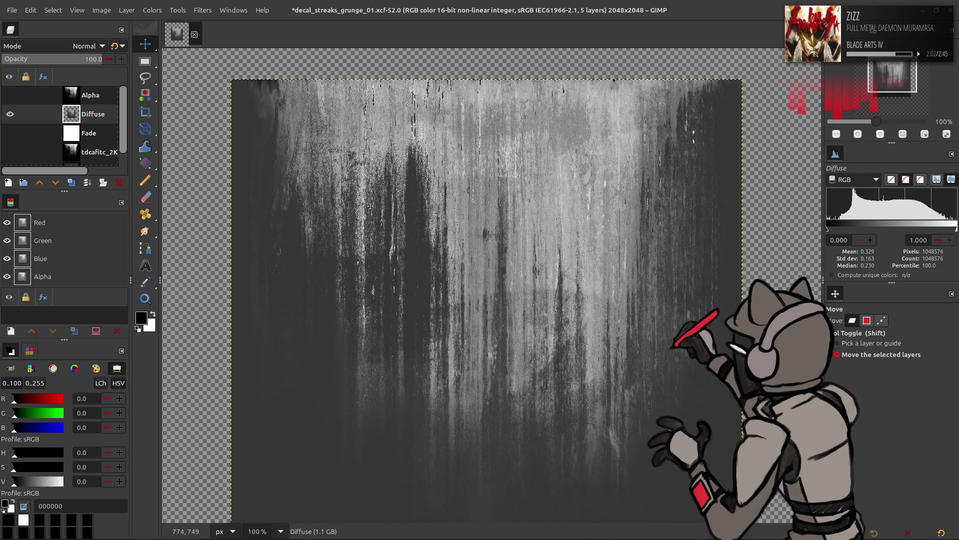
left_click(73, 182)
left_click(72, 182)
left_click(203, 10)
left_click(238, 254)
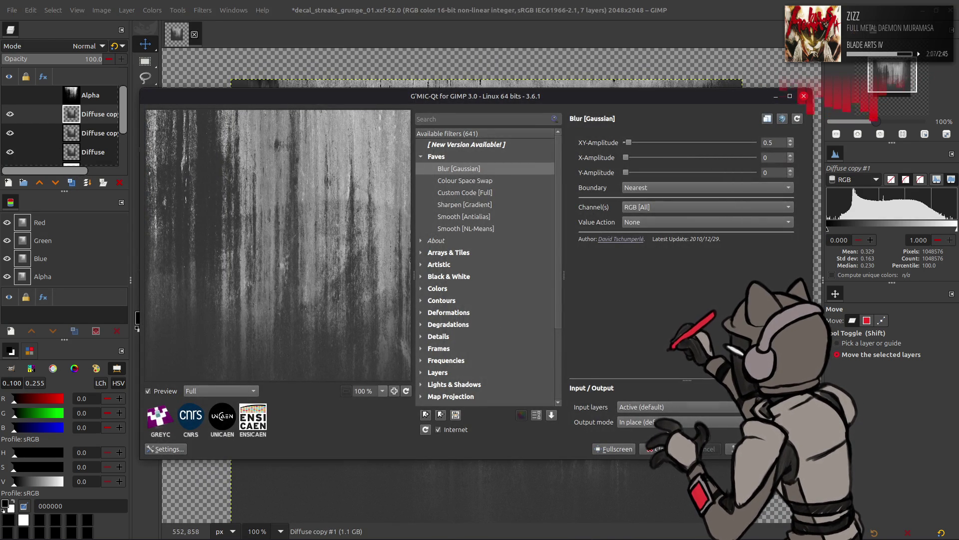
left_click(660, 449)
Grain-extract the blurred copy and merge down, then Grain-merge the result into Diffuse
left_click(85, 46)
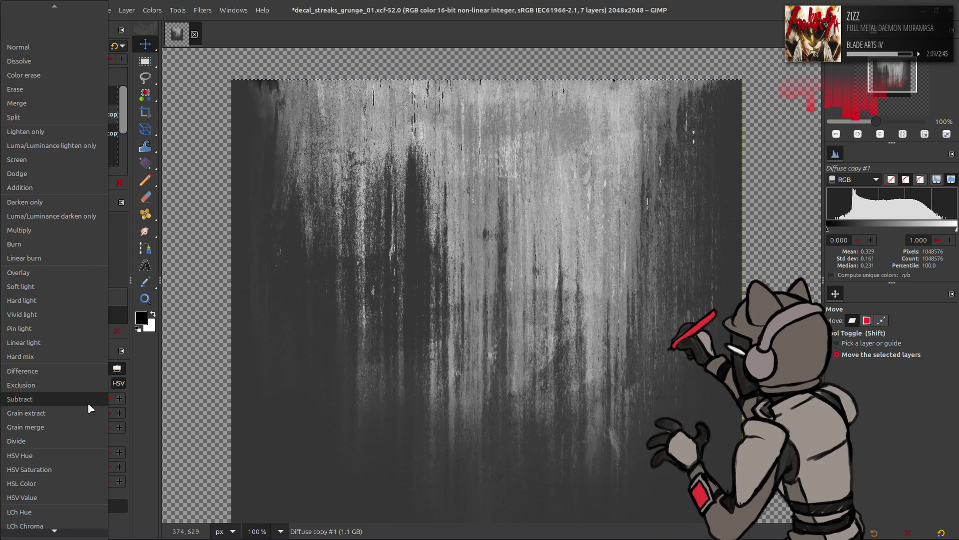
left_click(88, 413)
left_click(86, 182)
left_click(82, 46)
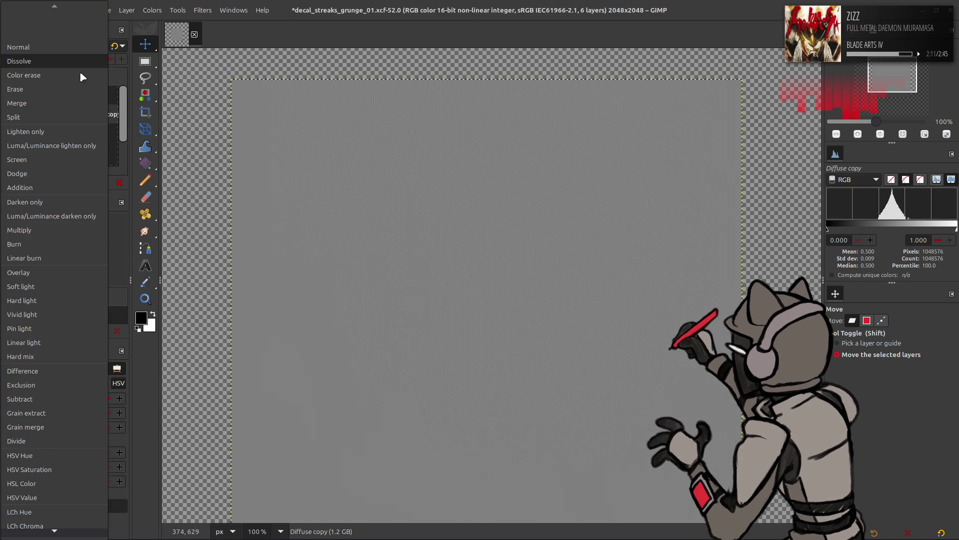
left_click(76, 424)
right_click(83, 113)
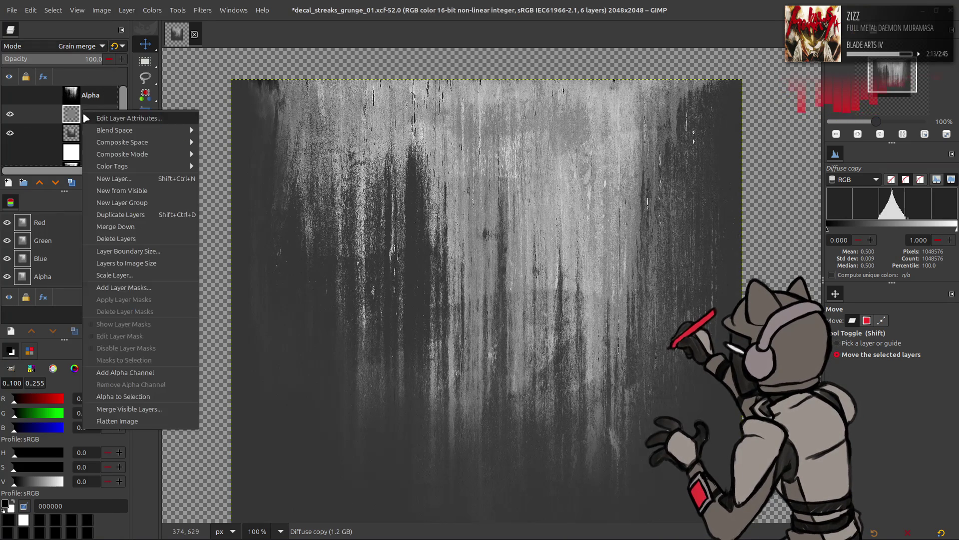
left_click(116, 227)
scroll(269, 189, "up", 2, "ctrl")
scroll(268, 189, "up", 1)
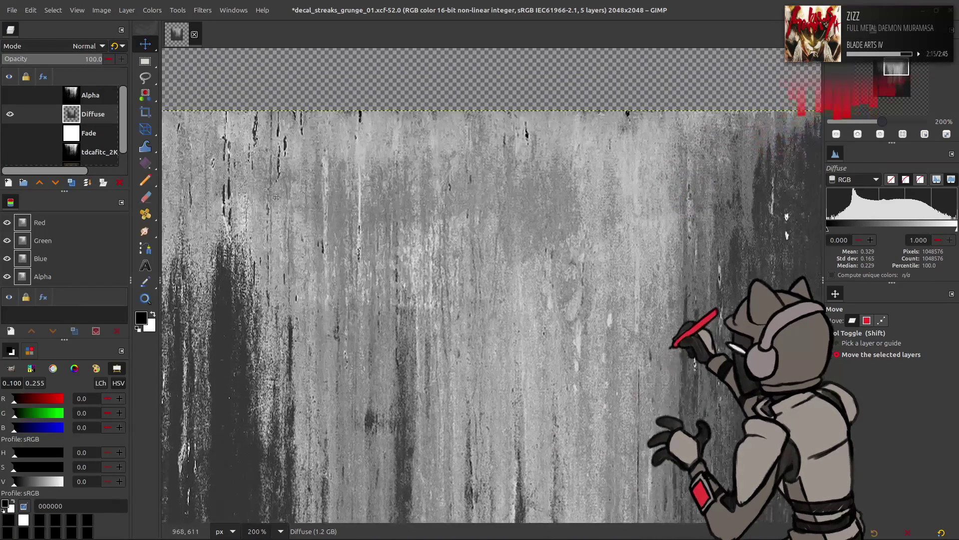
Apply the last used curve to Diffuse after comparing with Preview
left_click(152, 10)
left_click(180, 129)
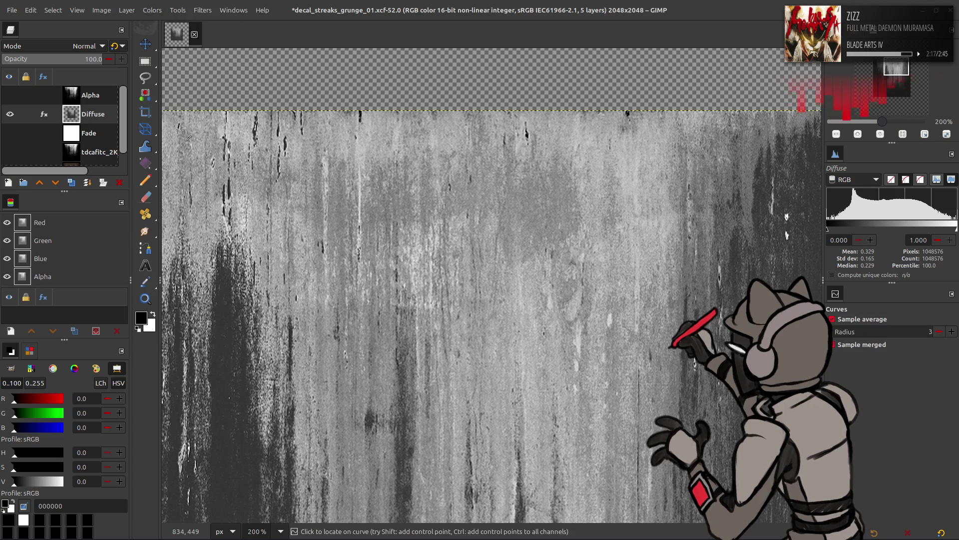
left_click(458, 177)
left_click(477, 184)
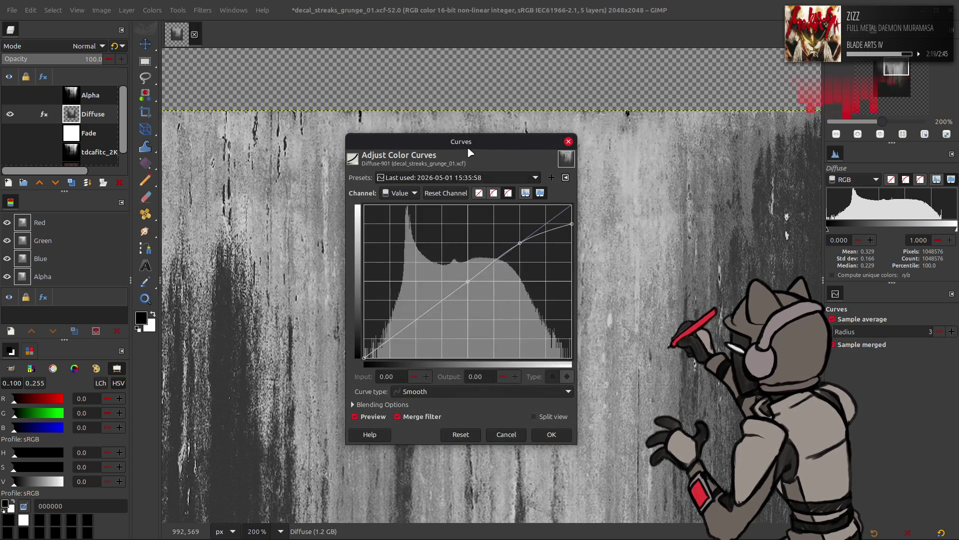
left_click_drag(469, 144, 727, 218)
left_click(630, 491)
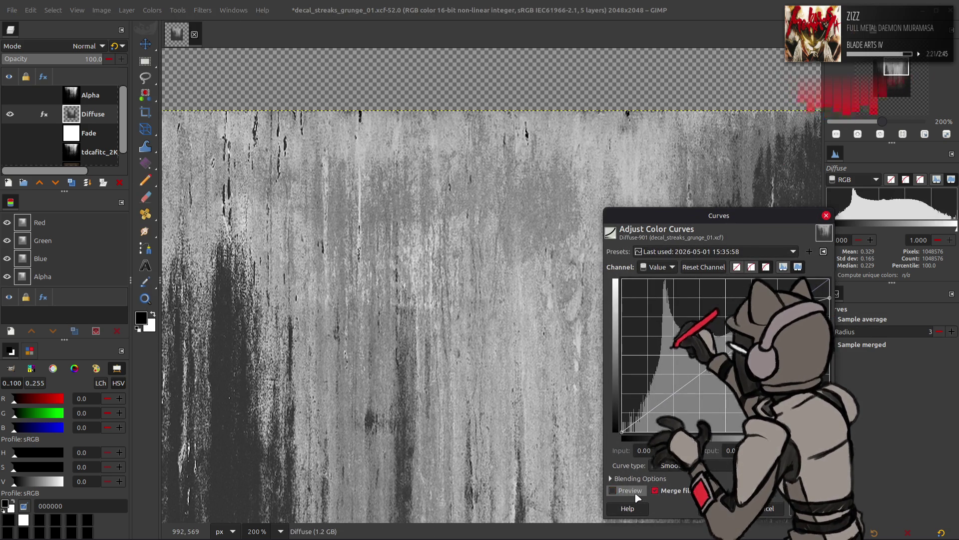
left_click(635, 494)
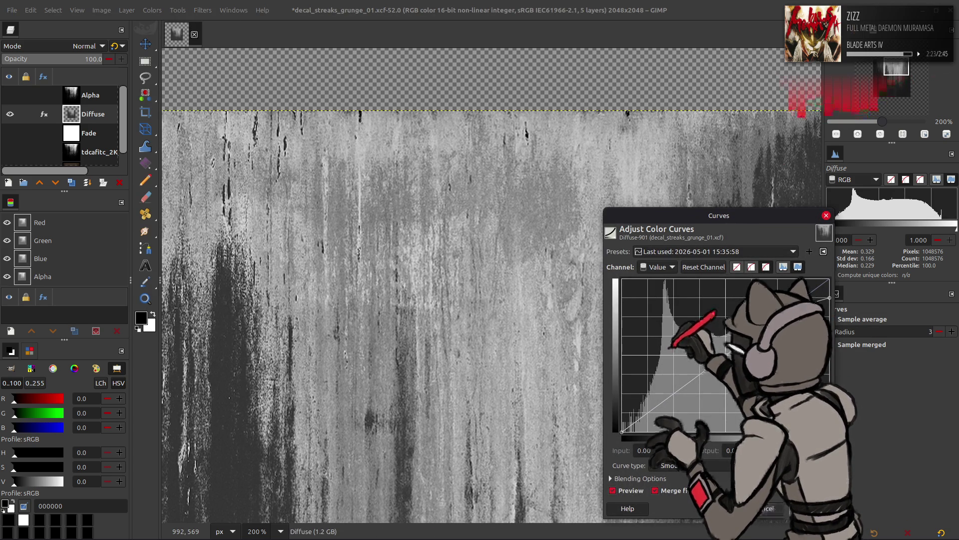
key("Return")
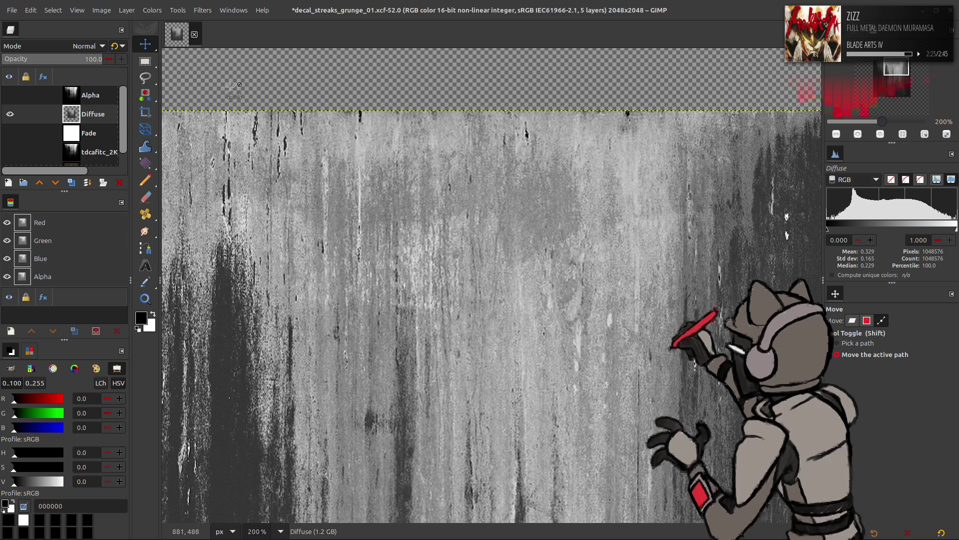
Stretch the contrast of the Diffuse layer
middle_click_drag(232, 90, 267, 84)
left_click(152, 10)
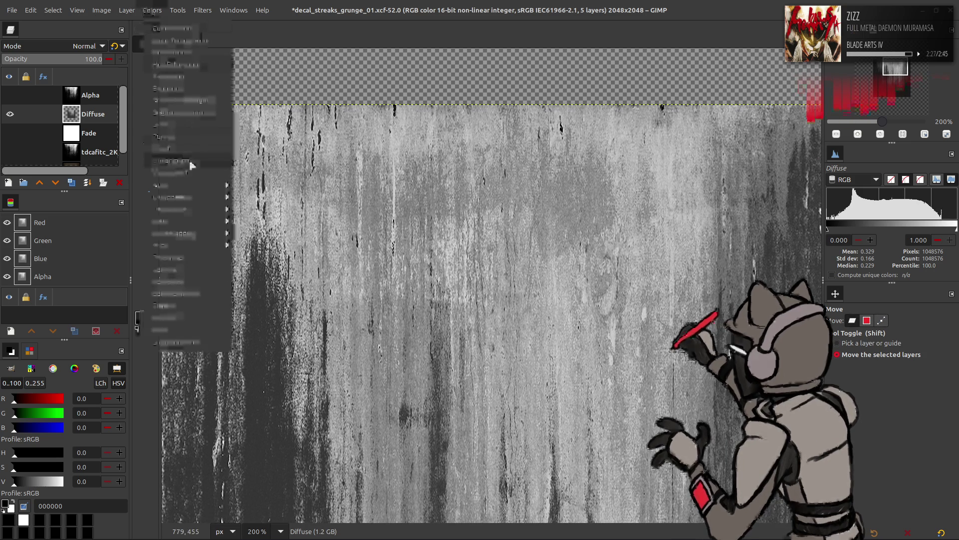
mouse_move(200, 185)
left_click(264, 205)
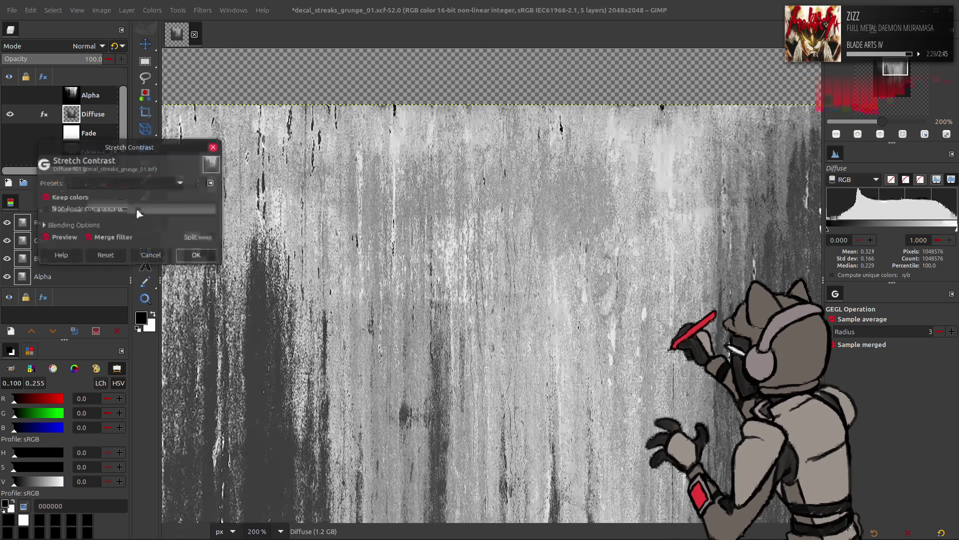
left_click(196, 255)
Invert Diffuse and apply the last used curve to the inverted layer
middle_click_drag(253, 202, 309, 175)
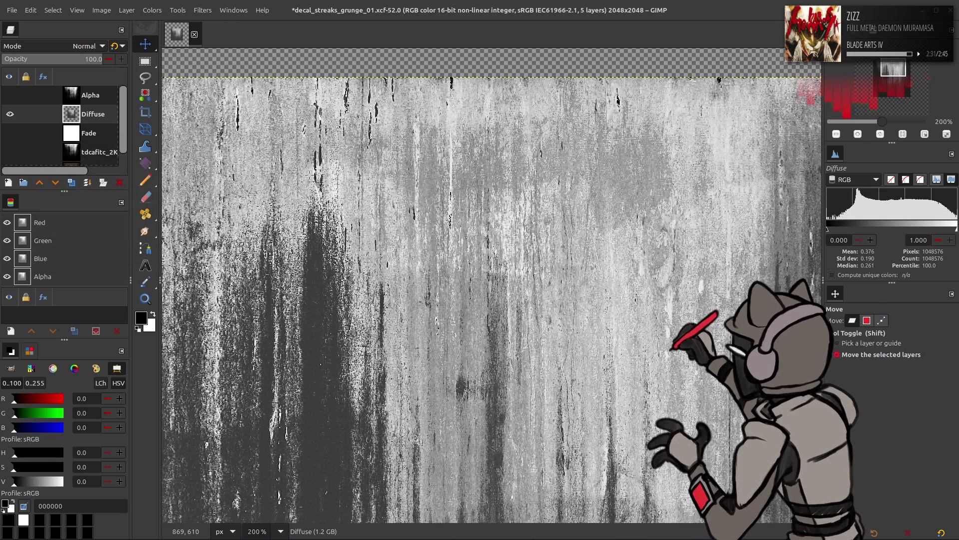
left_click(149, 7)
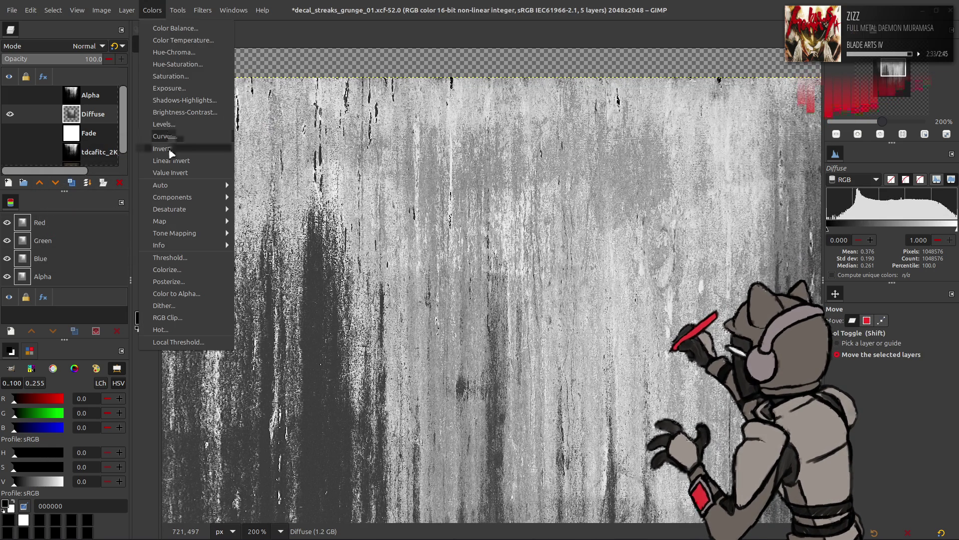
left_click(172, 153)
left_click(152, 10)
left_click(162, 136)
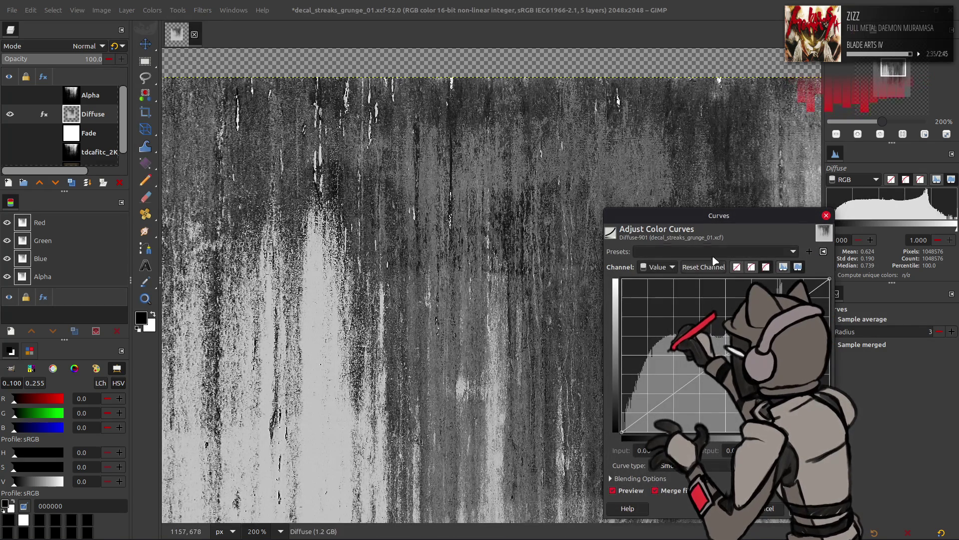
scroll(714, 256, "down", 1)
left_click(639, 492)
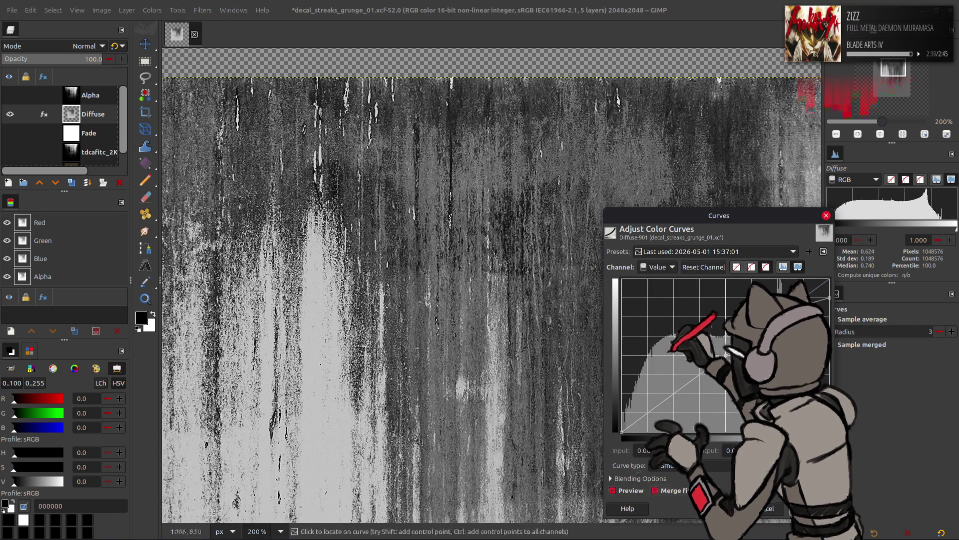
left_click(627, 492)
left_click(628, 492)
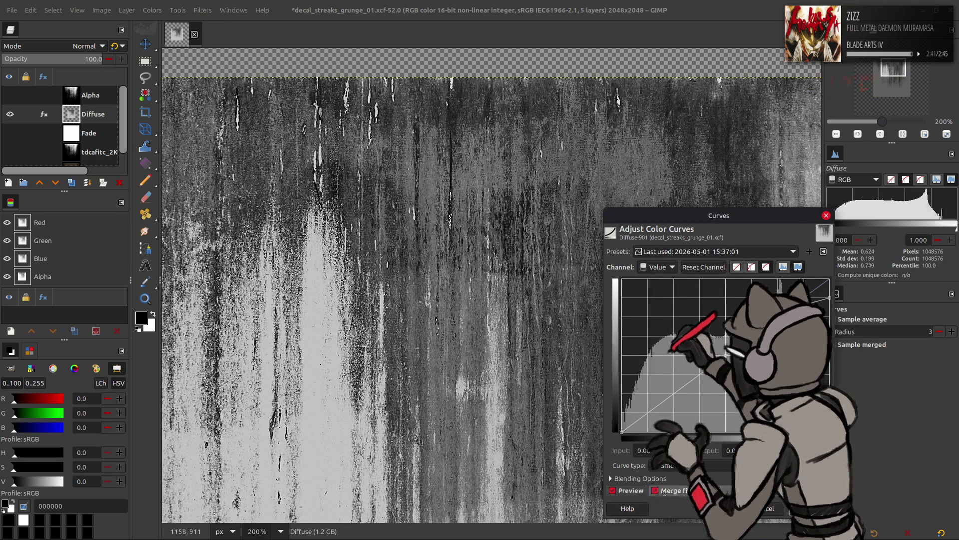
key("m")
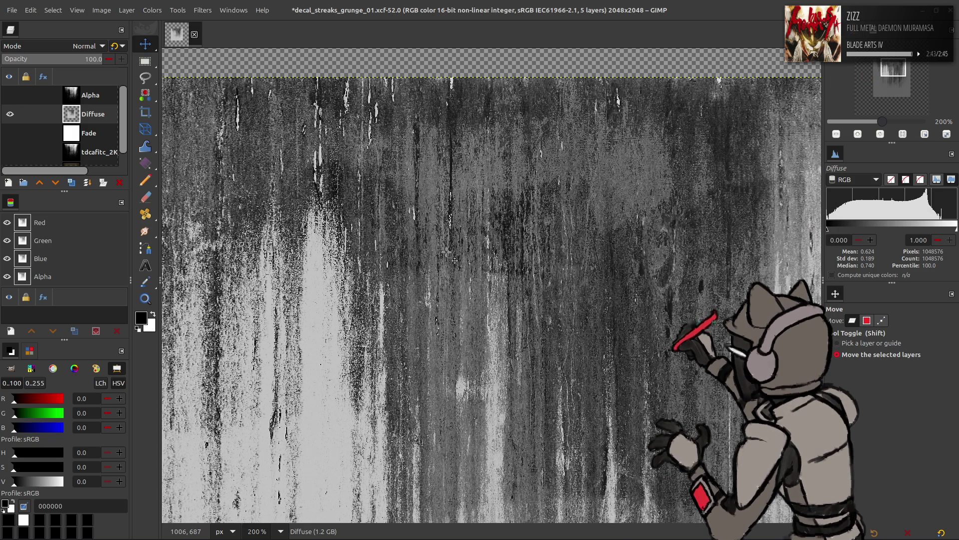
Invert Diffuse back to normal and stretch its contrast again
left_click(151, 10)
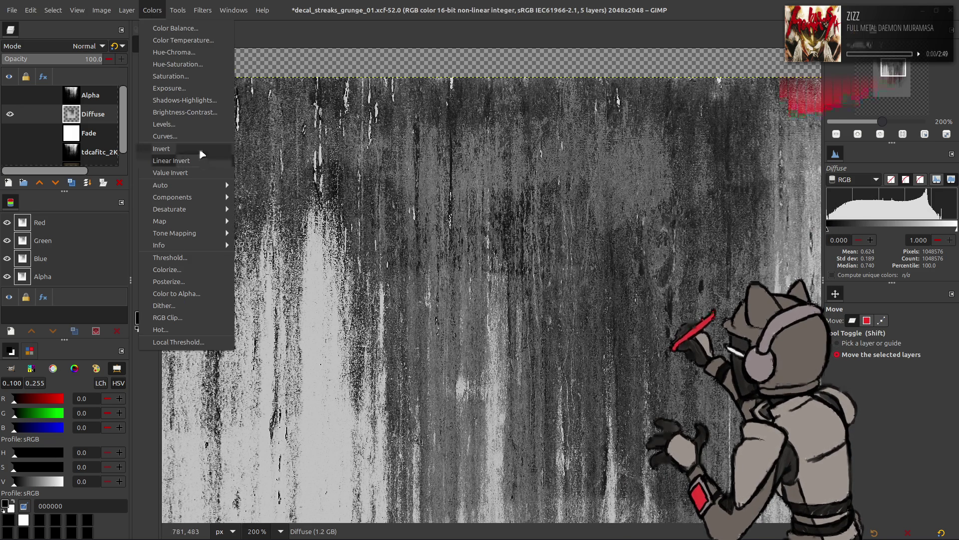
left_click(202, 150)
left_click(152, 10)
left_click(260, 213)
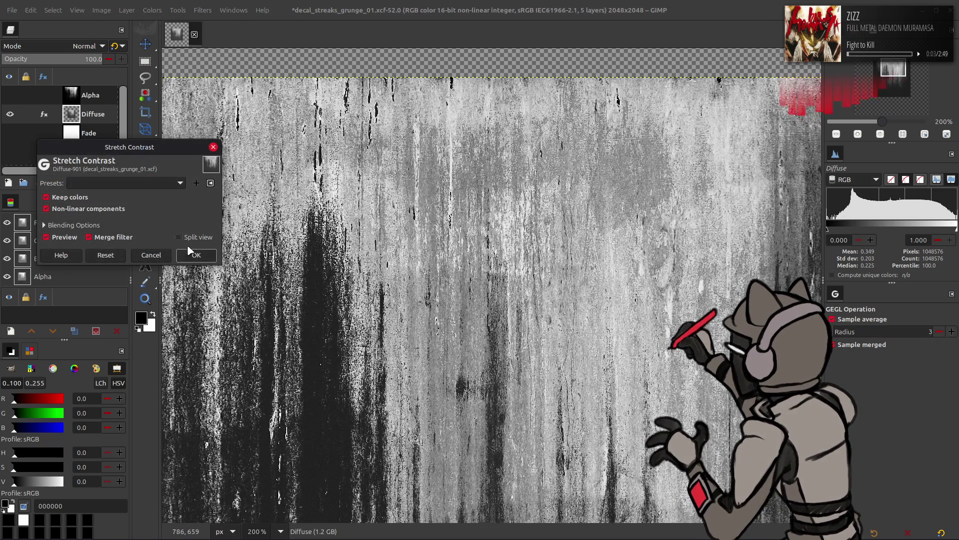
left_click(198, 258)
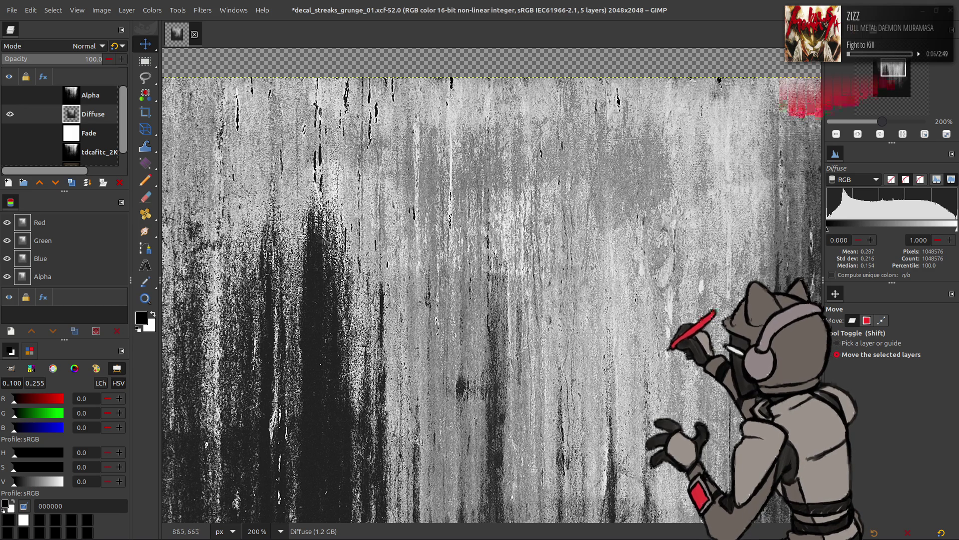
Try a Screen-mode Diffuse copy nudged slightly right, then delete it
key("1")
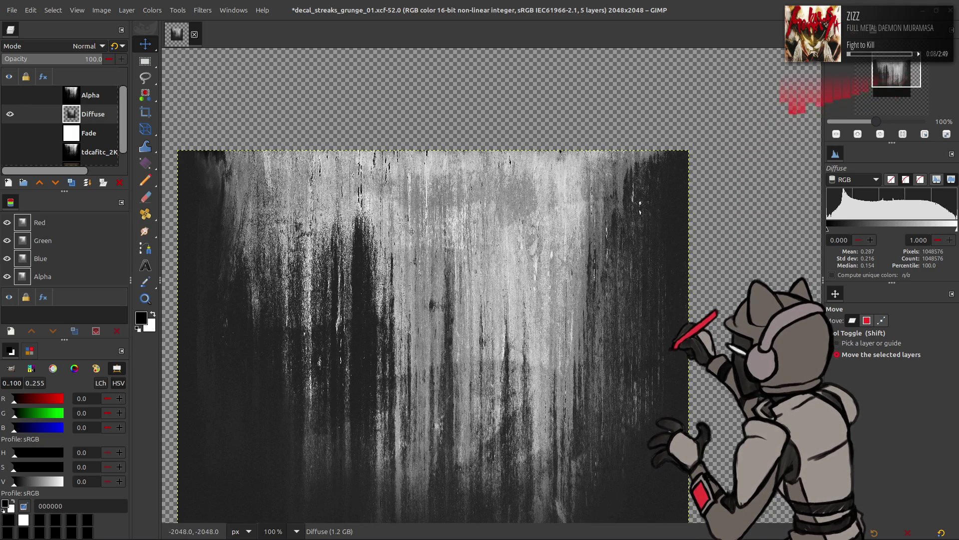
scroll(404, 223, "left", 2)
scroll(324, 195, "down", 3)
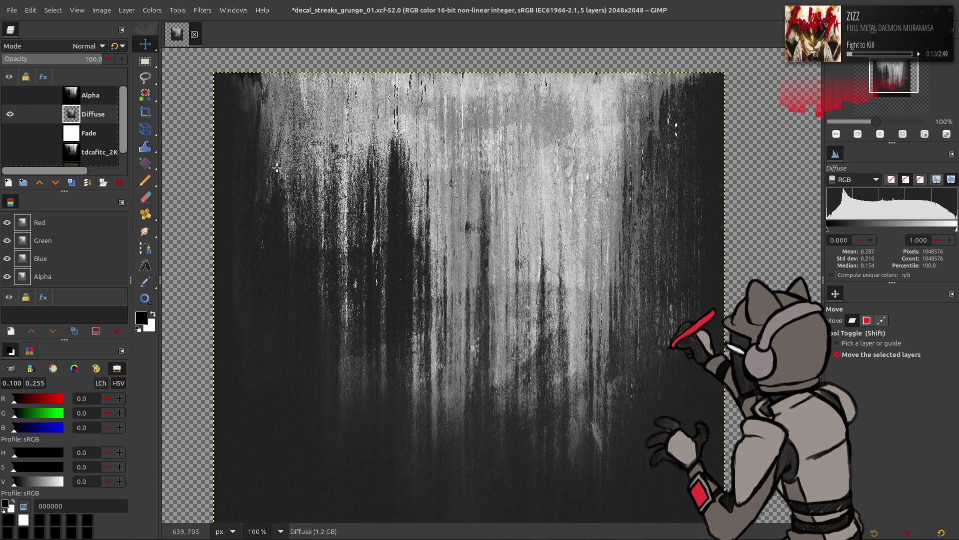
scroll(277, 167, "down", 2)
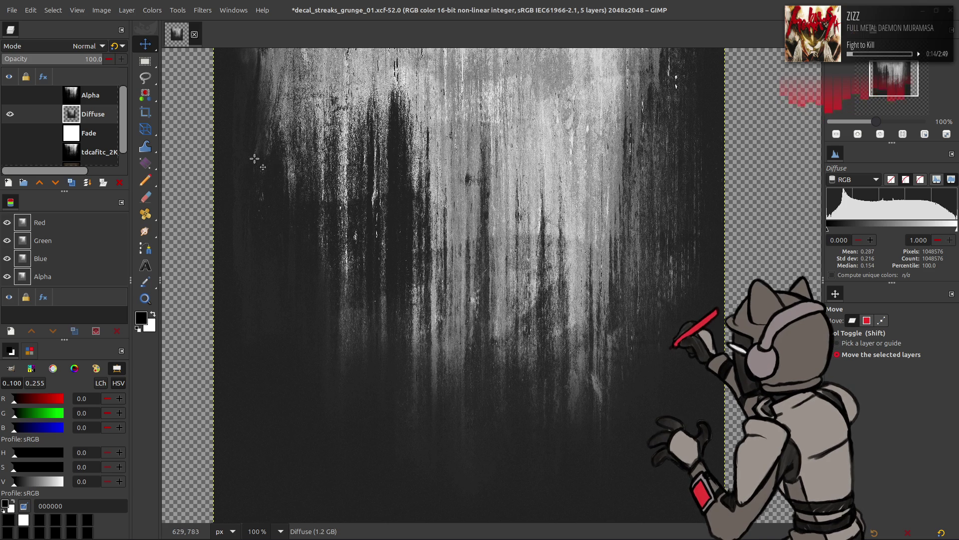
left_click(73, 184)
left_click(90, 45)
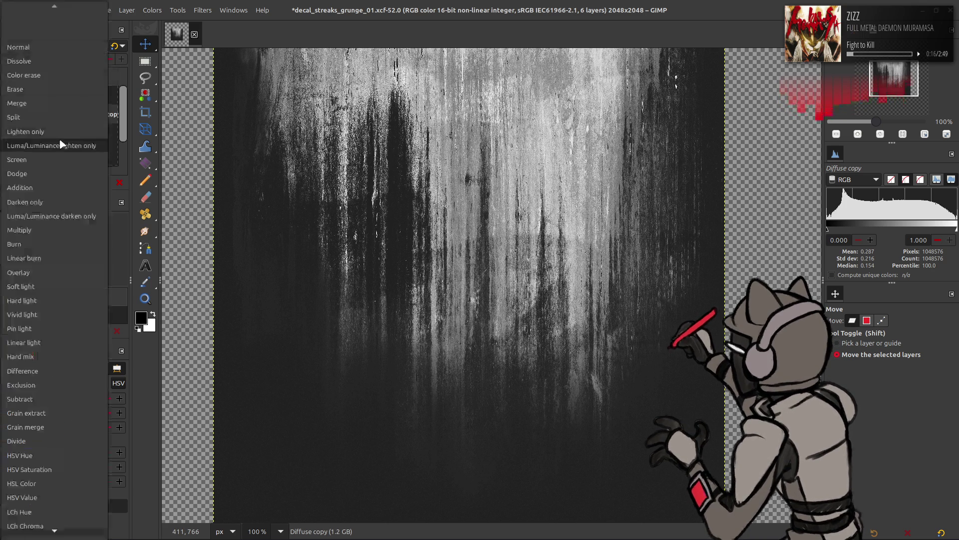
left_click(65, 145)
scroll(325, 177, "up", 2)
left_click_drag(242, 175, 270, 172)
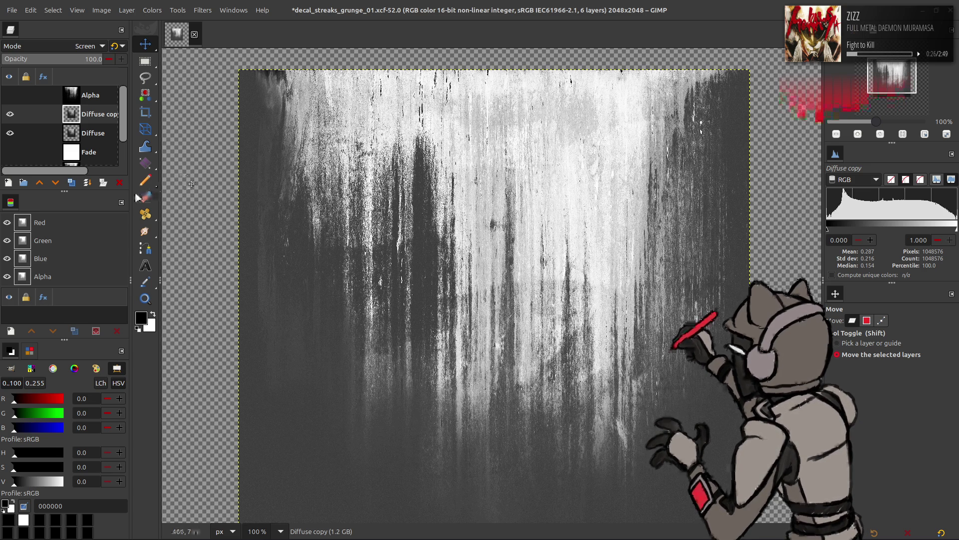
left_click(118, 183)
Make Alpha the working layer and toggle its visibility to compare, leaving it hidden
left_click(90, 95)
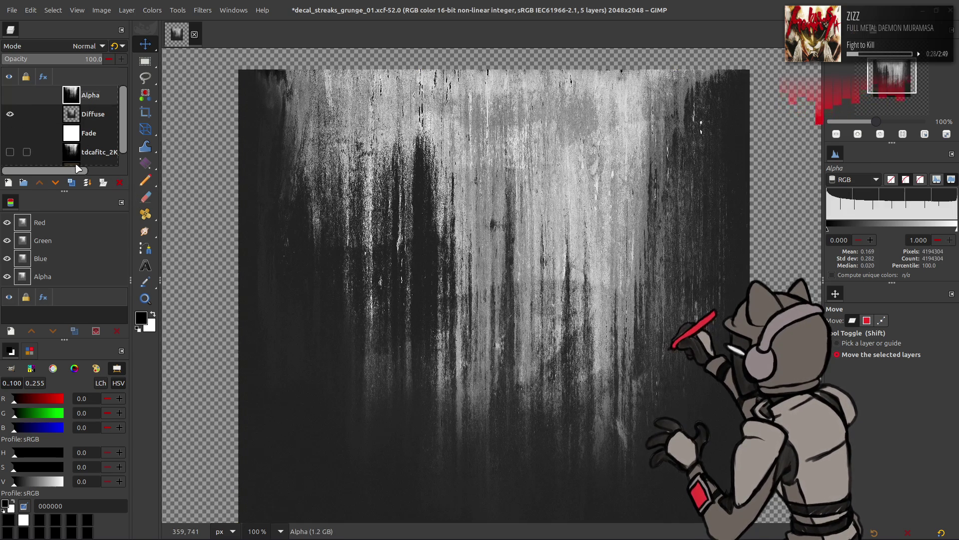
left_click(9, 95)
left_click(10, 95)
left_click(9, 95)
left_click(10, 95)
left_click(10, 95)
left_click(9, 94)
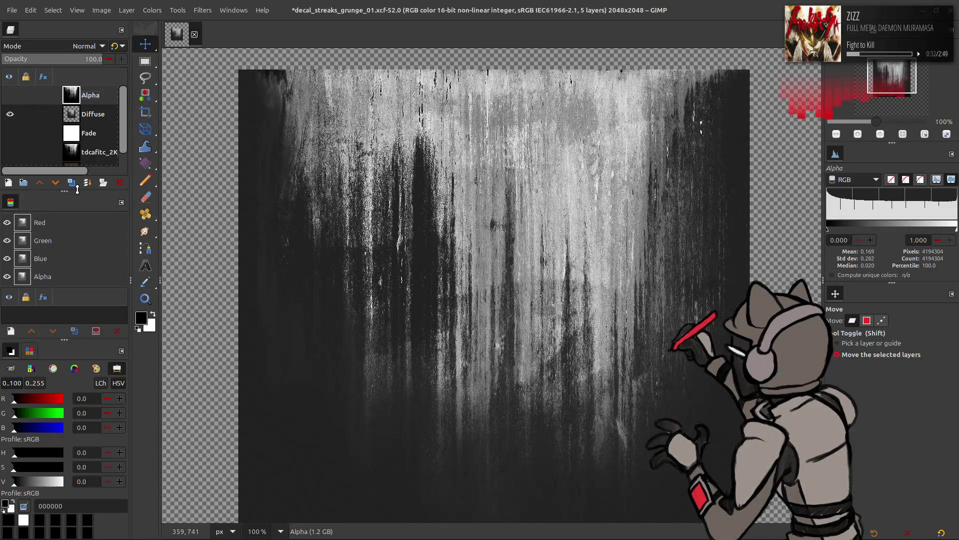
Duplicate Alpha, move the copy below, show it, and apply G'MIC Colour Space Swap
left_click(71, 182)
left_click(56, 183)
left_click(10, 114)
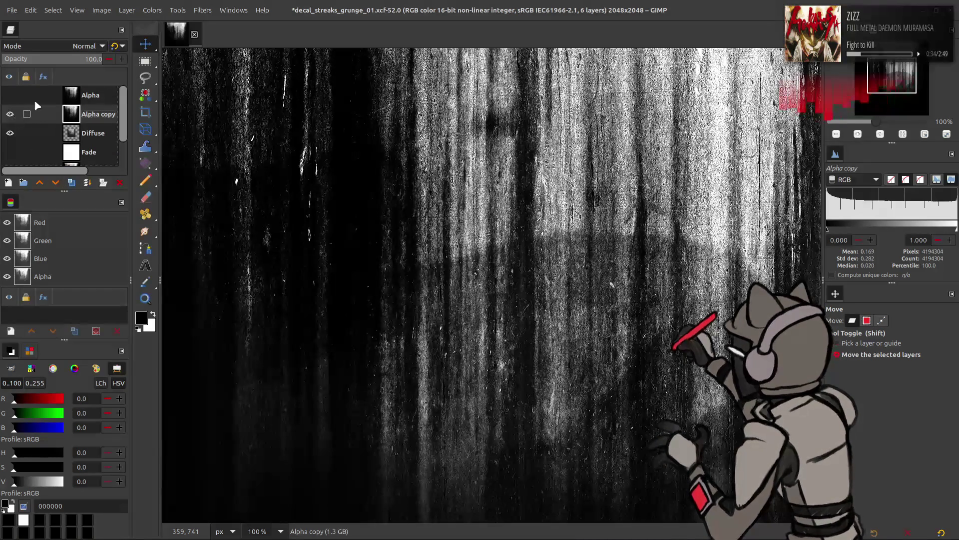
left_click(203, 10)
left_click(276, 258)
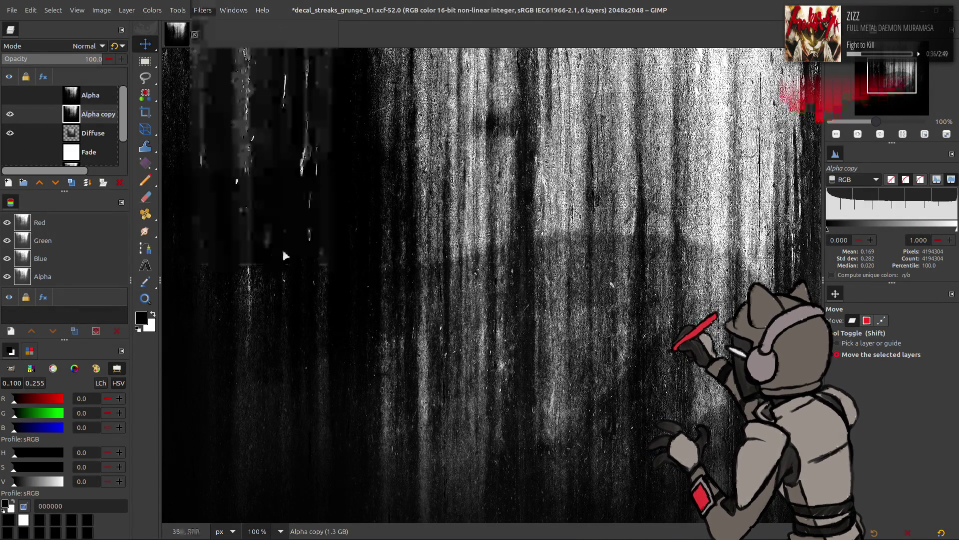
left_click(509, 182)
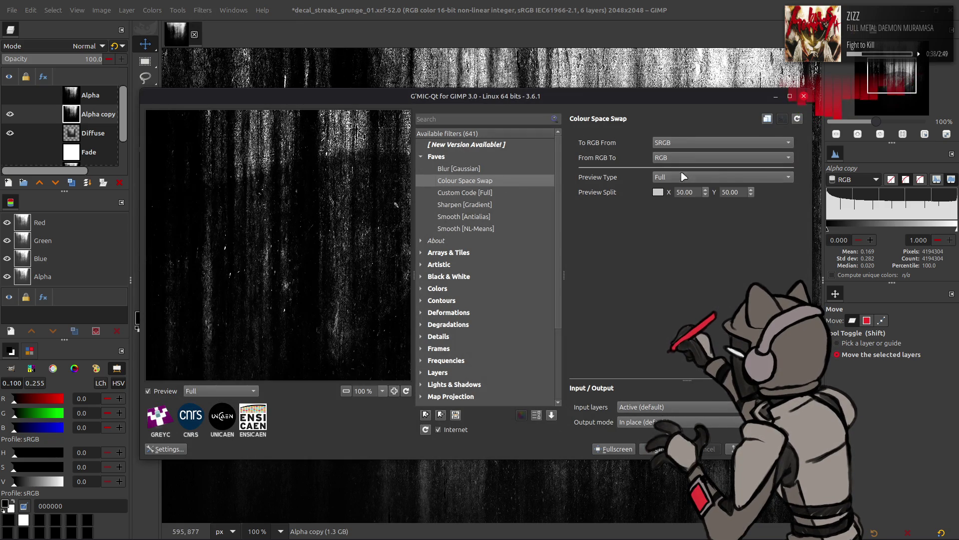
key("Return")
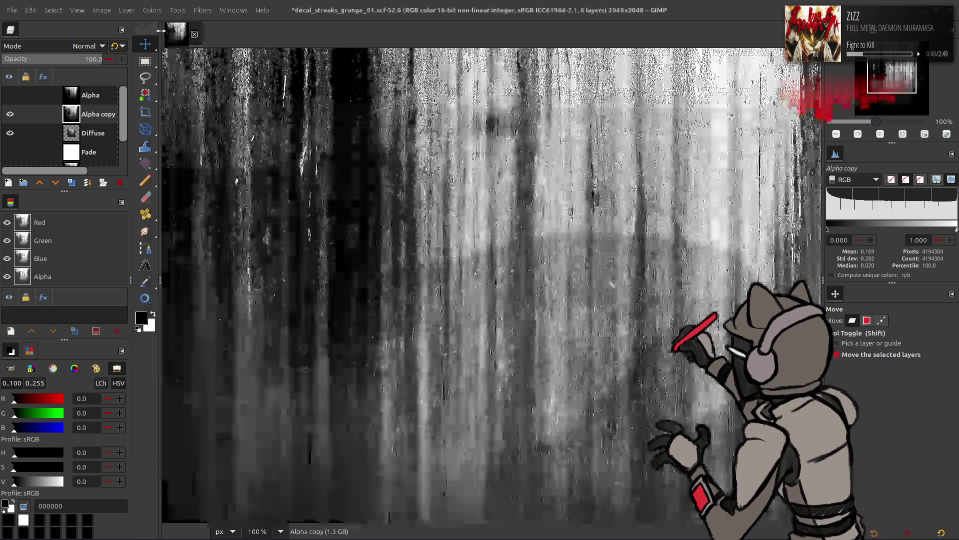
Scale Alpha copy to width 50 and reapply the G'MIC Colour Space Swap
left_click(127, 10)
left_click(150, 173)
triple_click(453, 255)
type("50")
left_click(548, 348)
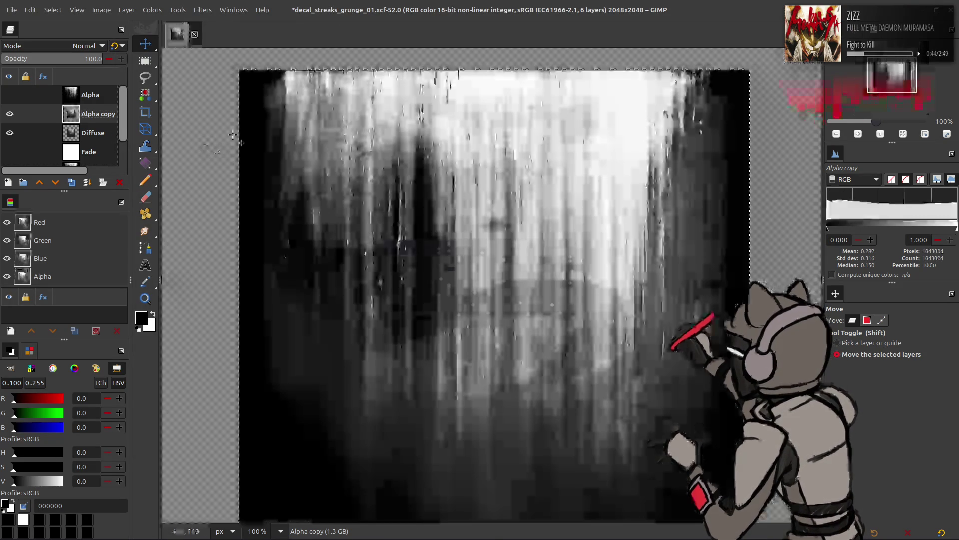
left_click(202, 10)
left_click(254, 258)
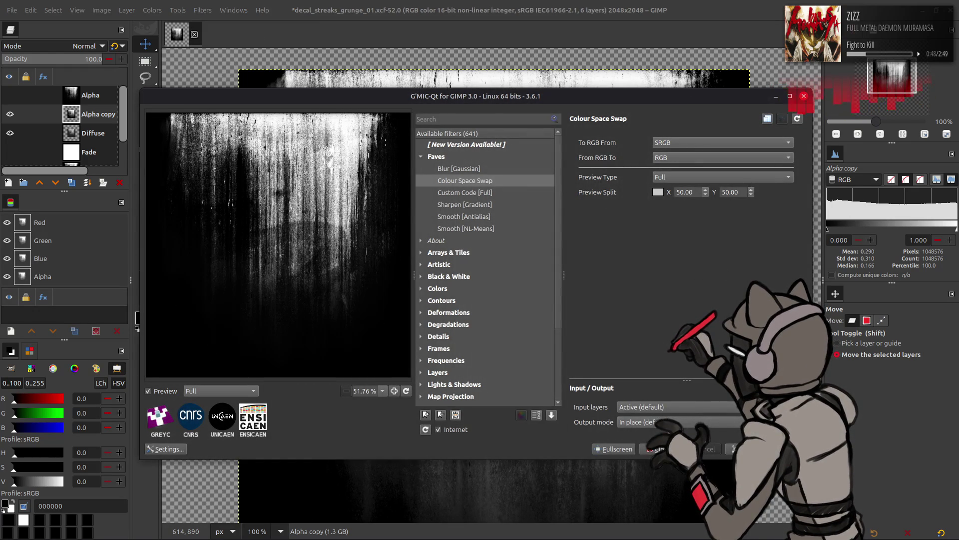
left_click(654, 449)
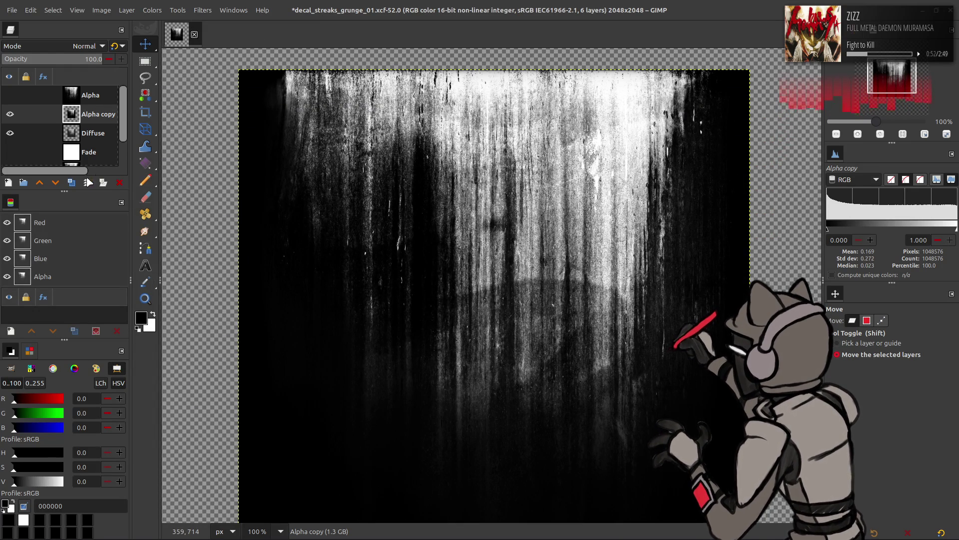
Delete the original Alpha layer and duplicate Alpha copy
left_click(95, 99)
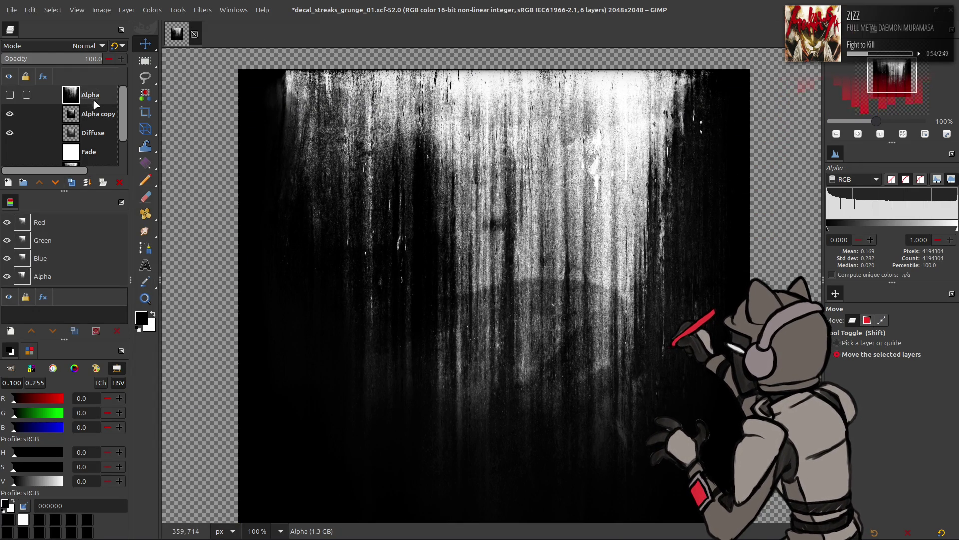
left_click(119, 182)
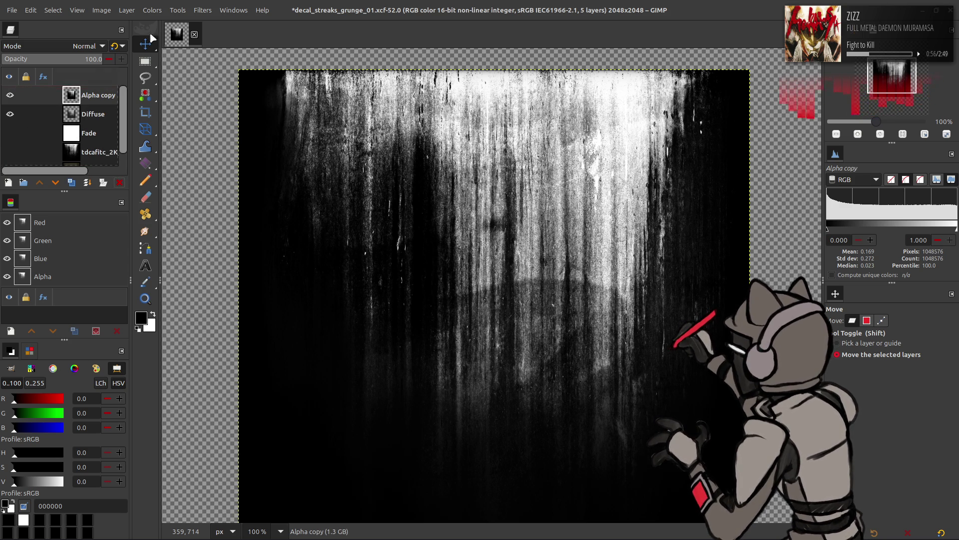
left_click(71, 183)
Duplicate Alpha copy again and Gaussian-blur the top copy with G'MIC
left_click(71, 183)
left_click(202, 10)
left_click(252, 253)
left_click(490, 170)
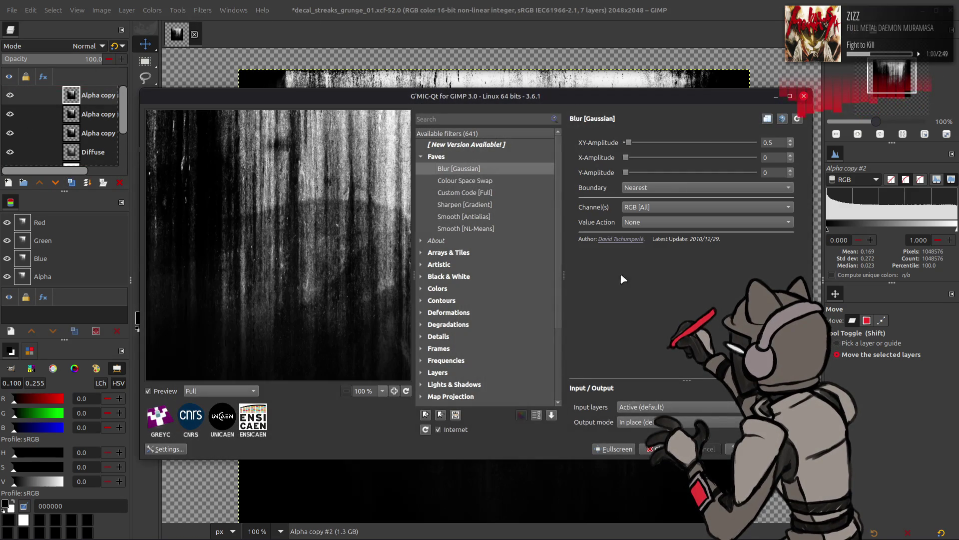
left_click(742, 449)
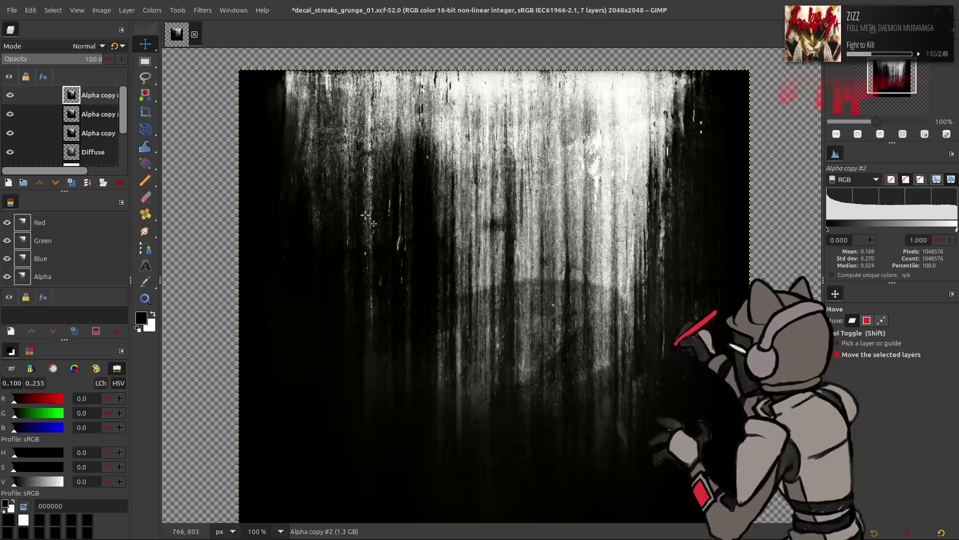
Set the blurred copy to Grain extract, then Grain merge the detail into Alpha copy
left_click(80, 46)
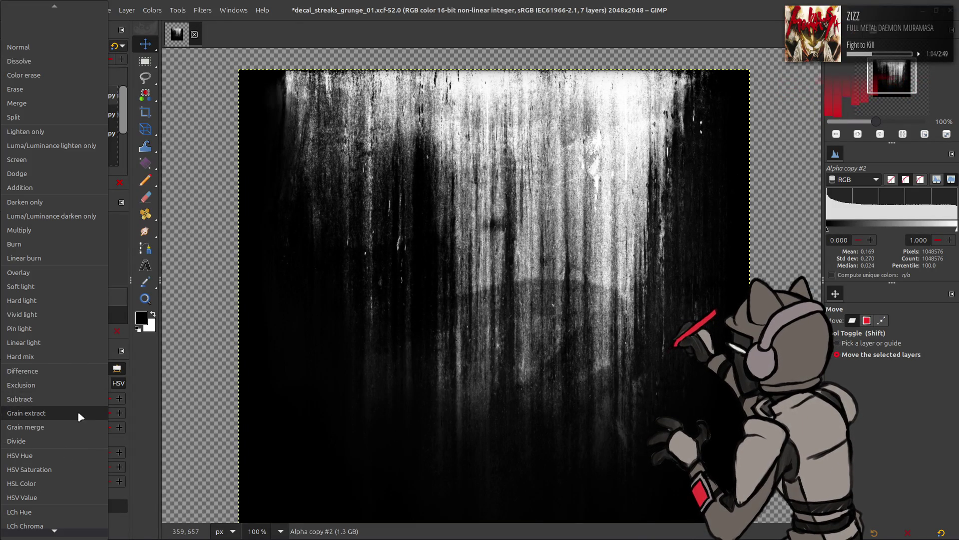
left_click(77, 410)
left_click(80, 46)
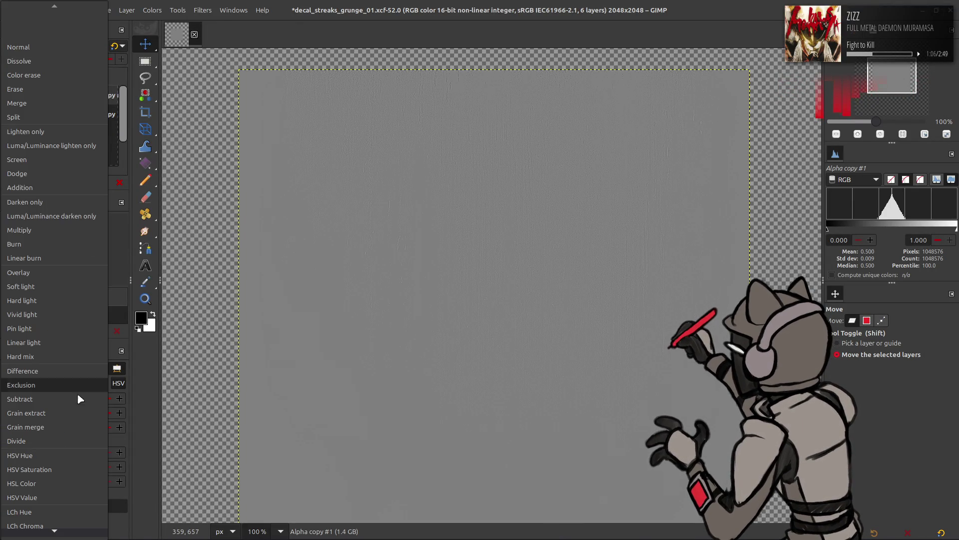
left_click(55, 428)
key("2")
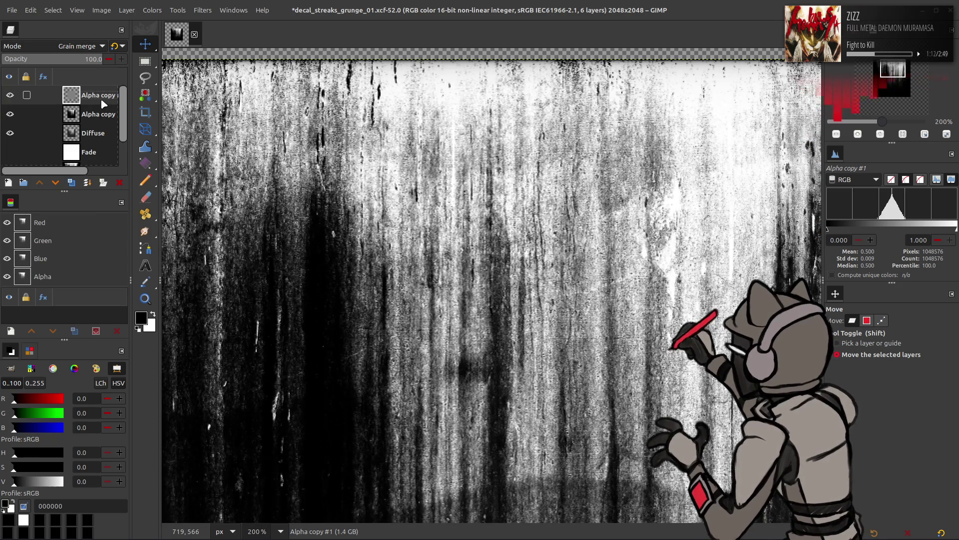
right_click(103, 103)
left_click(131, 214)
Rename the merged streak layer to 'Alpha'
double_click(99, 96)
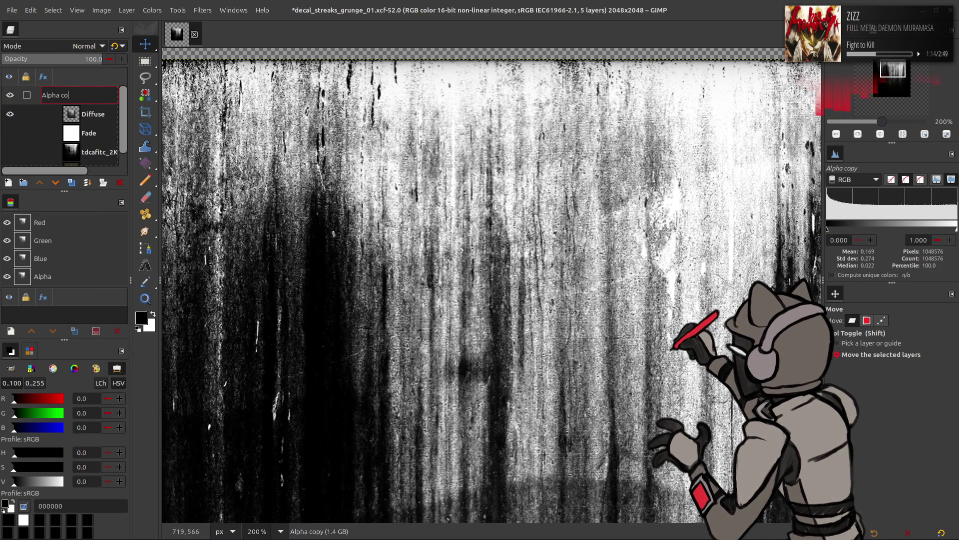
key("Return")
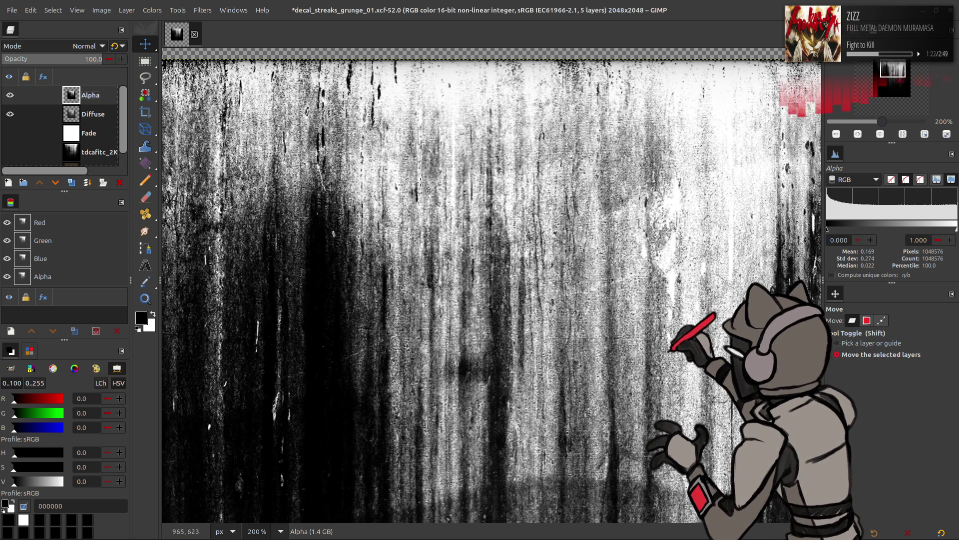
scroll(423, 185, "down", 2, "ctrl")
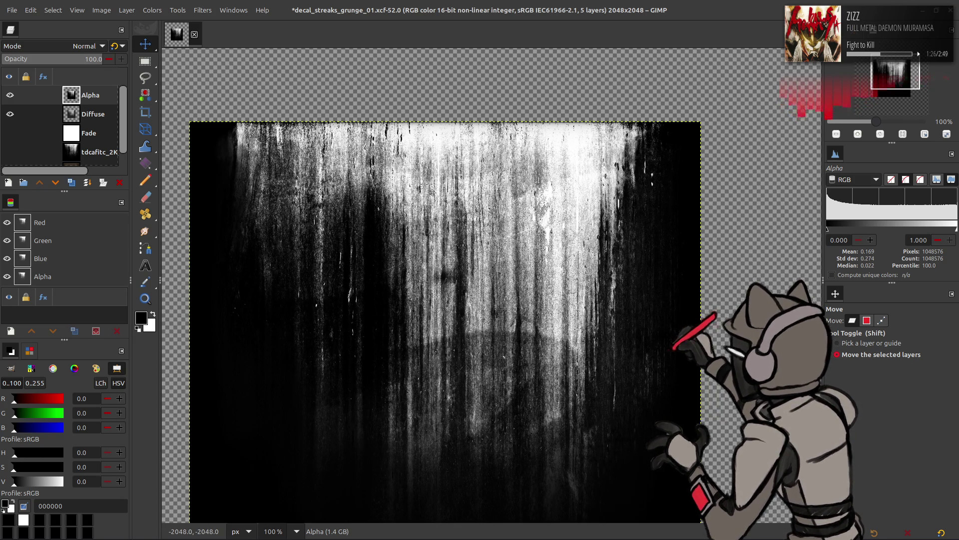
Brighten the Alpha layer with G'MIC-Qt's Colour Space Swap filter
middle_click_drag(584, 194, 602, 175)
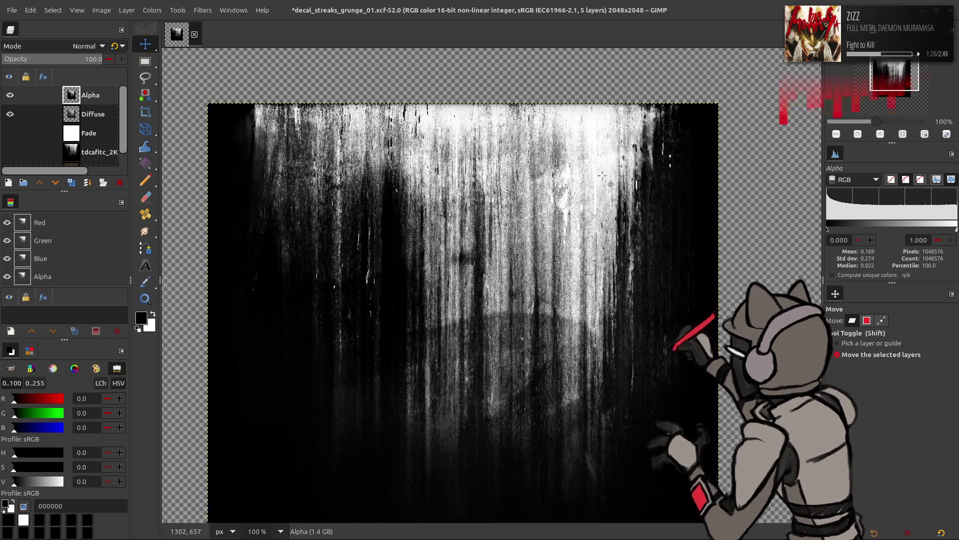
scroll(393, 200, "up", 2, "ctrl")
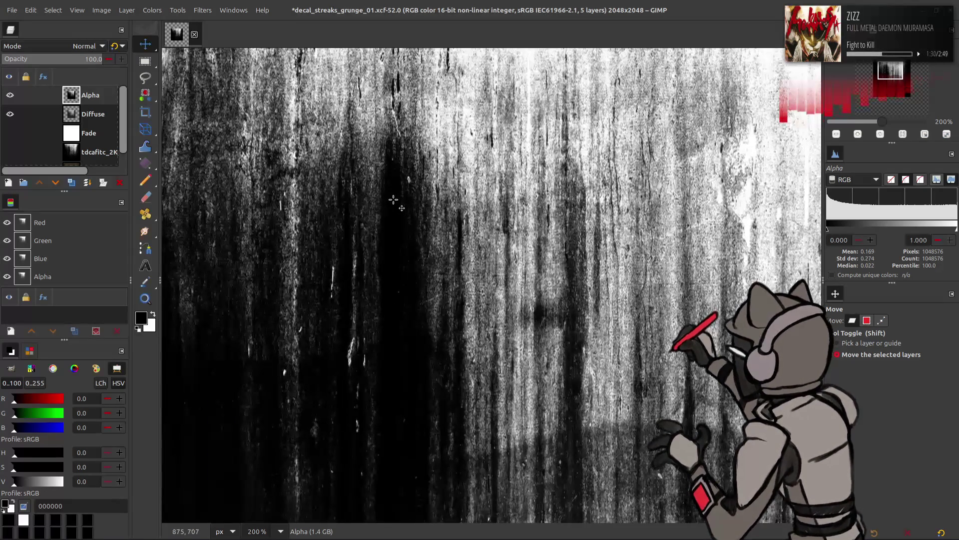
scroll(393, 200, "down", 2, "ctrl")
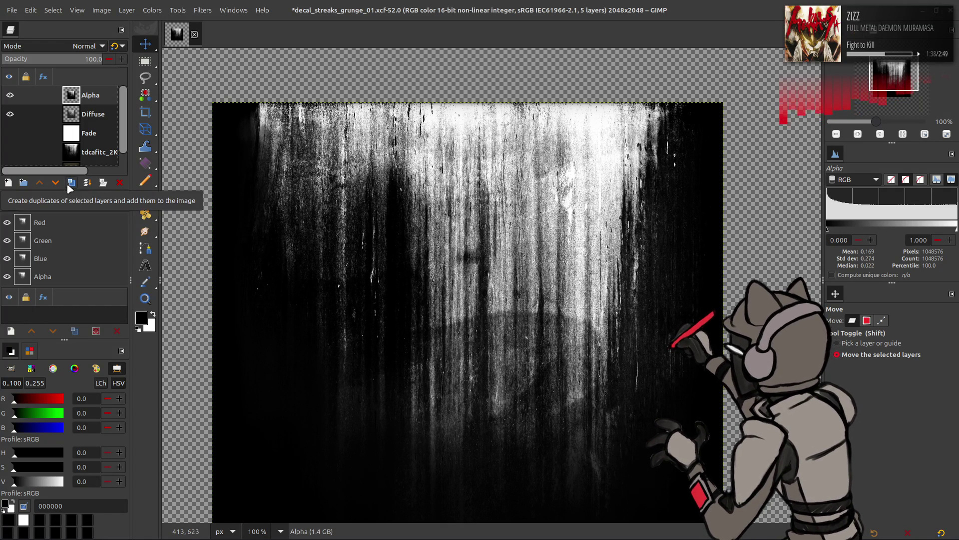
left_click(202, 10)
left_click(247, 257)
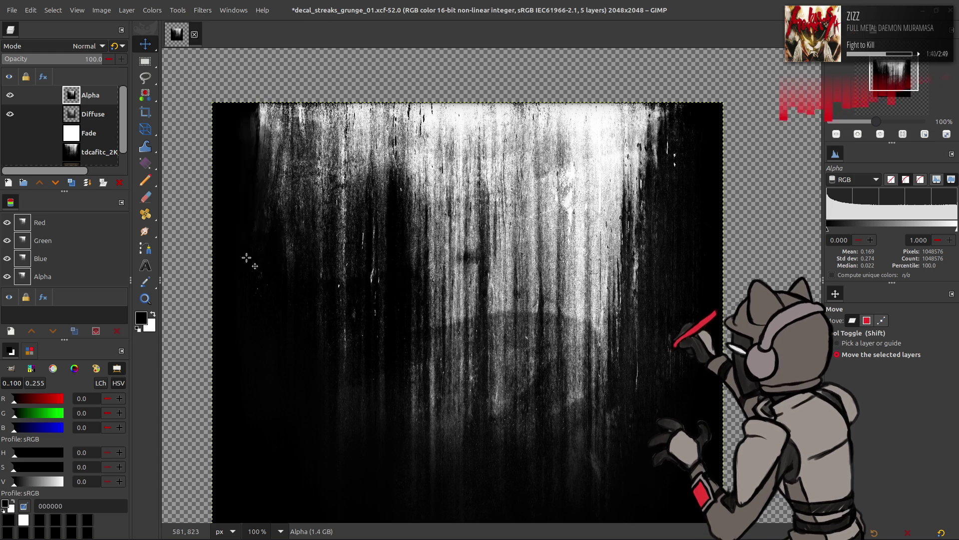
left_click(505, 181)
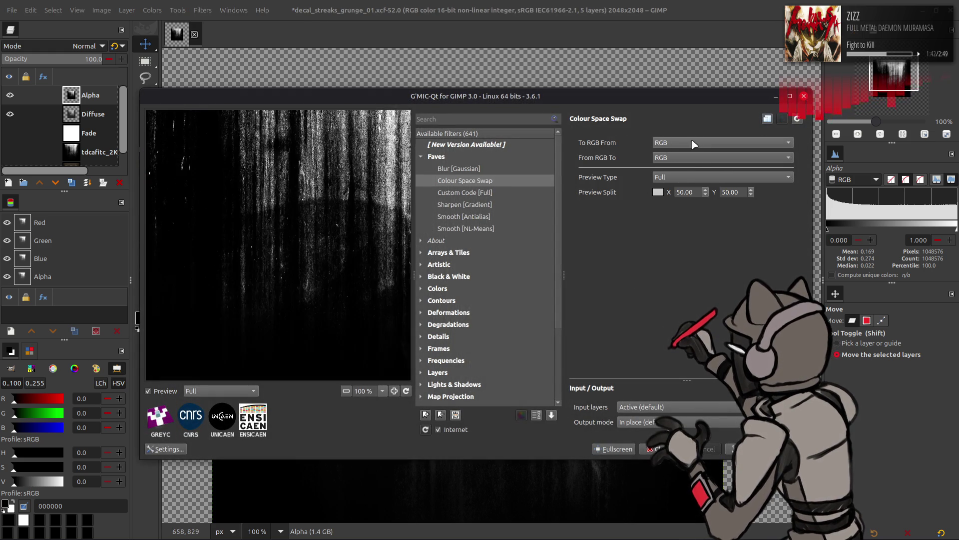
left_click(664, 449)
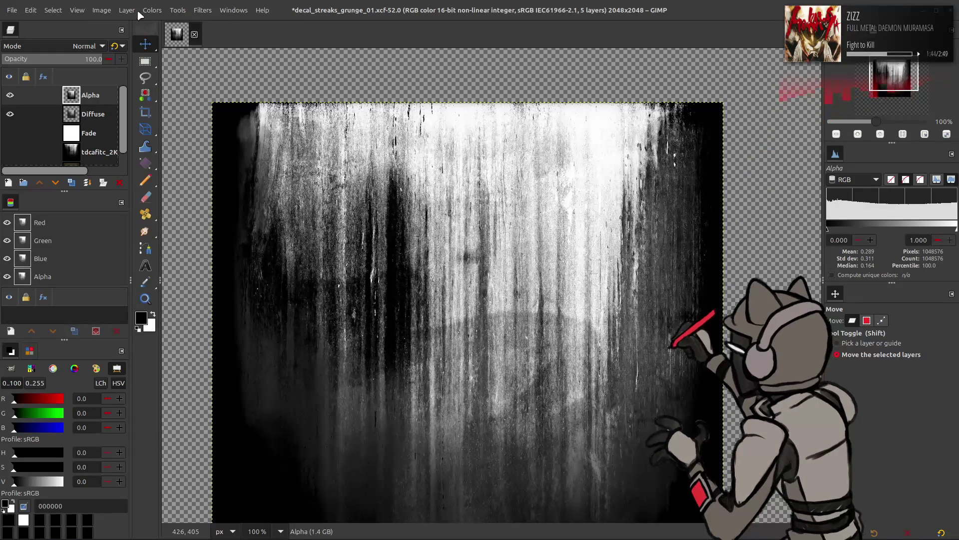
Bring up the Scale Layer settings for the Alpha layer
left_click(101, 10)
mouse_move(126, 10)
left_click(150, 172)
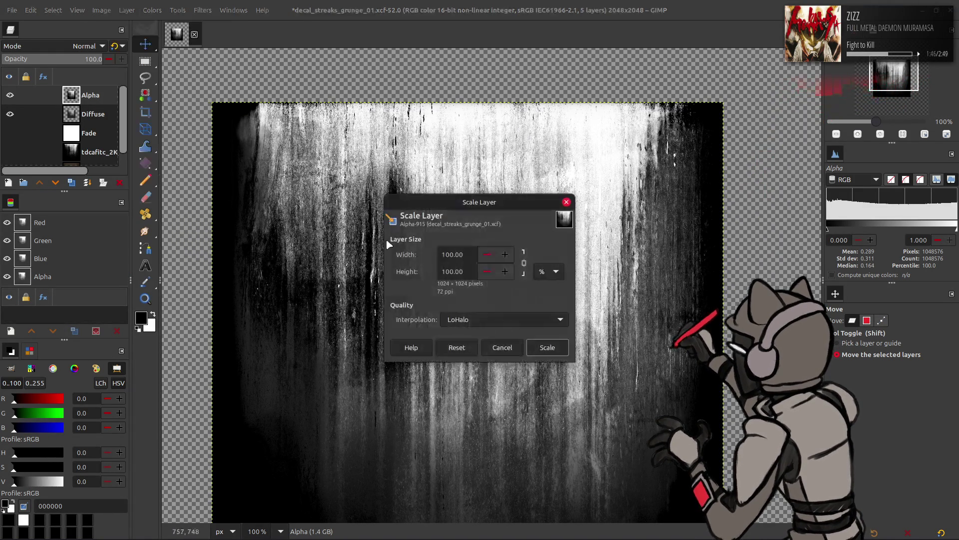
Scale the Alpha layer down to 50%
triple_click(464, 256)
type("50")
scroll(524, 319, "up", 2)
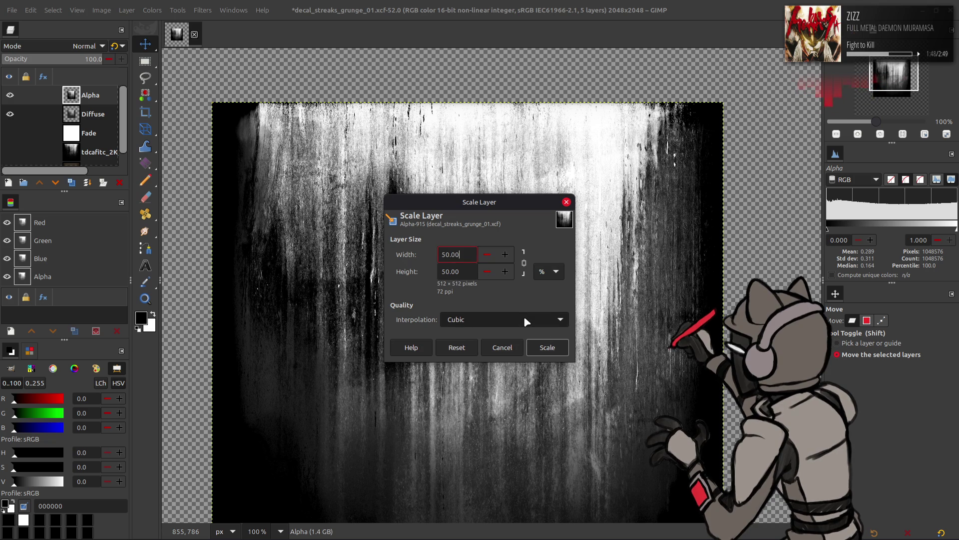
left_click(541, 349)
Darken Alpha by applying G'MIC-Qt Colour Space Swap again
left_click(201, 10)
left_click(252, 258)
scroll(672, 156, "down", 1)
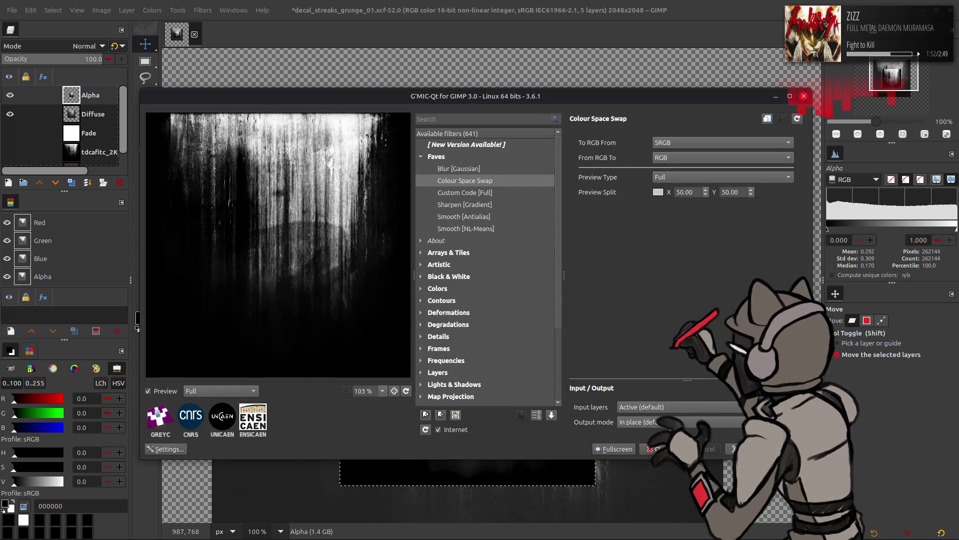
left_click(745, 449)
scroll(242, 191, "up", 3, "ctrl")
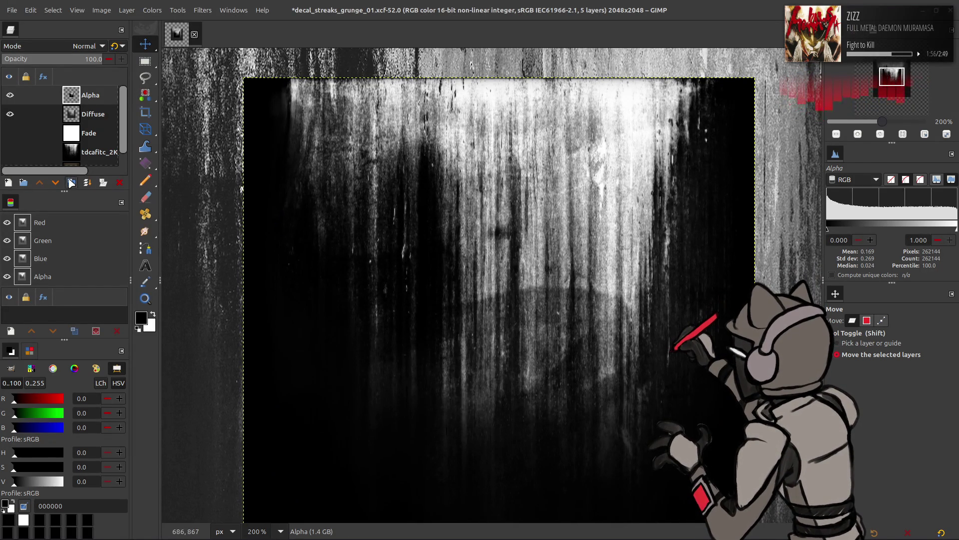
Duplicate Alpha, Gaussian-blur the copy, set it to Grain extract, and merge it down
double_click(71, 183)
left_click(203, 10)
left_click(252, 261)
left_click(475, 171)
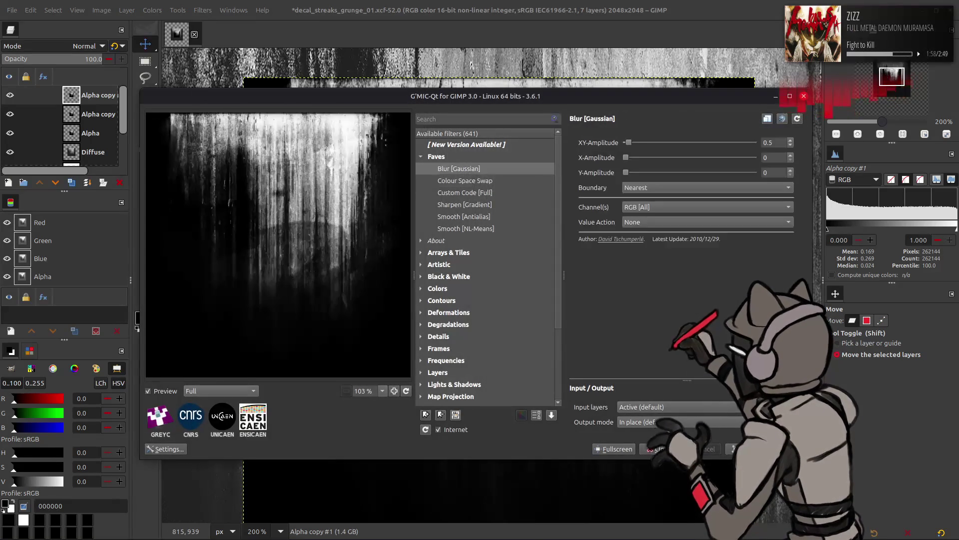
left_click(664, 449)
left_click(85, 46)
left_click(47, 402)
key("ctrl+m")
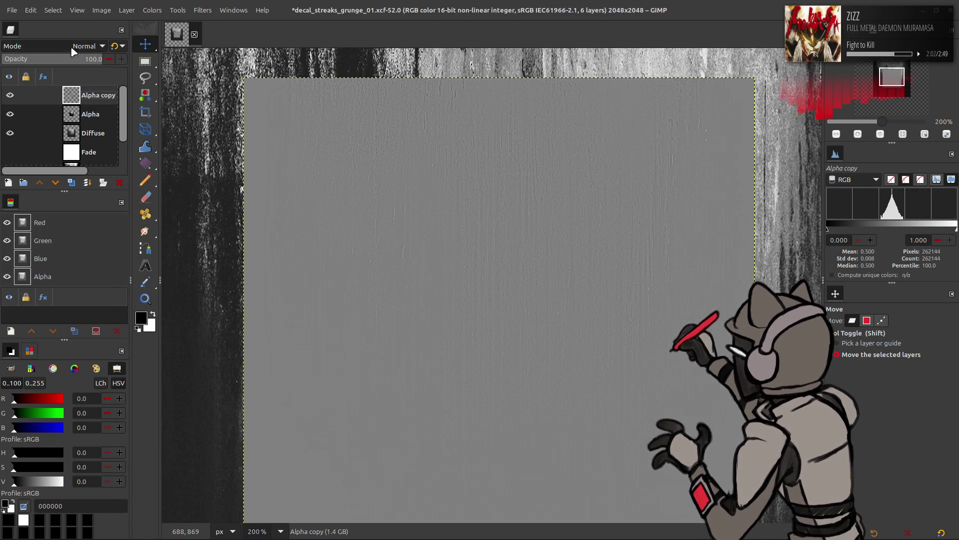
Finish the sharpen with Grain merge and Grain extract copies, merge into Alpha, then hide Alpha
left_click(85, 46)
left_click(47, 400)
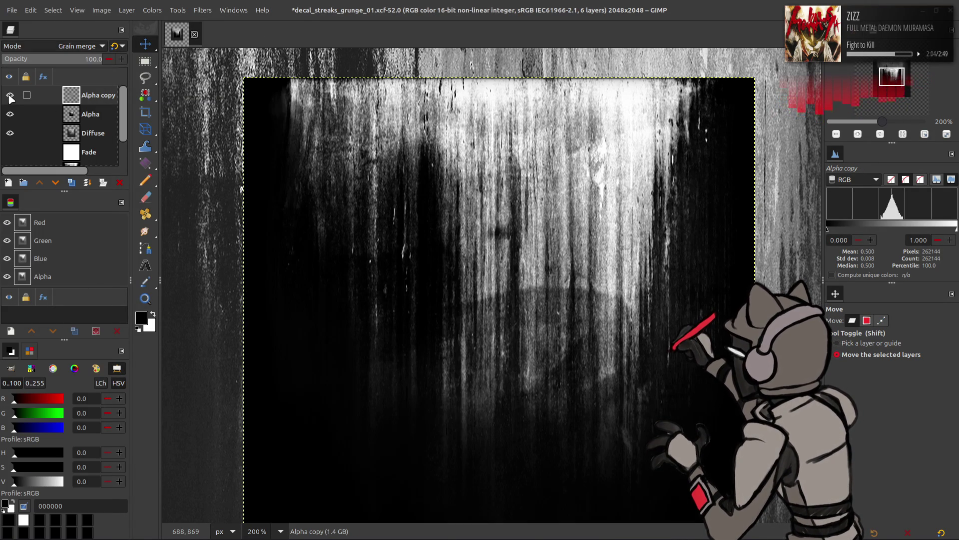
right_click(72, 98)
left_click(100, 209)
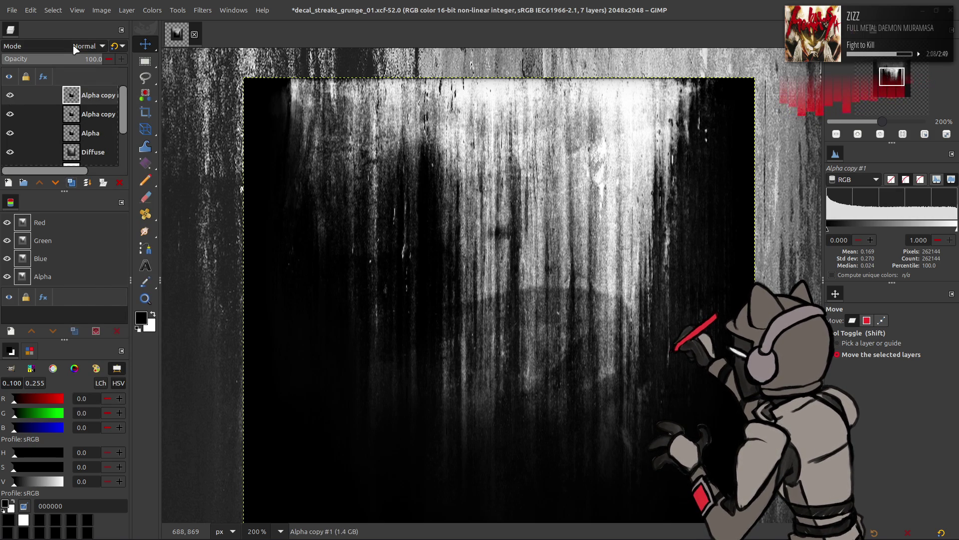
left_click(75, 47)
left_click(55, 395)
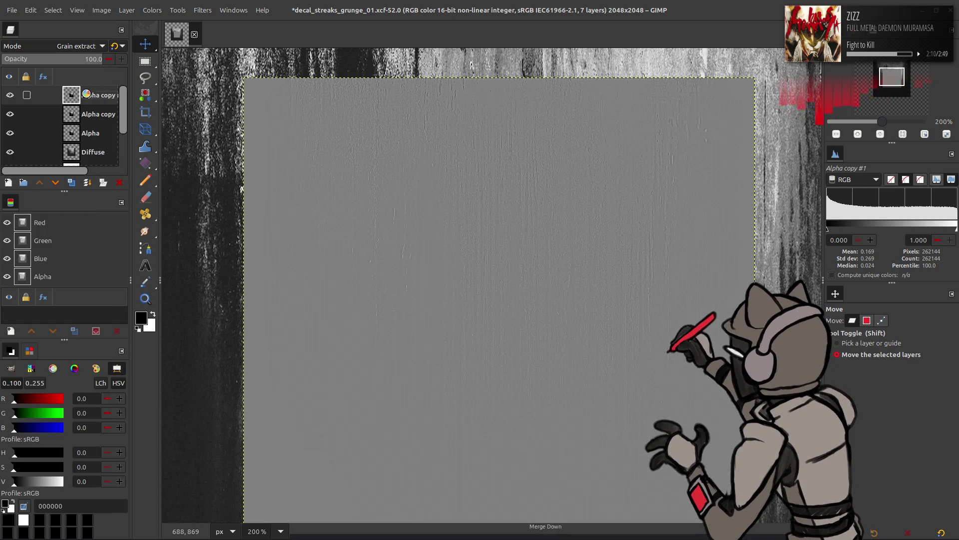
left_click(85, 46)
left_click(50, 428)
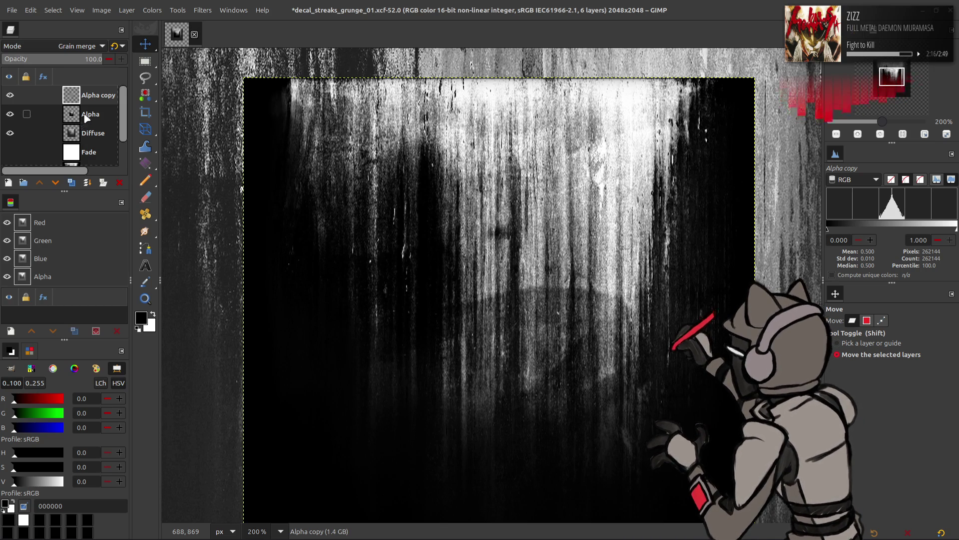
key("Delete")
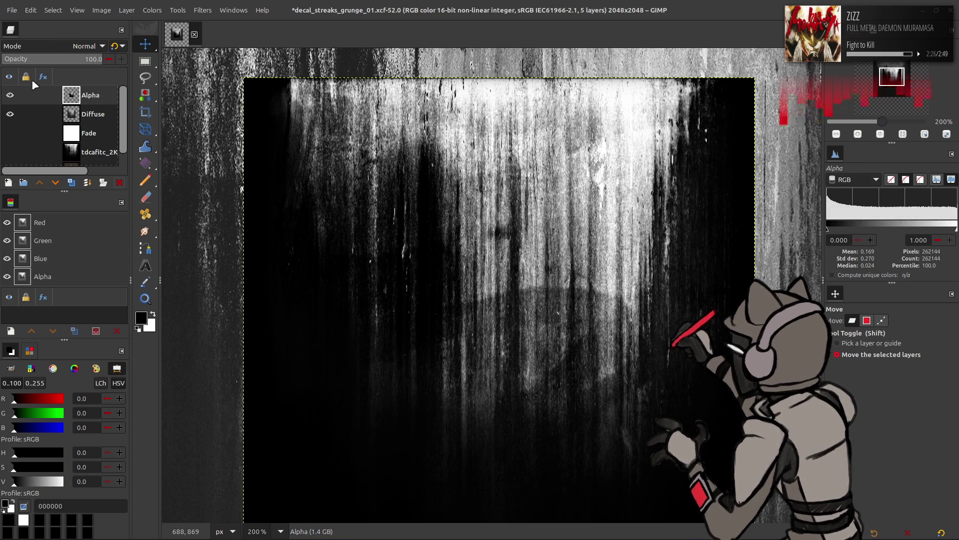
left_click(9, 95)
Apply G'MIC-Qt Colour Space Swap to the Diffuse layer
key("1")
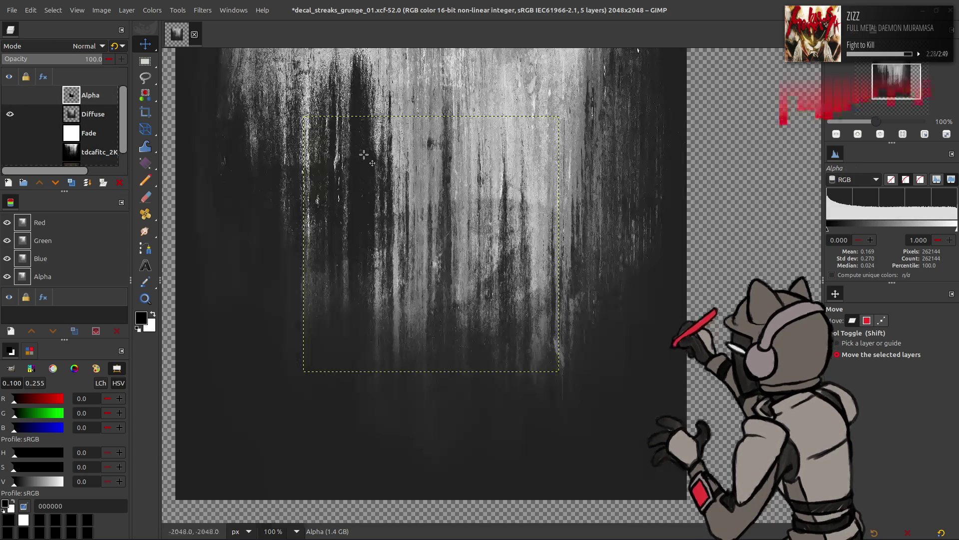
left_click(95, 114)
left_click(203, 10)
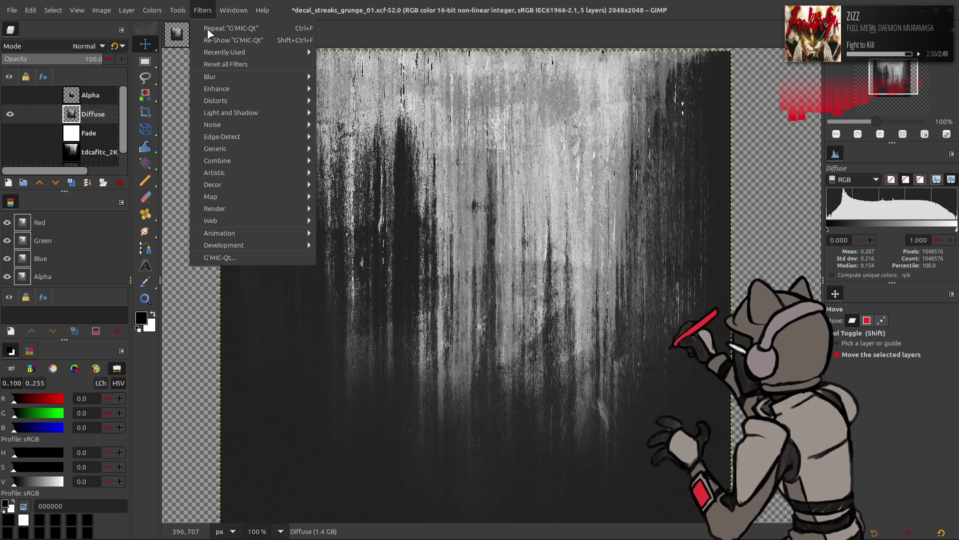
left_click(248, 260)
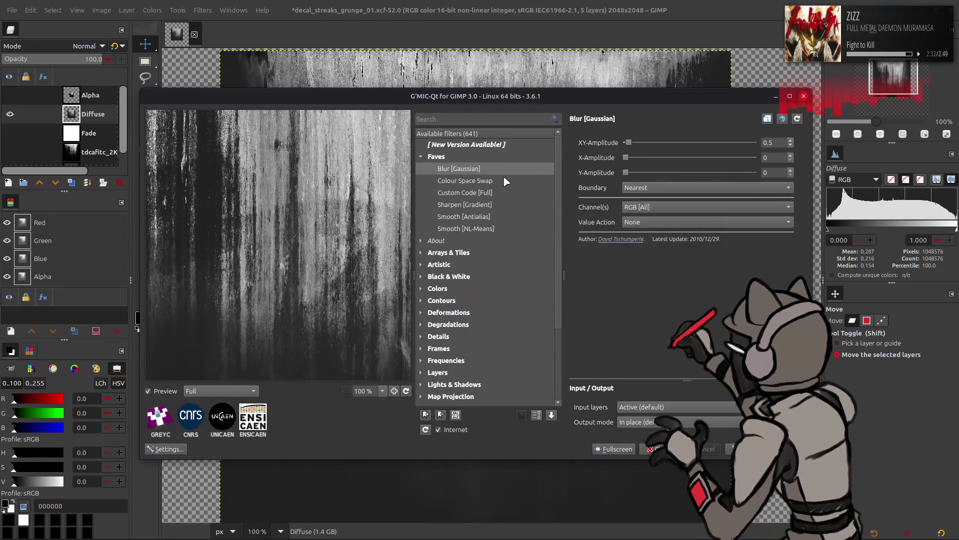
left_click(505, 180)
left_click(739, 449)
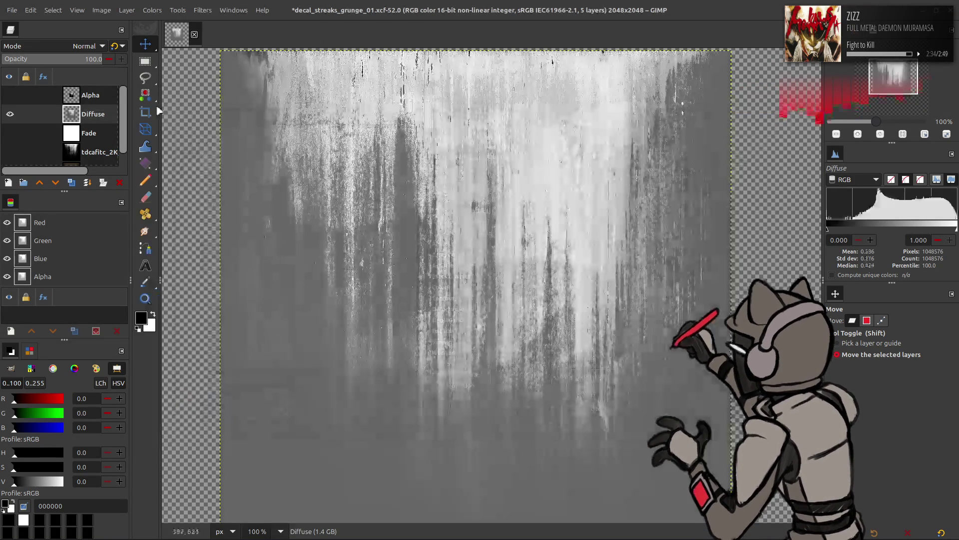
Scale the Diffuse layer down to 50%
left_click(126, 10)
left_click(185, 178)
type("50")
left_click(547, 348)
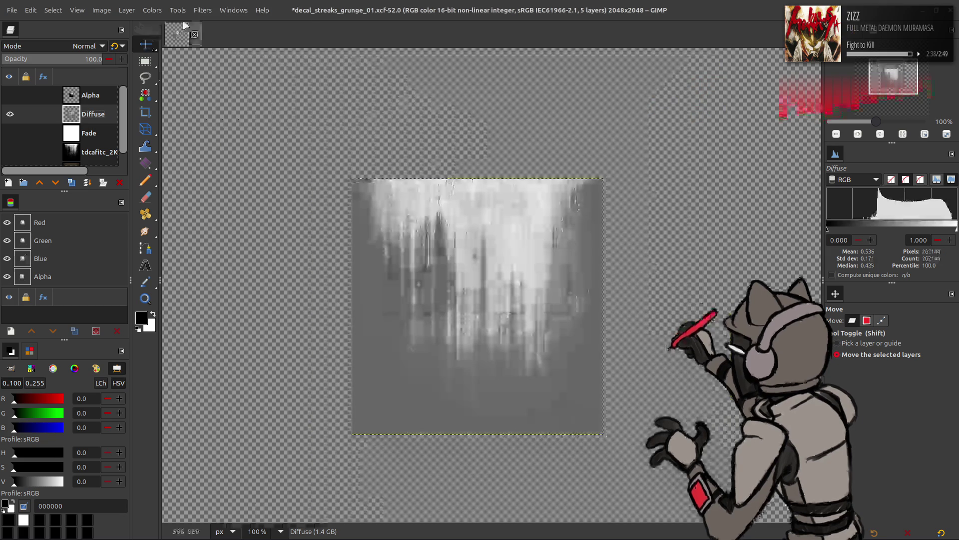
Reverse the colour space swap on Diffuse in G'MIC-Qt
left_click(202, 10)
left_click(214, 254)
scroll(695, 142, "down", 1)
scroll(689, 158, "up", 1)
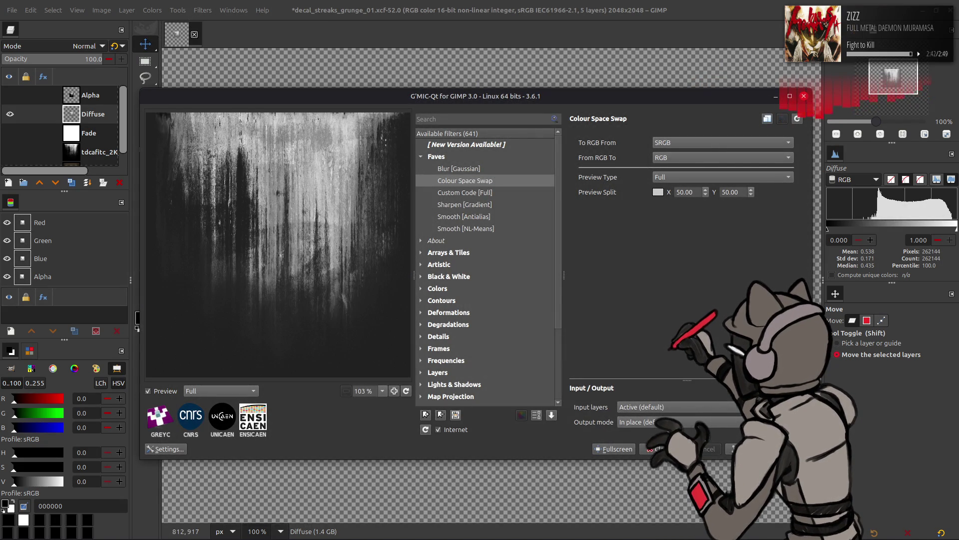
left_click(660, 449)
scroll(454, 221, "up", 2, "ctrl")
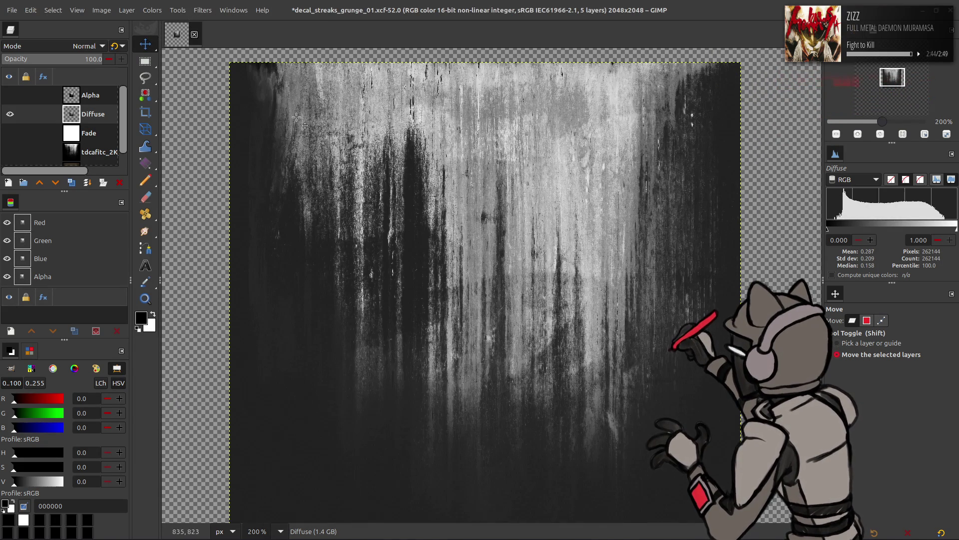
Stretch Diffuse's contrast automatically and save decal_streaks_grunge_01.xcf
left_click(161, 6)
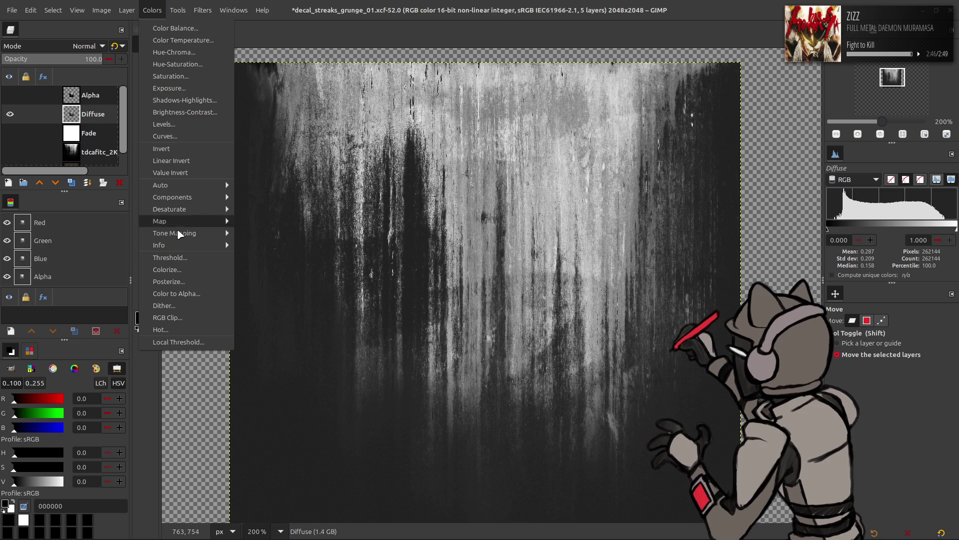
mouse_move(210, 185)
left_click(265, 208)
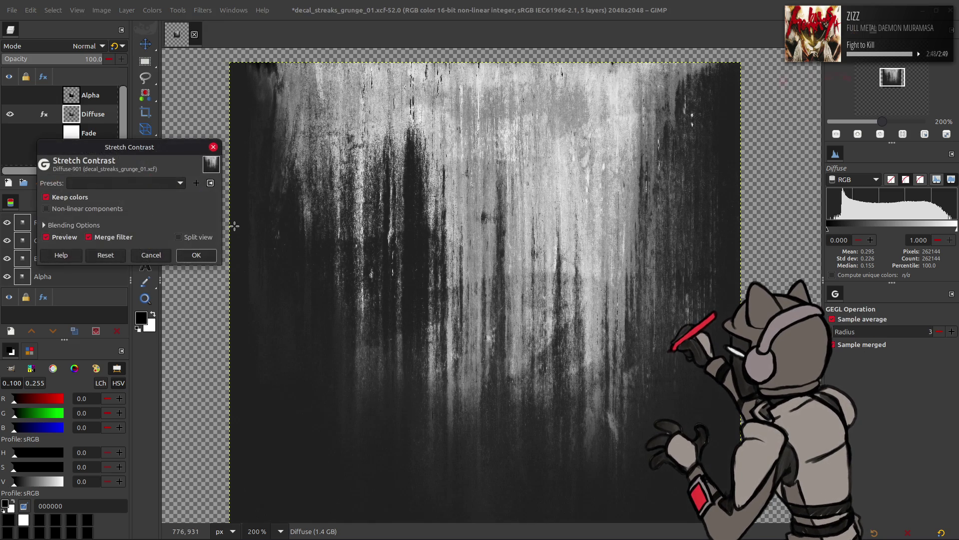
left_click(197, 256)
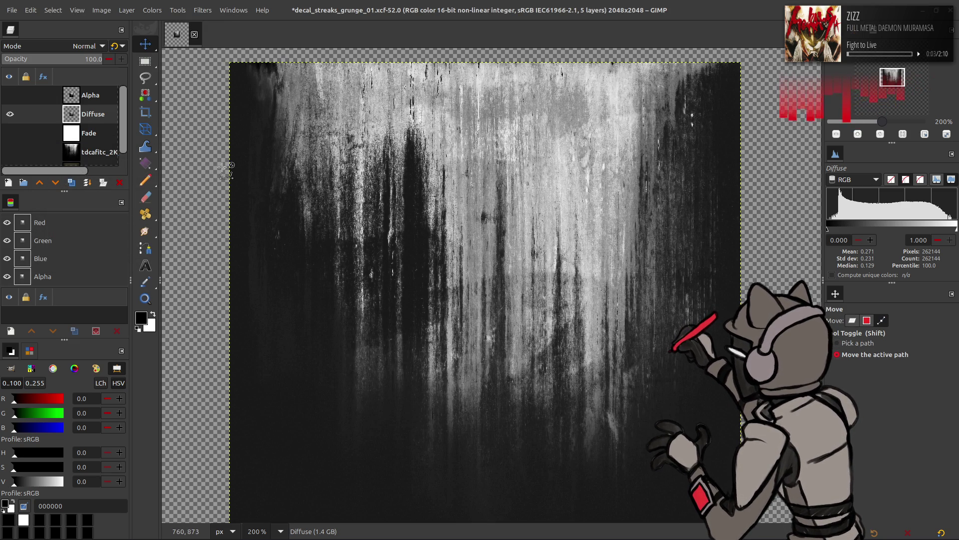
key("ctrl+s")
left_click(102, 10)
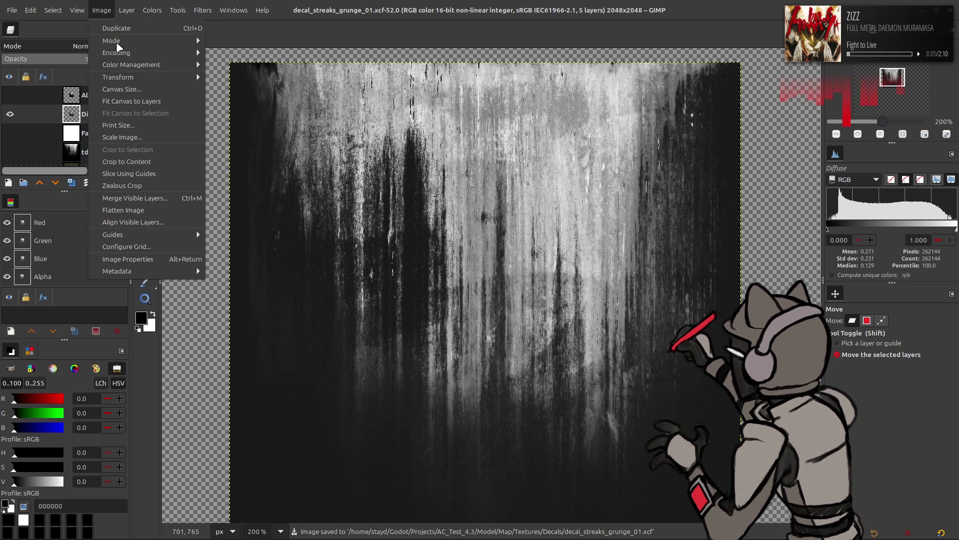
Resize the canvas to 50% width, giving 1024×1024 pixels
left_click(135, 91)
scroll(490, 237, "down", 1)
left_click(400, 220)
type("50")
key("Tab")
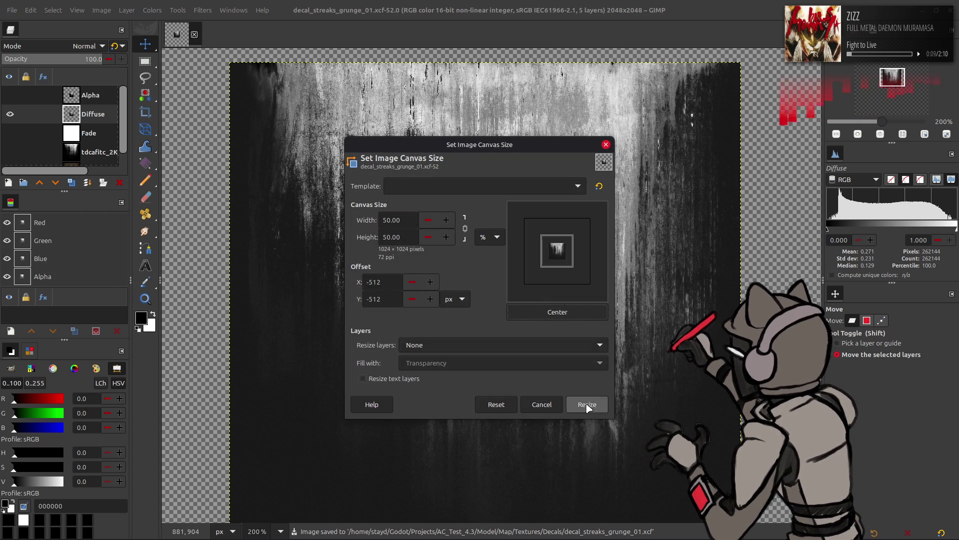
left_click(587, 404)
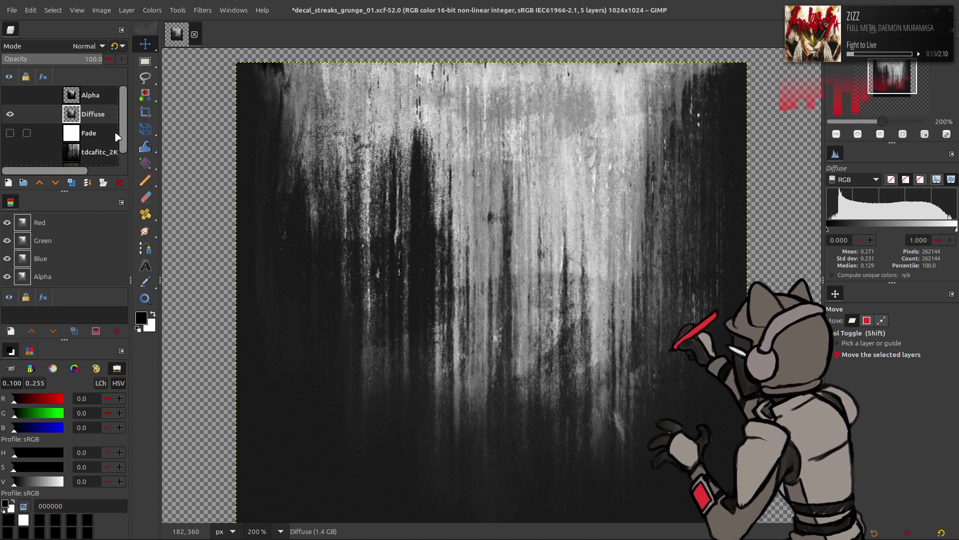
Toggle Alpha's visibility to compare, leave it hidden, and bring up Levels for Diffuse
left_click(8, 95)
left_click(8, 95)
left_click(8, 95)
left_click(8, 96)
left_click(9, 95)
left_click(8, 96)
left_click(8, 95)
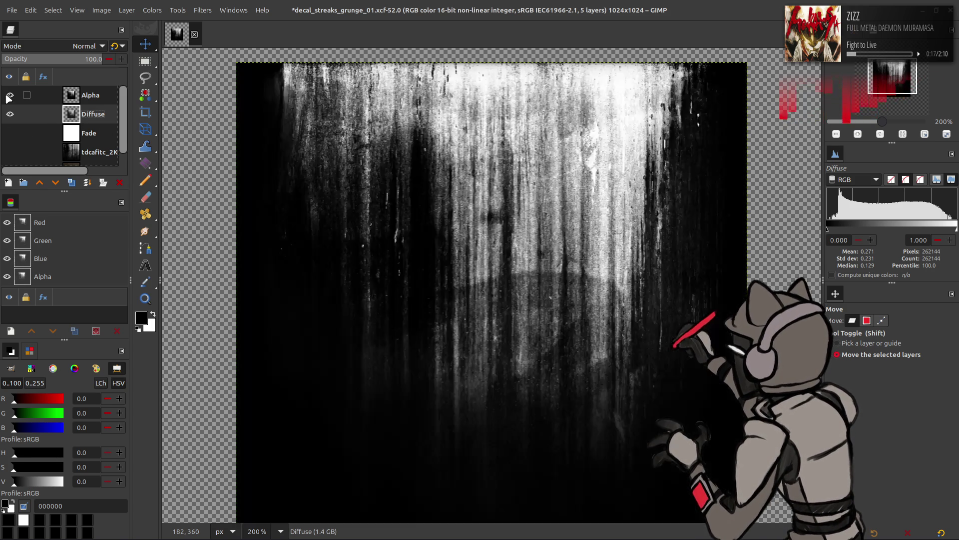
left_click(8, 95)
left_click(8, 96)
left_click(8, 95)
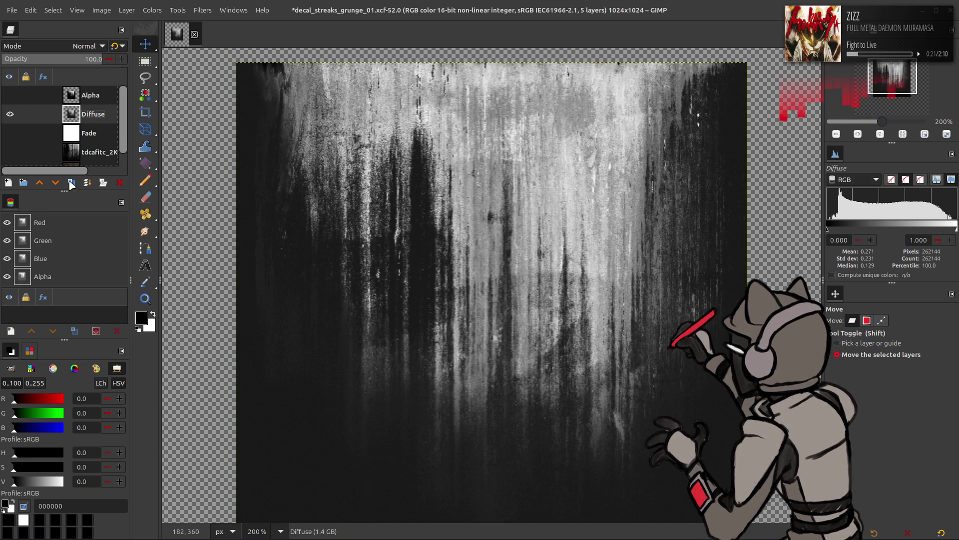
left_click(152, 10)
left_click(169, 112)
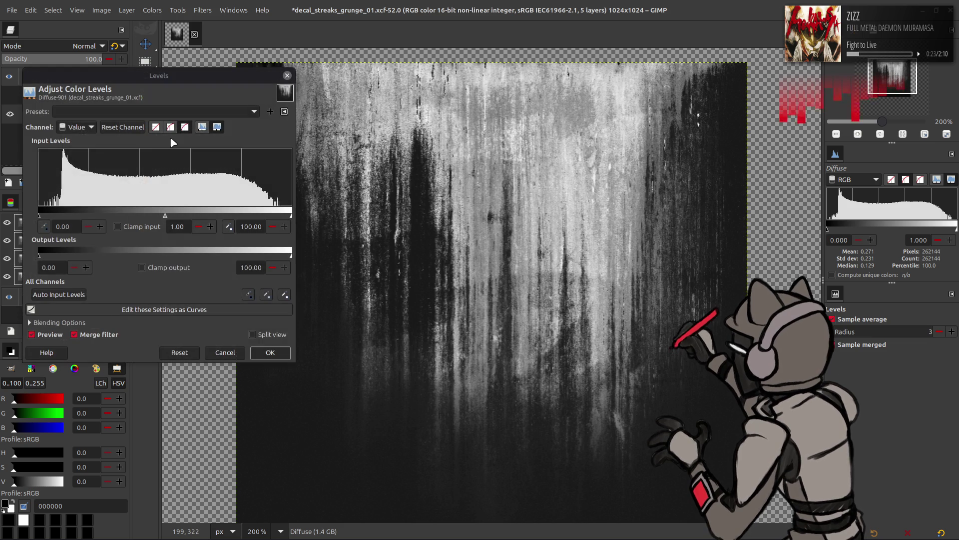
Preview a Levels gamma of 2 on Diffuse, then cancel it
triple_click(178, 226)
type("2")
key("Return")
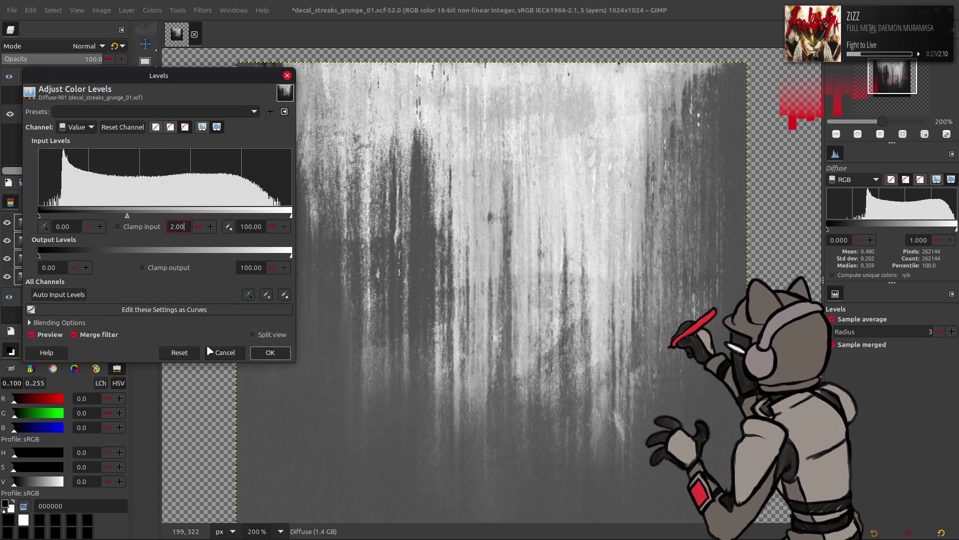
left_click(238, 352)
Duplicate Diffuse, set the copy to Screen blend, and merge it down
left_click(84, 181)
left_click(71, 182)
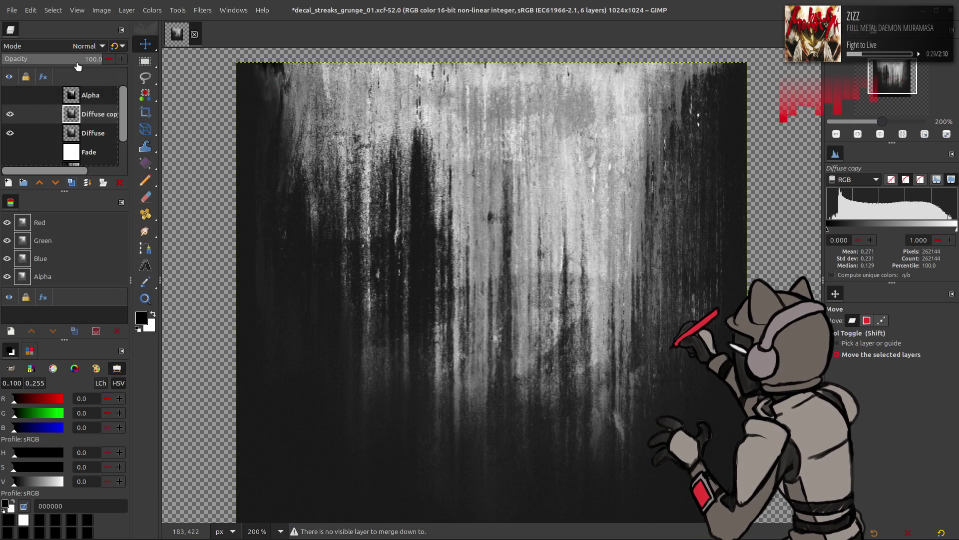
left_click(84, 46)
left_click(68, 160)
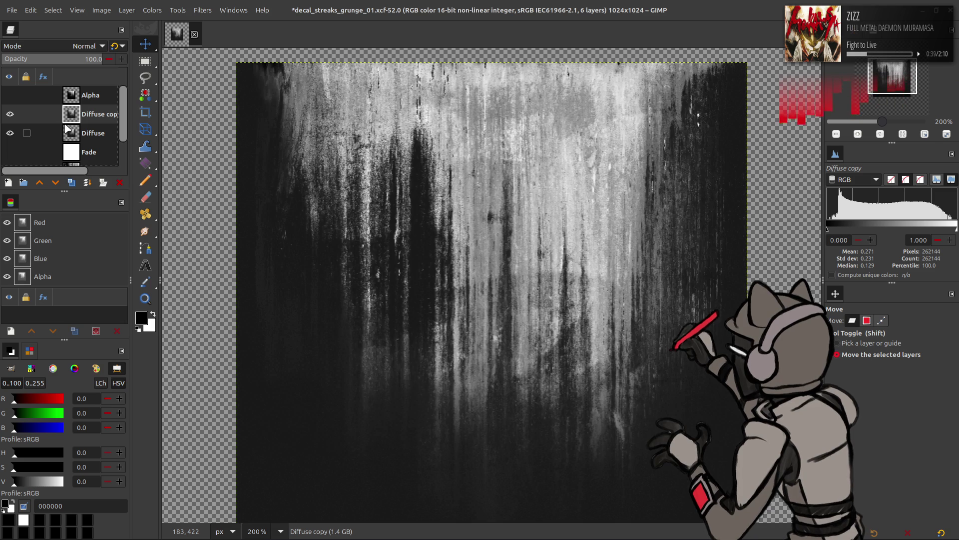
left_click(152, 10)
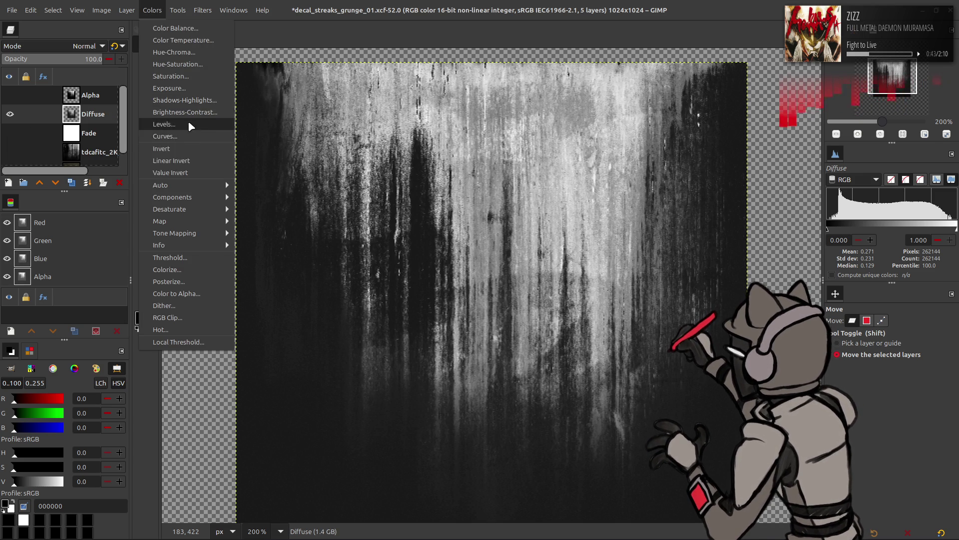
Apply Levels to Diffuse with white input 95 and gamma 2.00
left_click(188, 123)
left_click_drag(288, 224, 280, 220)
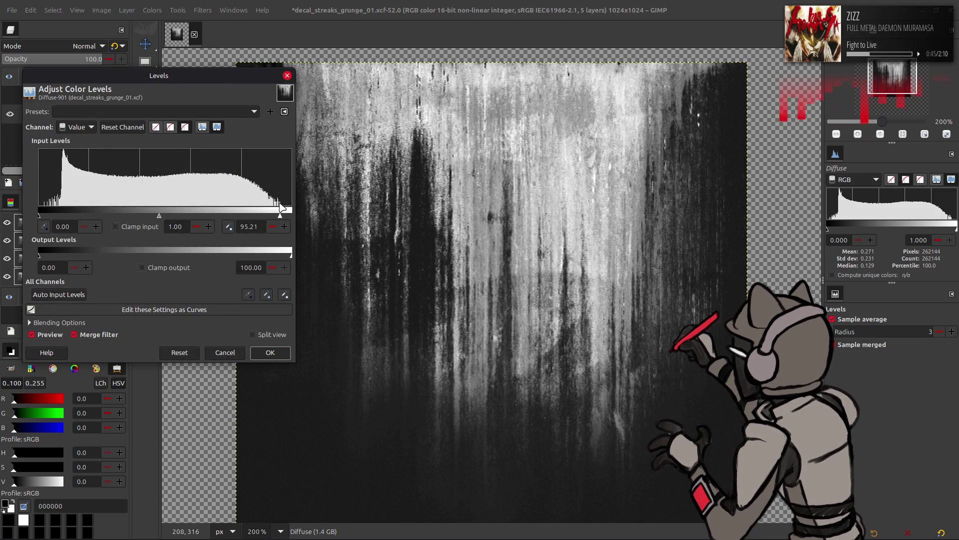
left_click(255, 226)
type("95")
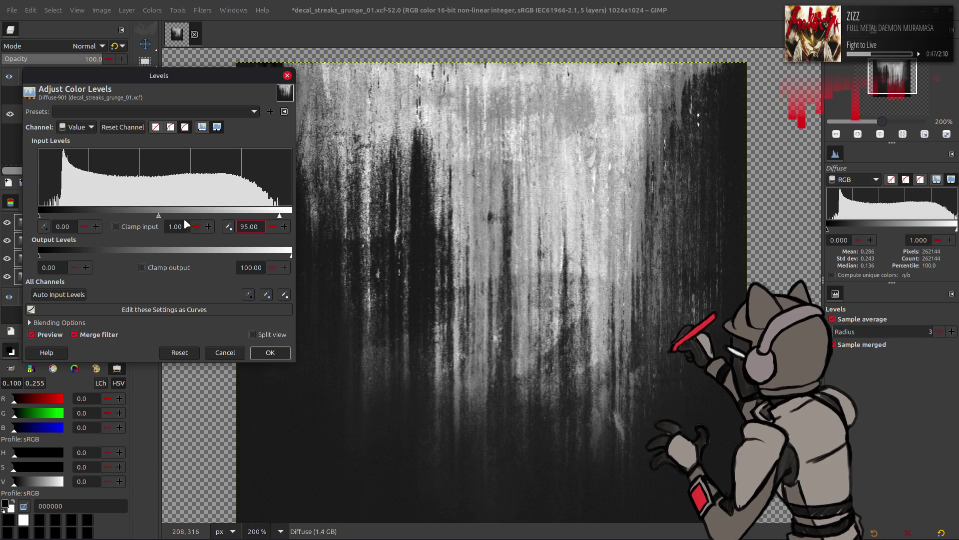
triple_click(176, 227)
type("2.00")
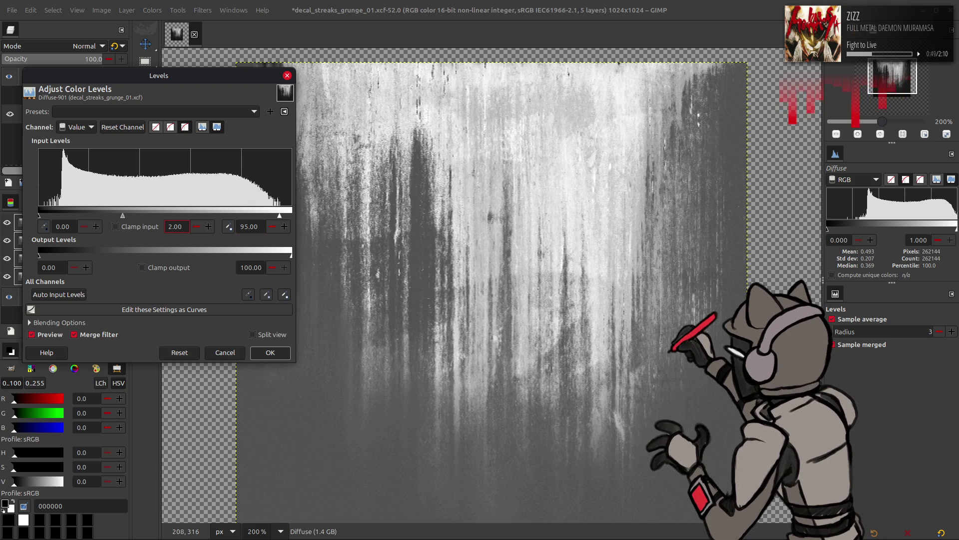
left_click(32, 334)
left_click(32, 334)
left_click(32, 334)
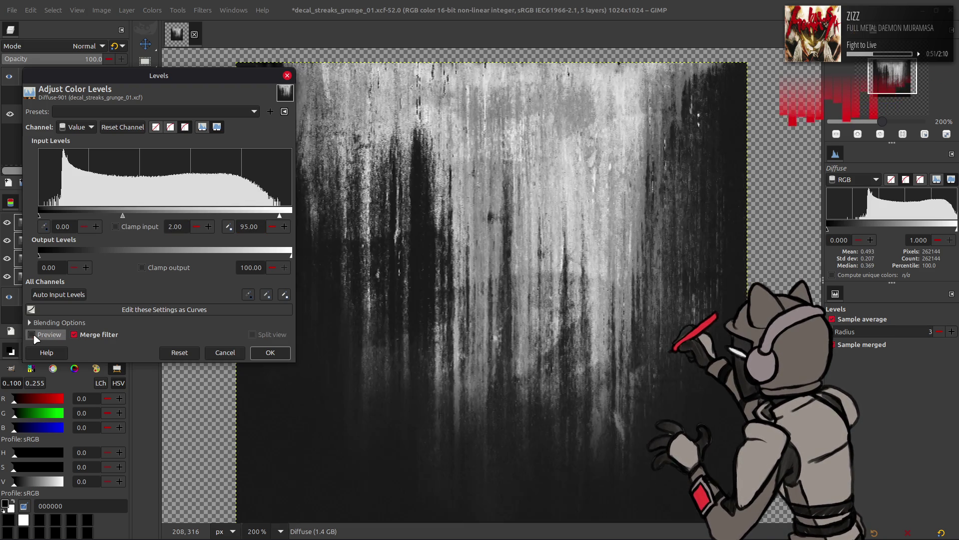
left_click(32, 334)
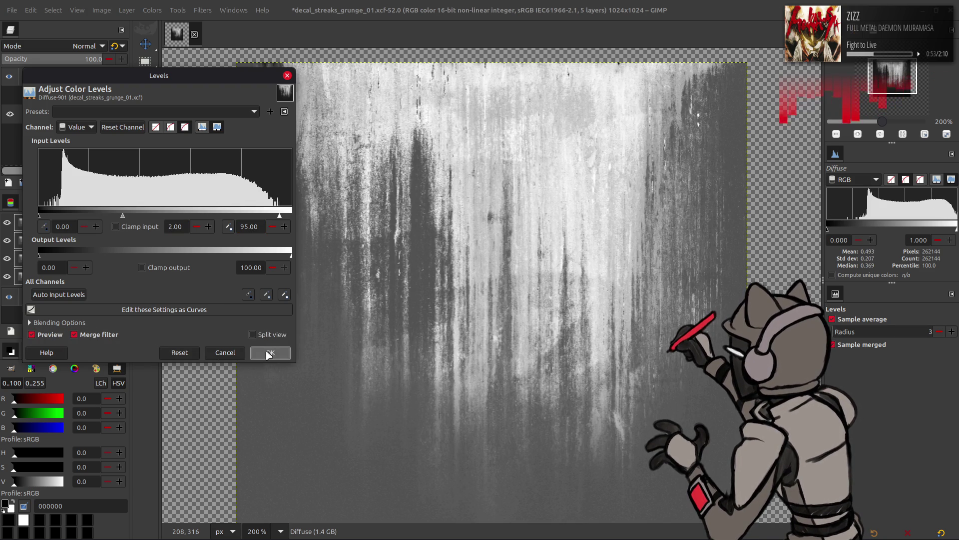
left_click(269, 352)
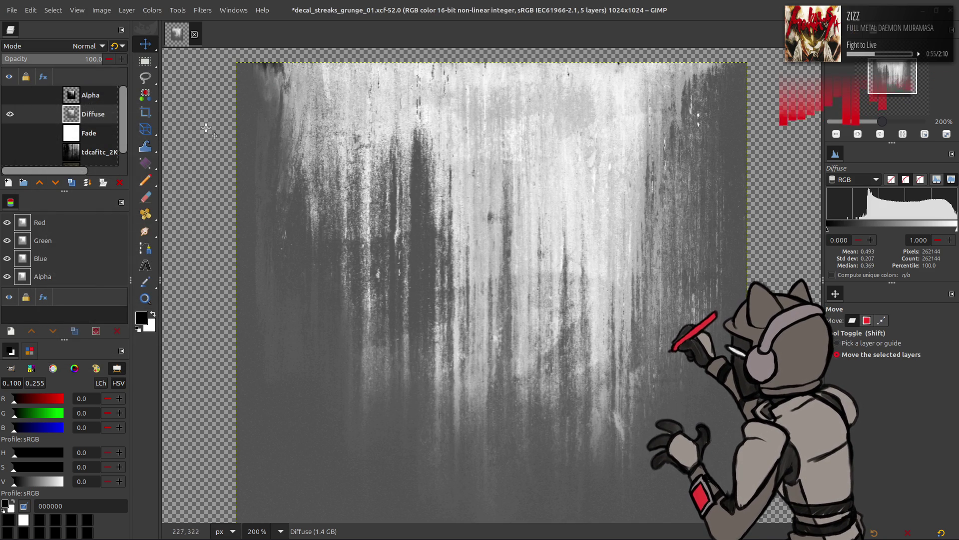
Make the Alpha layer active and visible again
left_click(102, 95)
left_click(10, 95)
key("q")
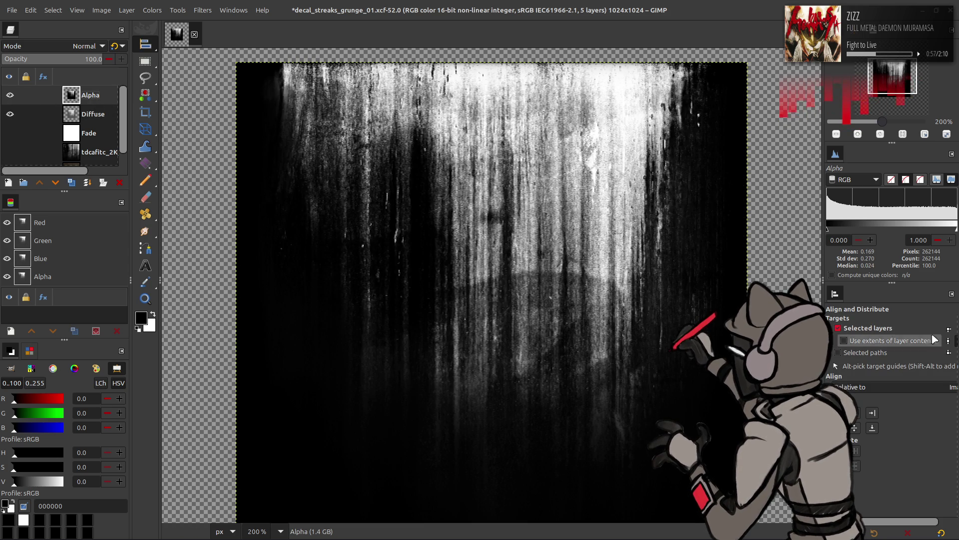
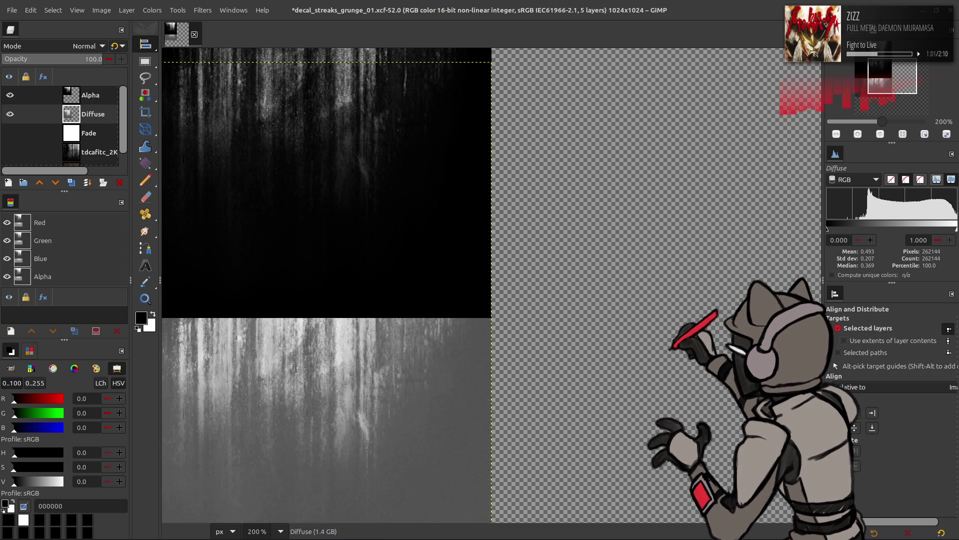
Save the GIMP project with the image viewed at 100%
key("m")
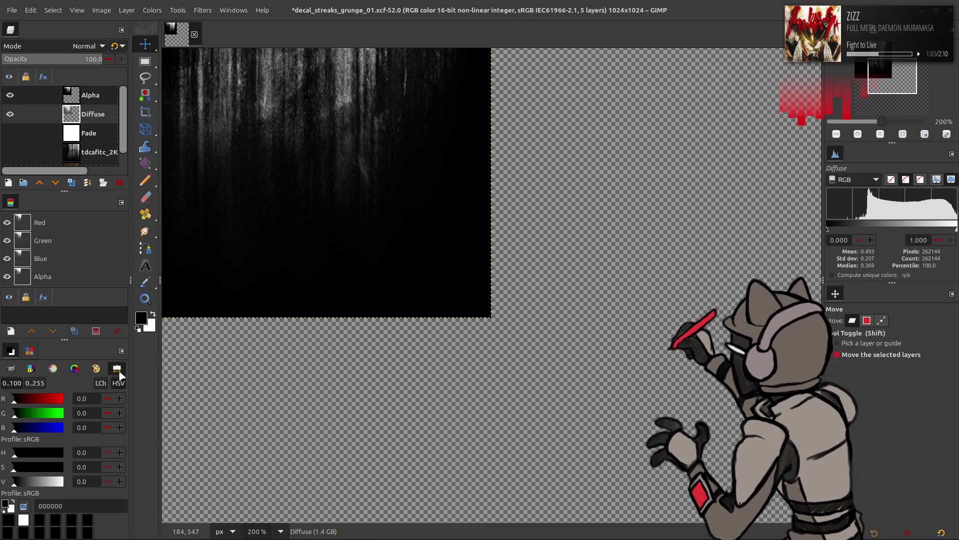
key("x")
key("1")
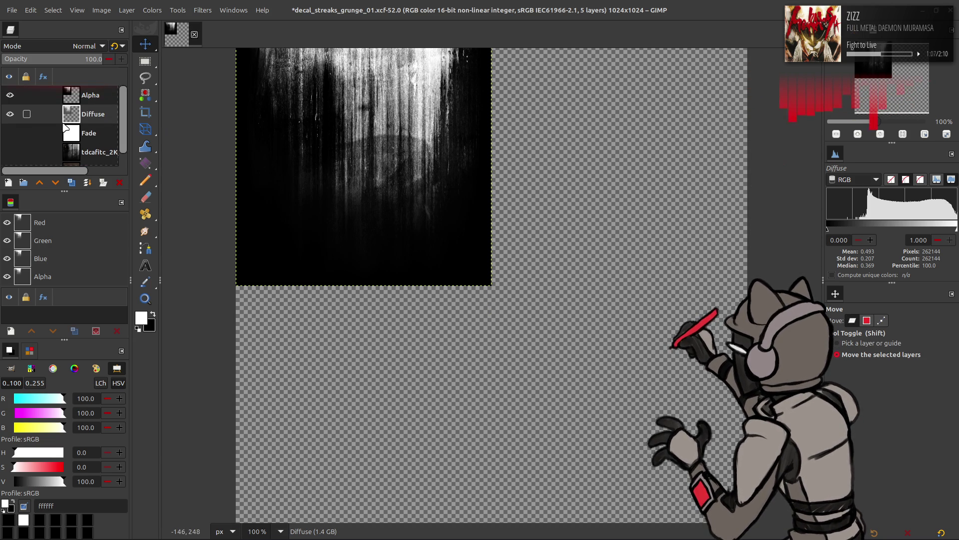
key("alt")
key("ctrl+s")
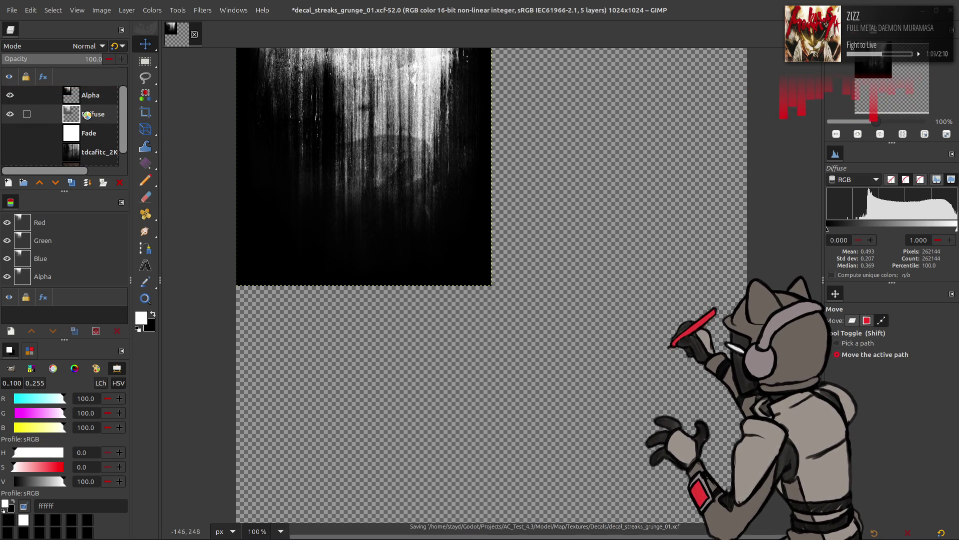
Resize the Diffuse and Alpha layers to the full image size
right_click(87, 118)
left_click(164, 266)
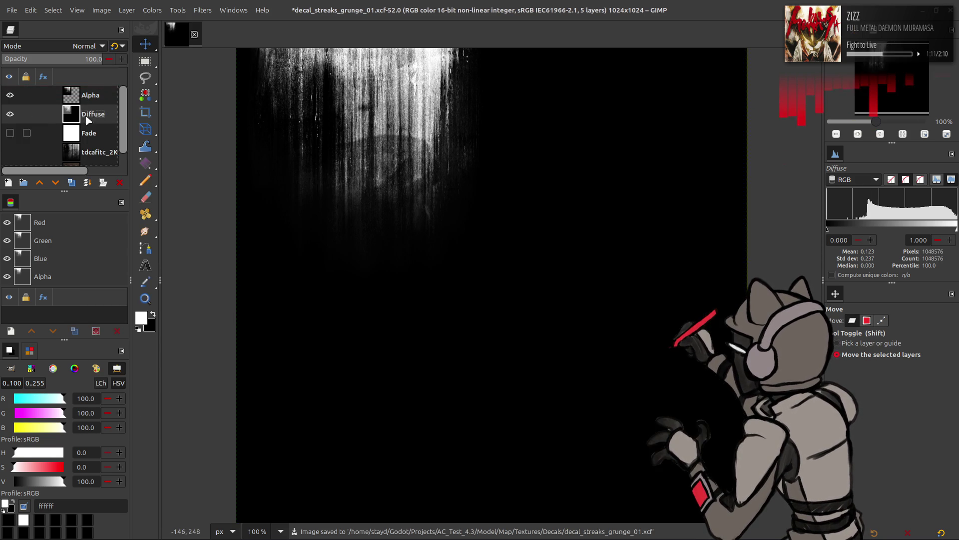
right_click(90, 96)
left_click(160, 266)
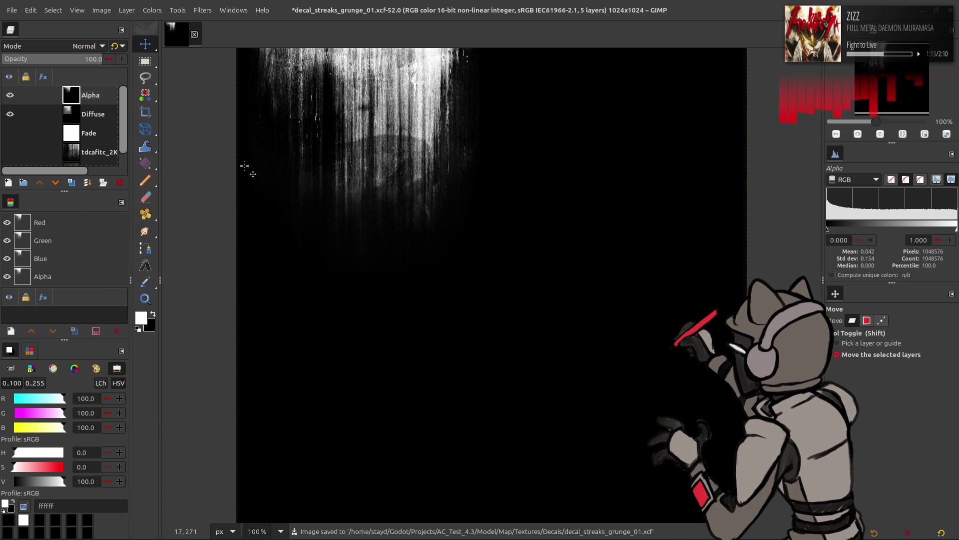
Turn the streak channel into a selection, hide Alpha, and add a selection mask to Diffuse
right_click(50, 304)
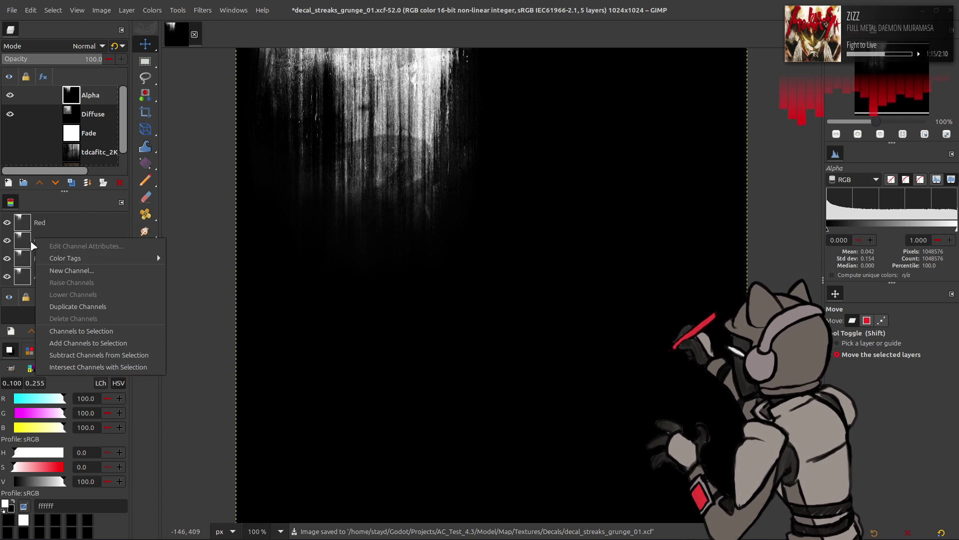
left_click(75, 332)
left_click(10, 95)
left_click(90, 114)
right_click(76, 114)
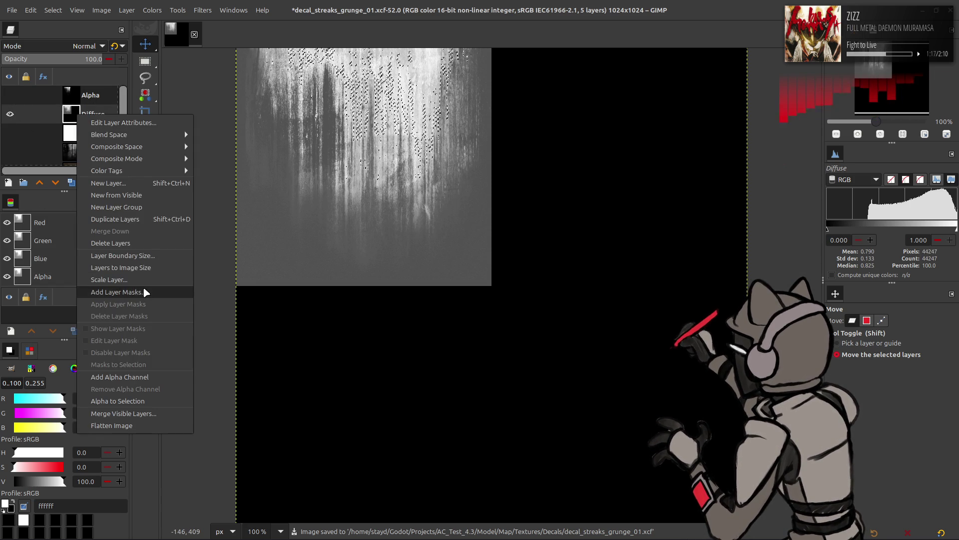
left_click(105, 291)
left_click(537, 364)
Invert the selection and apply the layer mask on the Diffuse layer
left_click(52, 10)
left_click(64, 52)
right_click(95, 116)
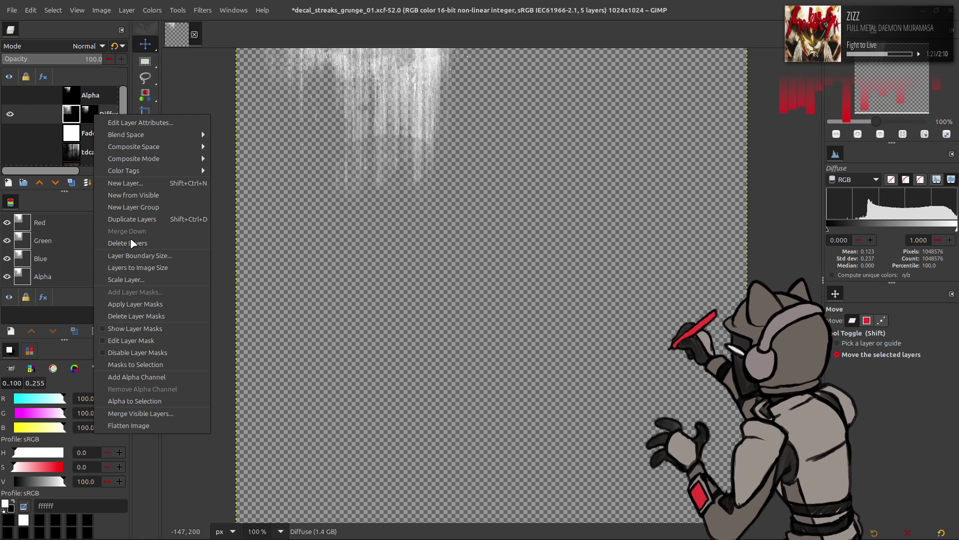
left_click(147, 300)
left_click(12, 10)
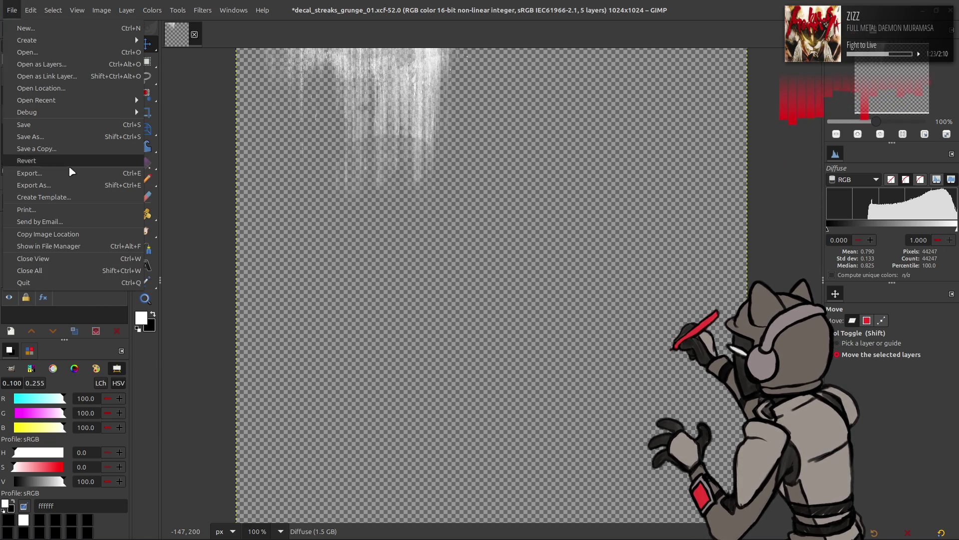
Export the image with a _d suffix as decal_streaks_grunge_01_d.png in 8 bpc RGBA
key("Escape")
key("ctrl+shift+e")
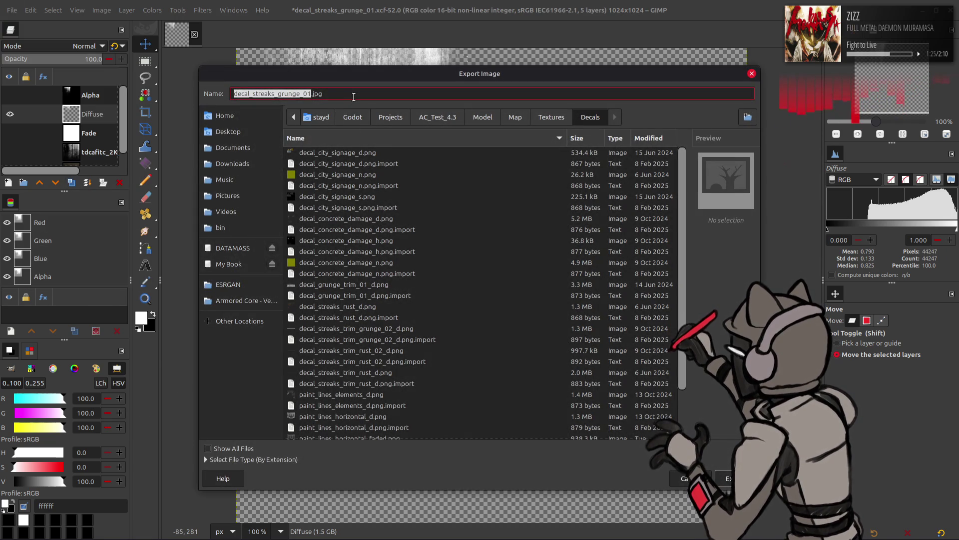
key("Right")
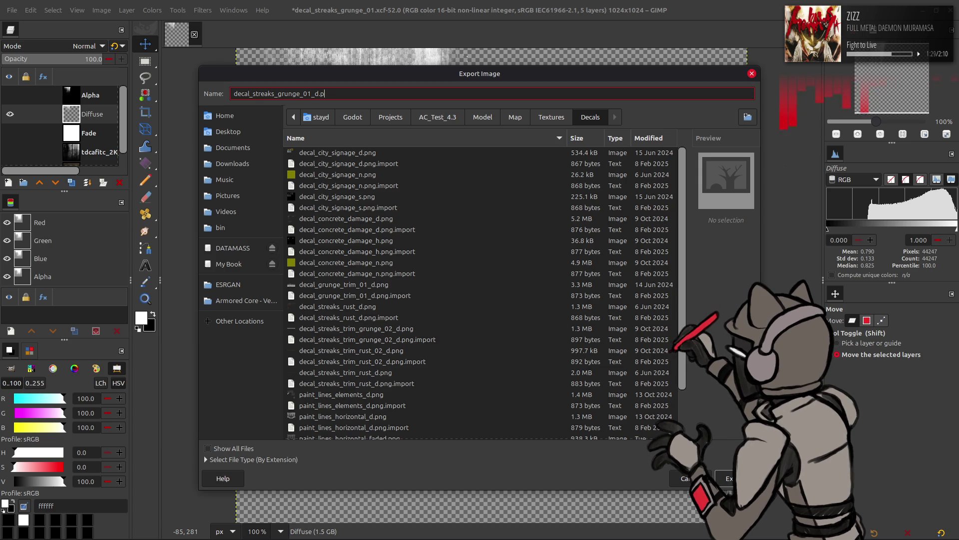
key("Return")
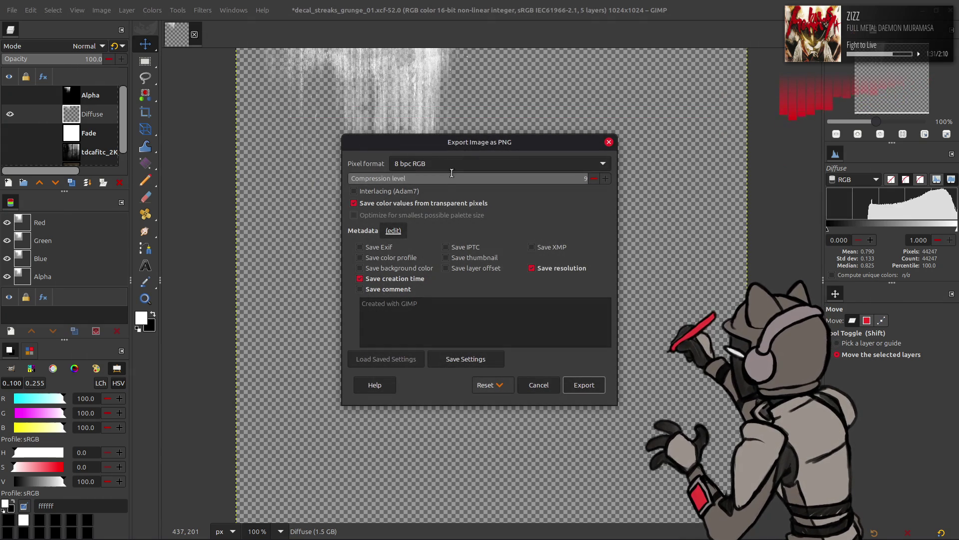
left_click(445, 165)
left_click(448, 193)
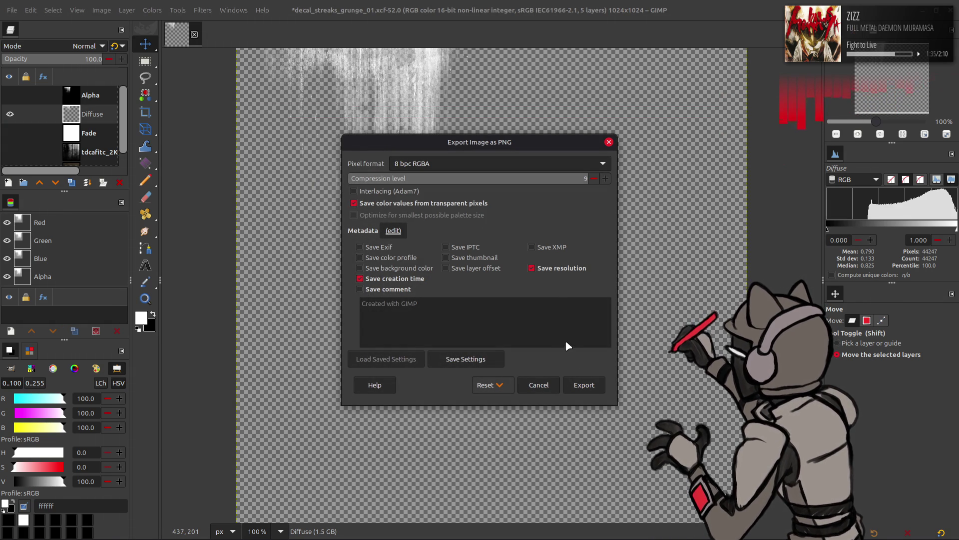
left_click(584, 385)
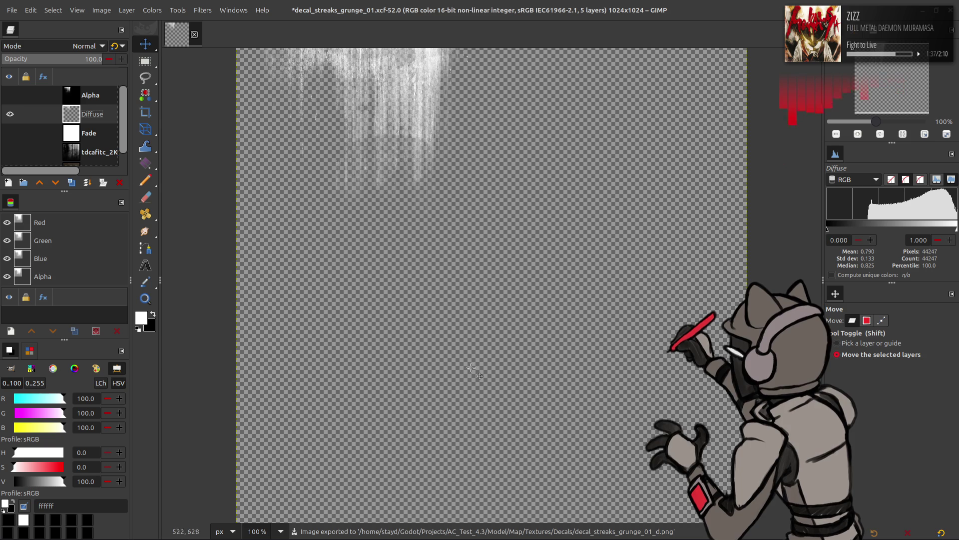
mouse_move(359, 529)
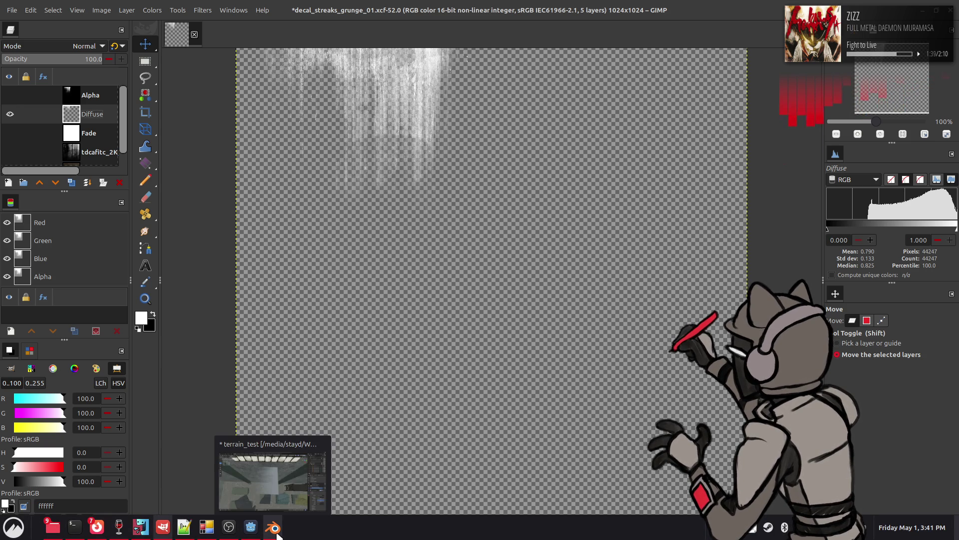
Confirm decal_streaks_grunge_01_d.png exists in the Decals folder, then return to Blender
left_click(276, 533)
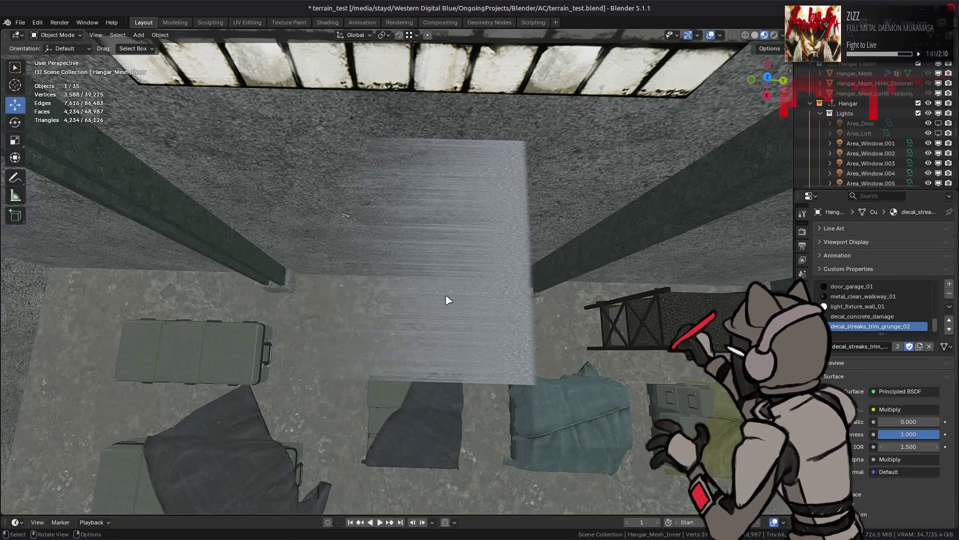
key("alt+Tab")
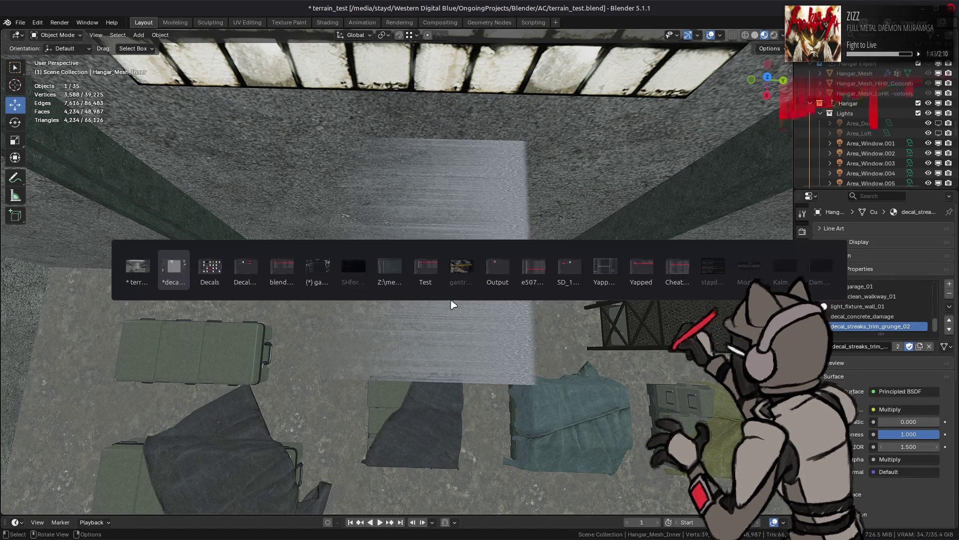
key("alt+Tab")
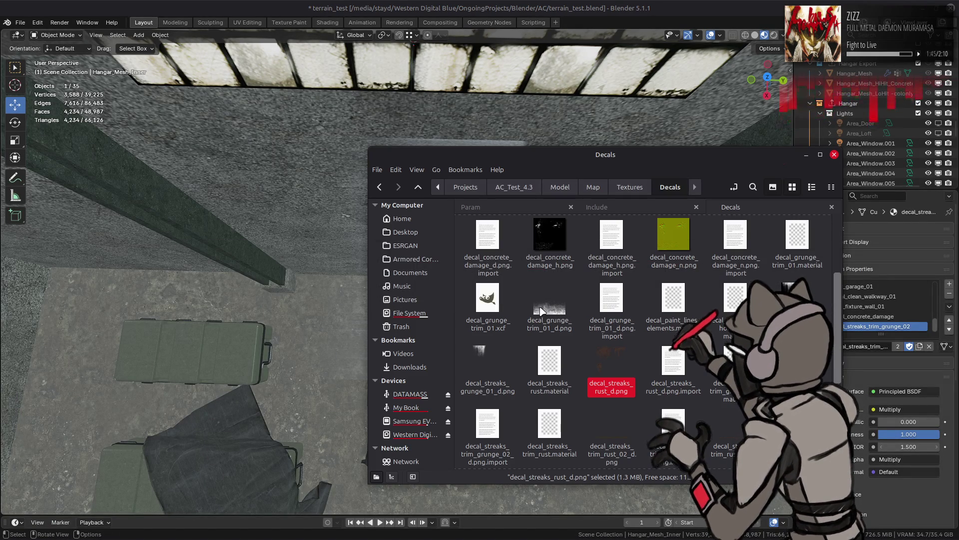
left_click(484, 362)
right_click(488, 361)
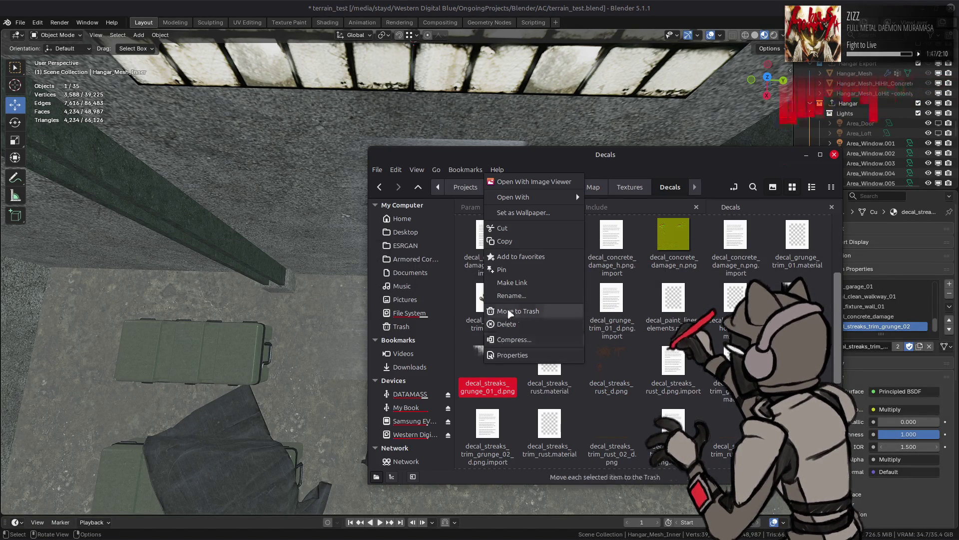
key("Escape")
left_click(549, 362)
key("alt+Tab")
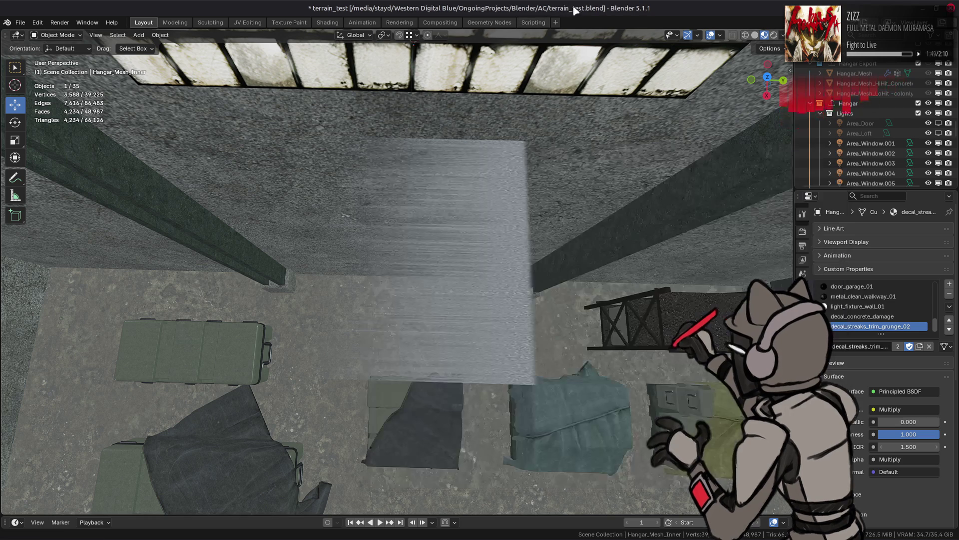
Make the decal material single-user and rename it decal_streaks_grunge_01
left_click(898, 346)
double_click(880, 347)
key("ctrl+v")
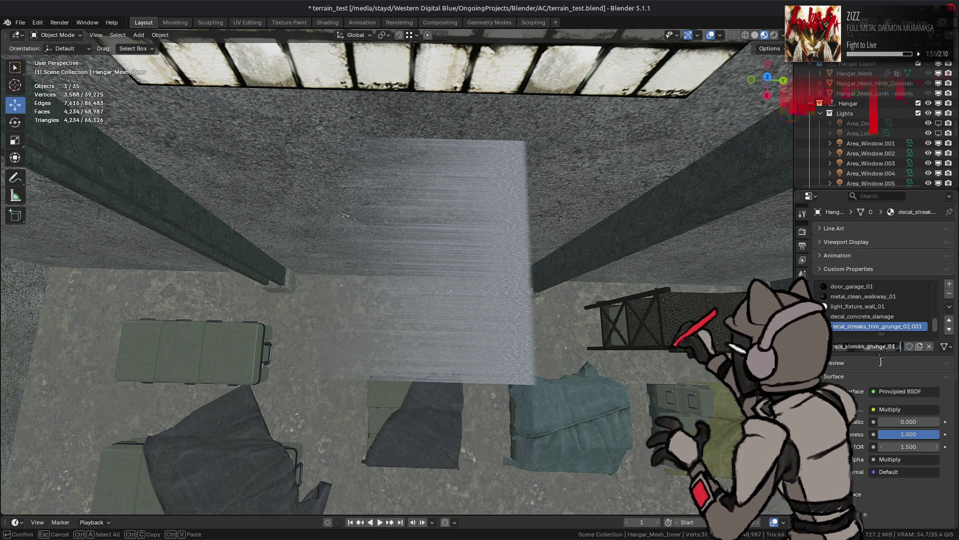
key("BackSpace")
key("BackSpace")
key("Return")
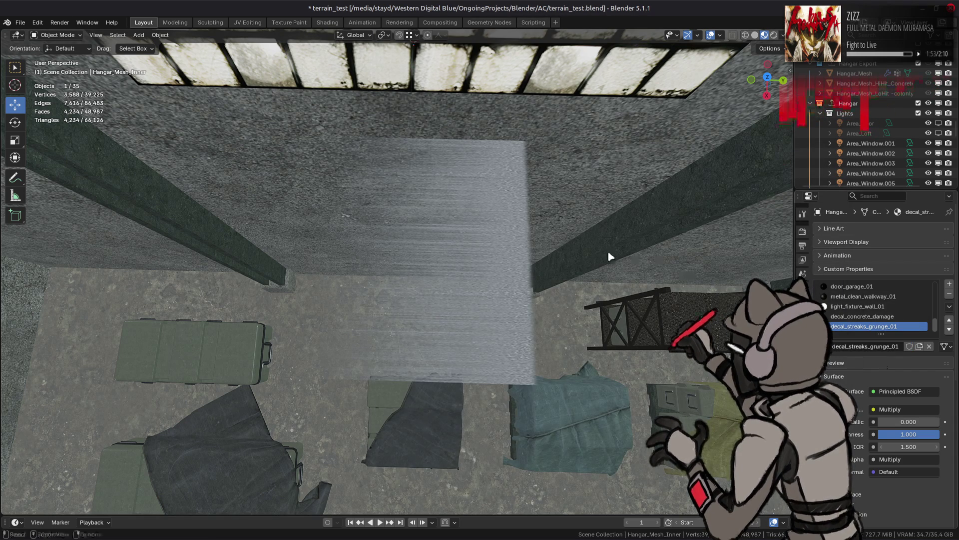
middle_click_drag(487, 272, 505, 268)
key("Tab")
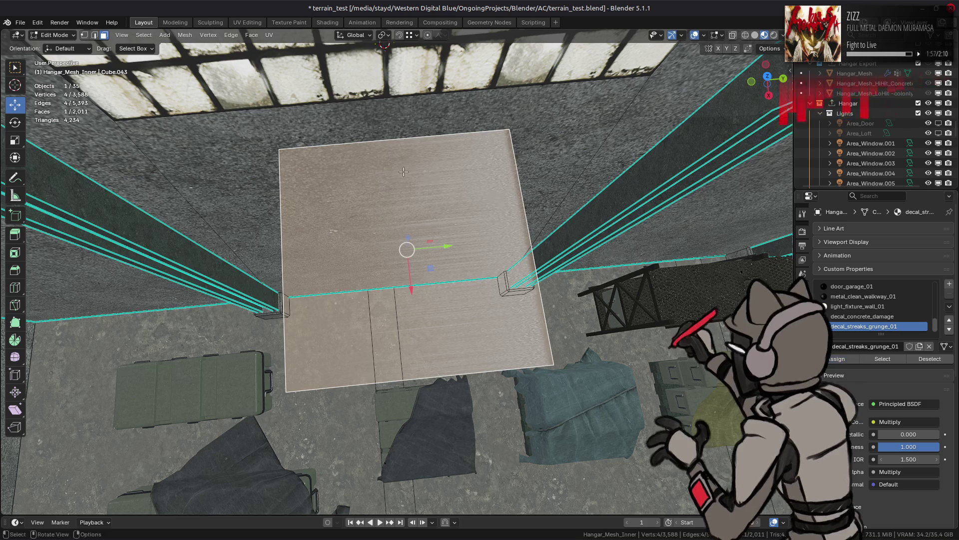
In the Shading workspace, load decal_streaks_grunge_01_d.png into the decal's Image Texture node
key("Tab")
left_click(327, 22)
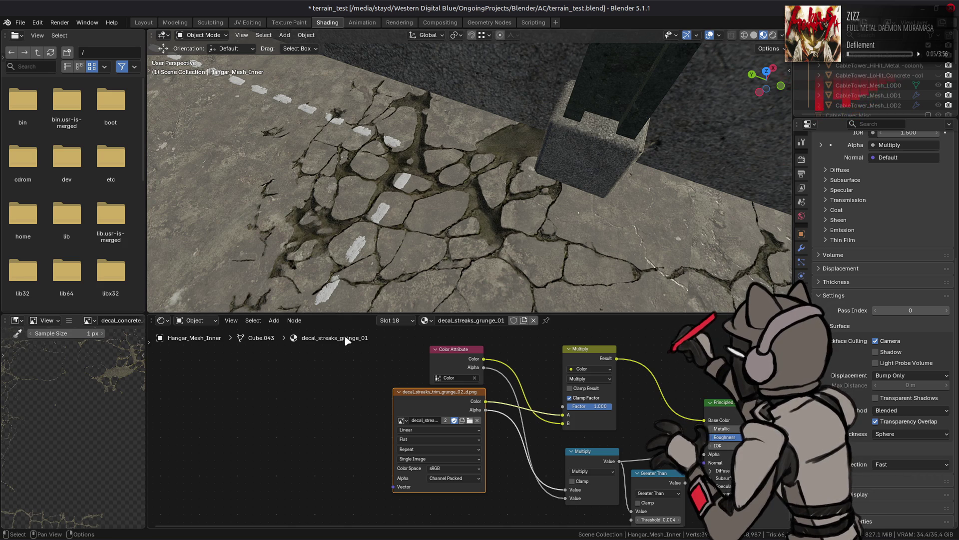
left_click(469, 425)
left_click(469, 423)
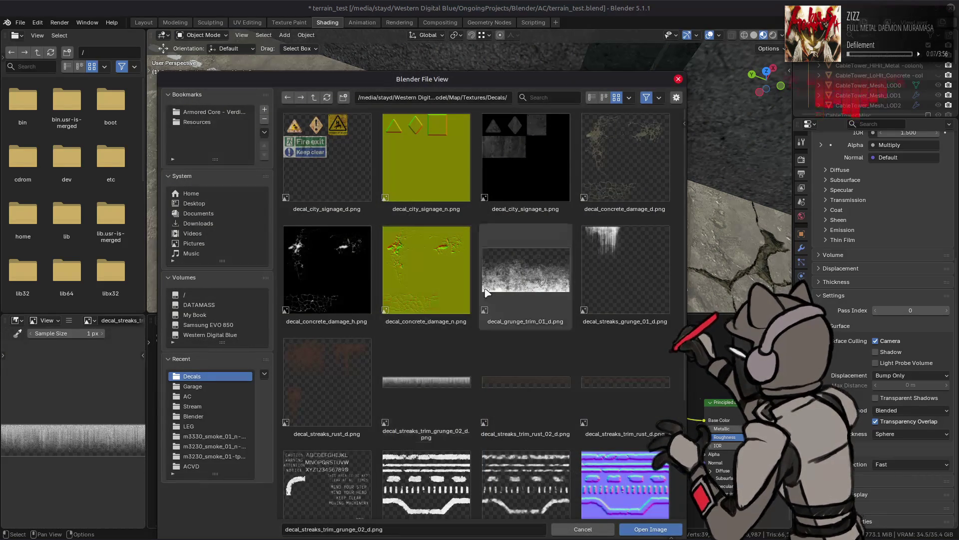
double_click(625, 270)
middle_click_drag(552, 396, 487, 401)
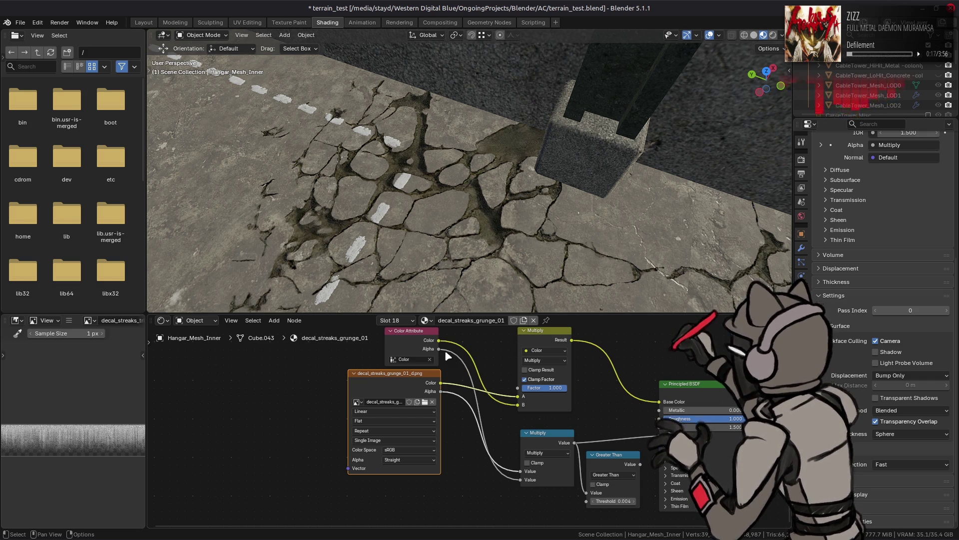
left_click(143, 22)
In Edit Mode, select one edge of the decal plane and move it 1 m along X
mouse_move(378, 214)
middle_mouse_down()
mouse_move(398, 178)
mouse_move(481, 212)
middle_mouse_up()
mouse_move(378, 192)
middle_mouse_down()
mouse_move(421, 242)
mouse_move(444, 250)
middle_mouse_up()
key("Tab")
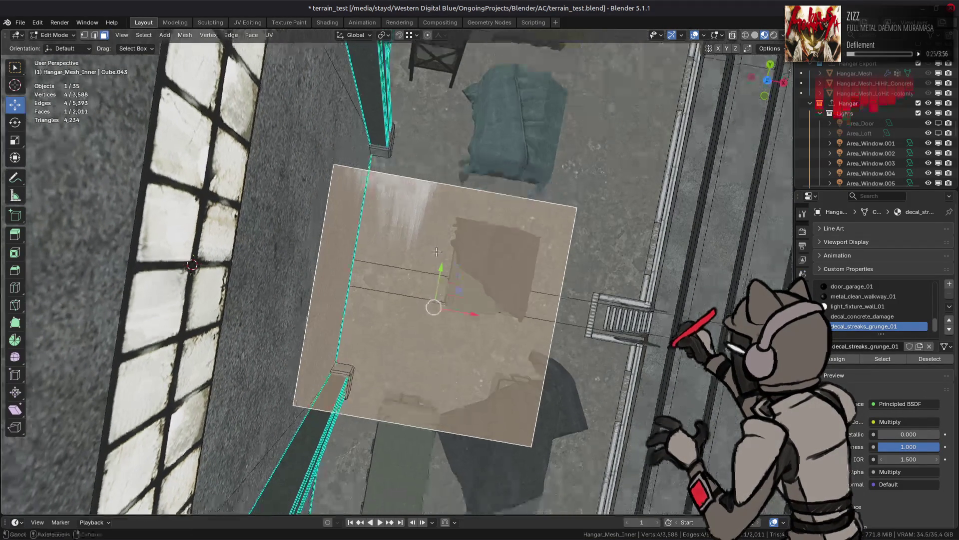
key("alt+a")
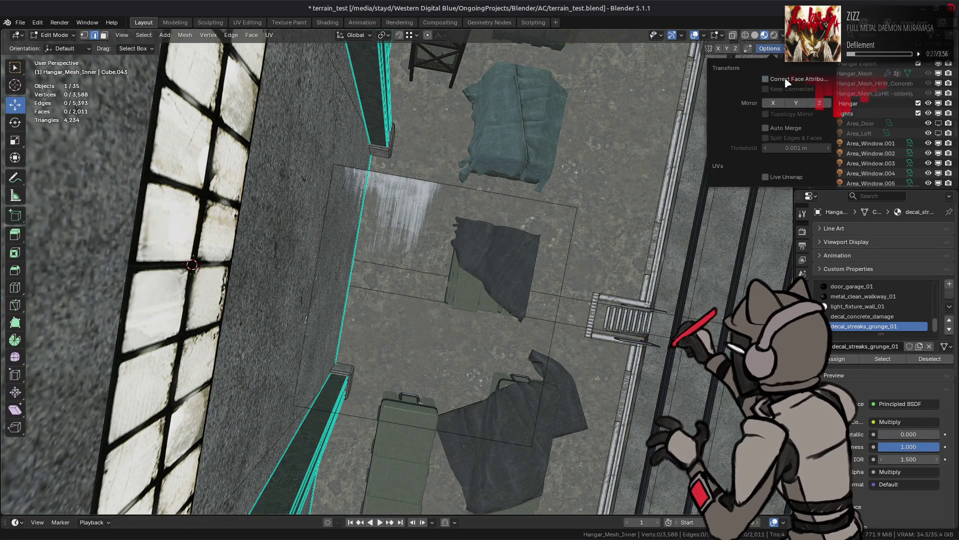
mouse_move(564, 298)
middle_mouse_down()
mouse_move(567, 325)
mouse_move(602, 306)
middle_mouse_up()
left_click(567, 325)
mouse_move(611, 307)
left_mouse_down()
mouse_move(257, 367)
mouse_move(277, 367)
left_mouse_up()
key("ctrl+z")
left_click_drag(612, 305, 302, 385)
Move the edge 1 m along Y, replacing an undone -1 m move
middle_click_drag(302, 384, 297, 262)
type("gy1")
key("minus")
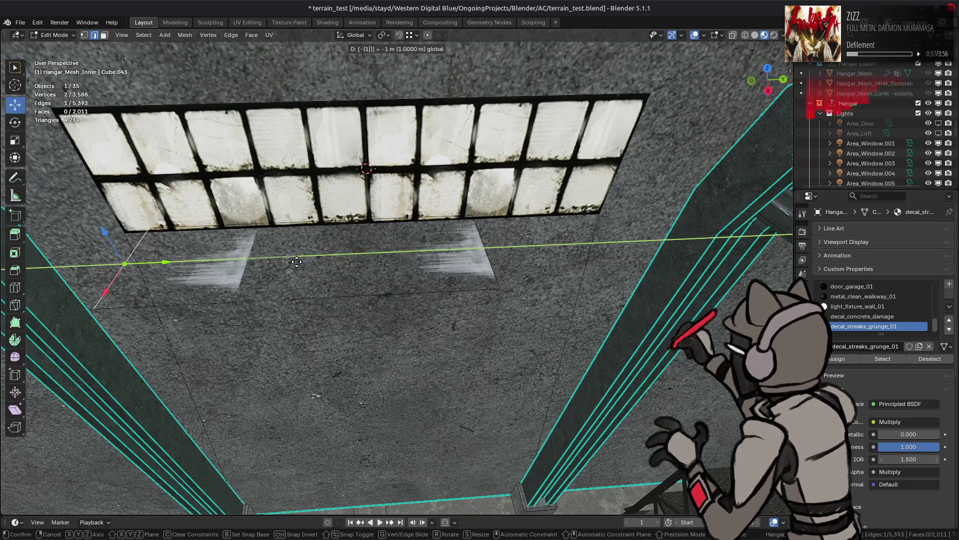
key("Return")
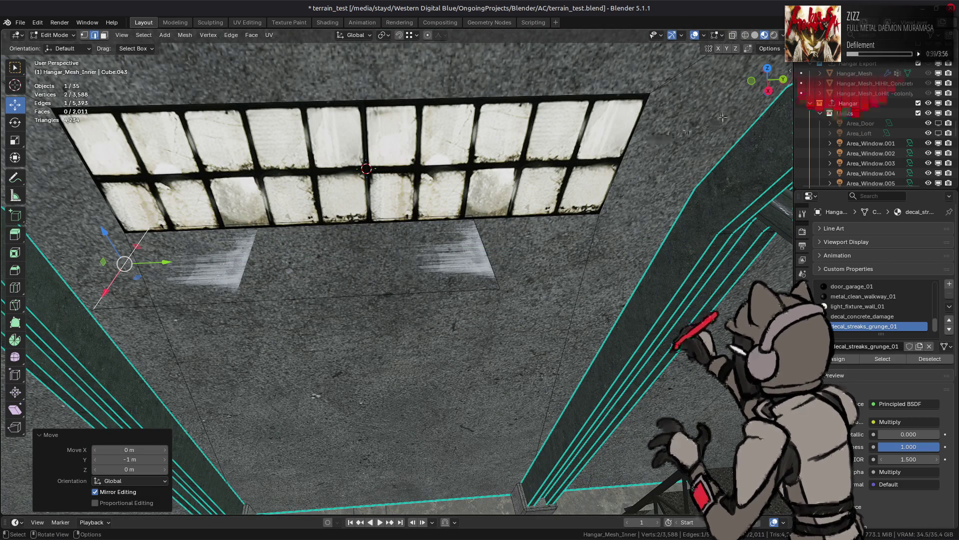
left_click(769, 48)
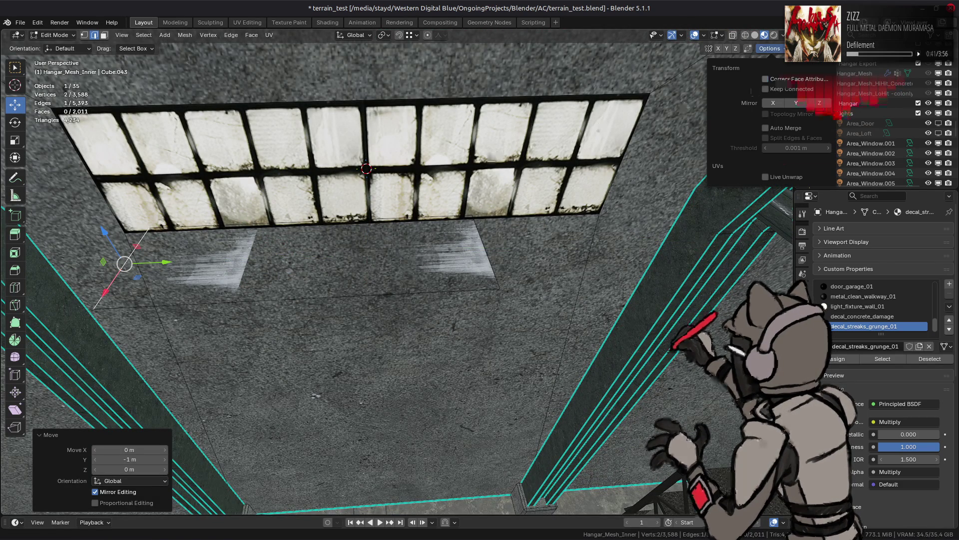
key("ctrl+z")
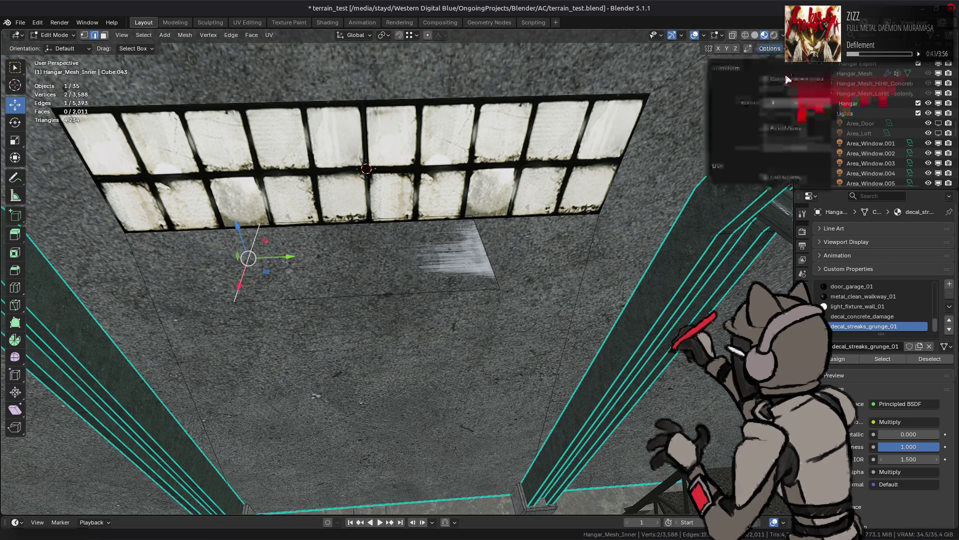
key("g")
key("y")
key("1")
key("Return")
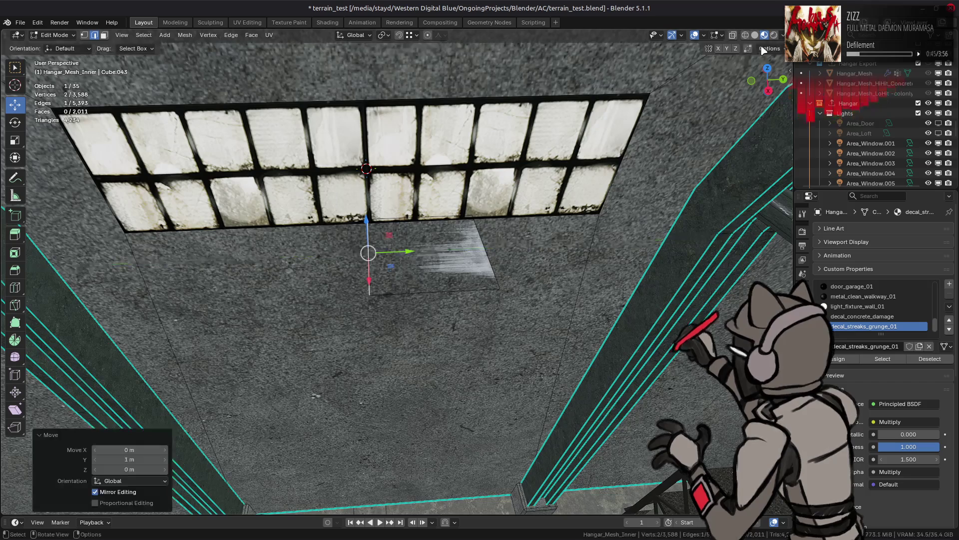
Select the whole decal face and rotate it 90° about Z, then 90° about Y
left_click(769, 49)
key("3")
key("ctrl+l")
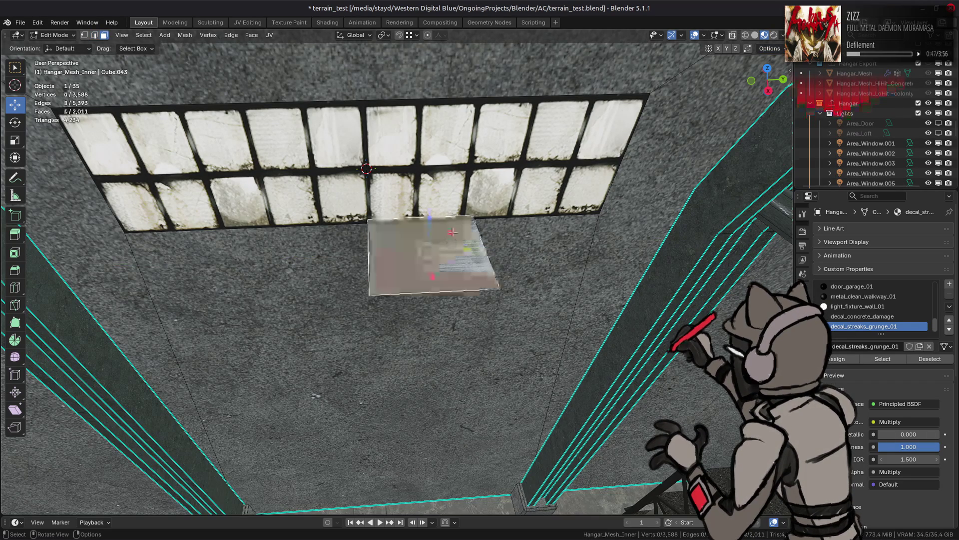
key("r")
key("z")
key("9")
key("0")
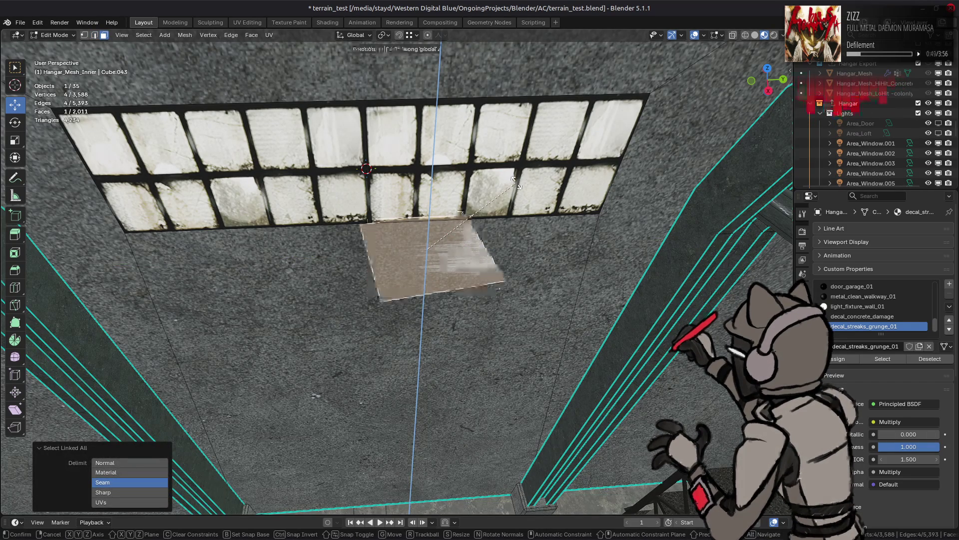
key("Return")
mouse_move(516, 181)
middle_mouse_down()
mouse_move(476, 195)
mouse_move(574, 207)
middle_mouse_up()
key("r")
key("y")
key("9")
key("0")
key("Return")
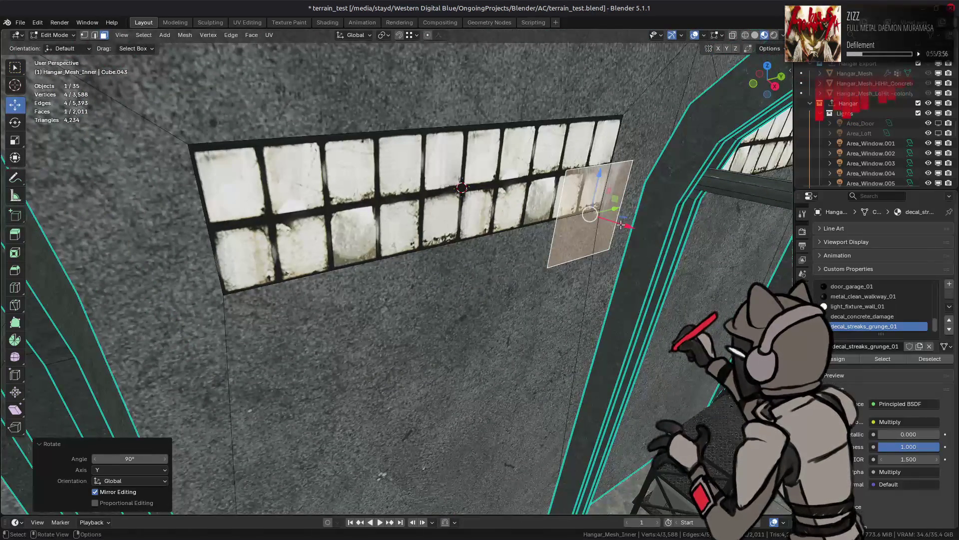
Move the decal face -1.5 m along X, then 0.01 m off the wall
key("g")
key("x")
key("minus")
key("1")
key("period")
key("5")
key("Return")
key("g")
key("x")
key("period")
key("0")
key("1")
key("Return")
Drag the decal face down below the window and preview it in Object Mode
middle_click_drag(524, 196, 499, 173)
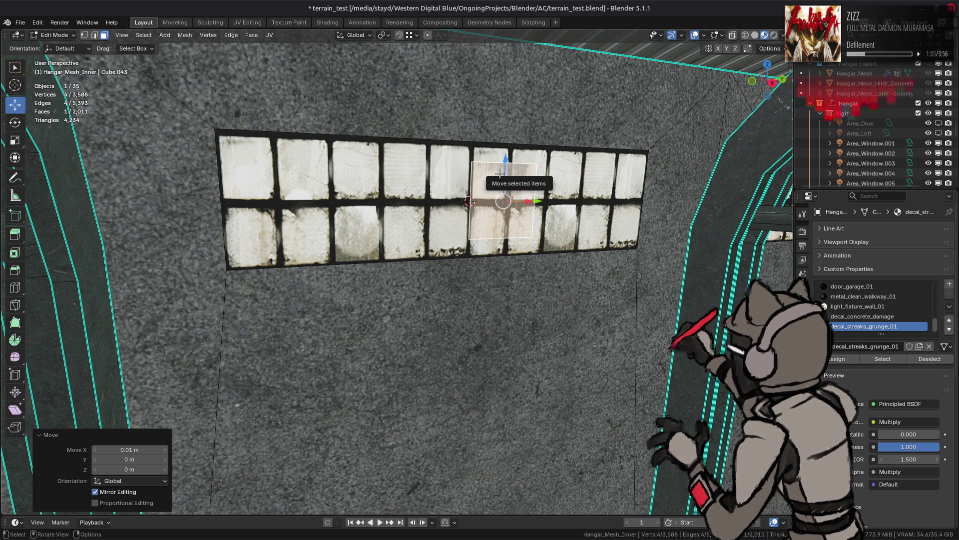
left_click_drag(505, 157, 499, 296)
key("g")
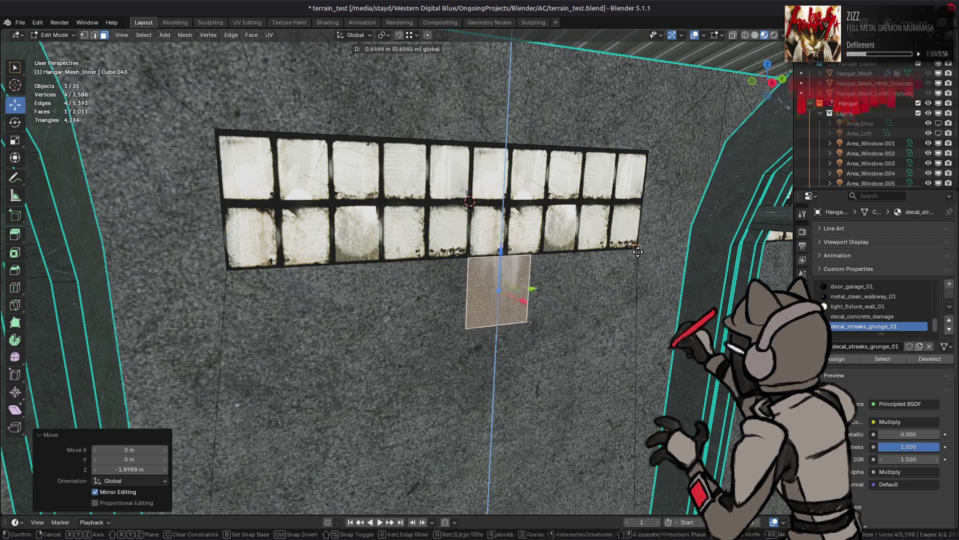
left_click(629, 256)
key("Tab")
middle_click_drag(629, 257, 407, 244)
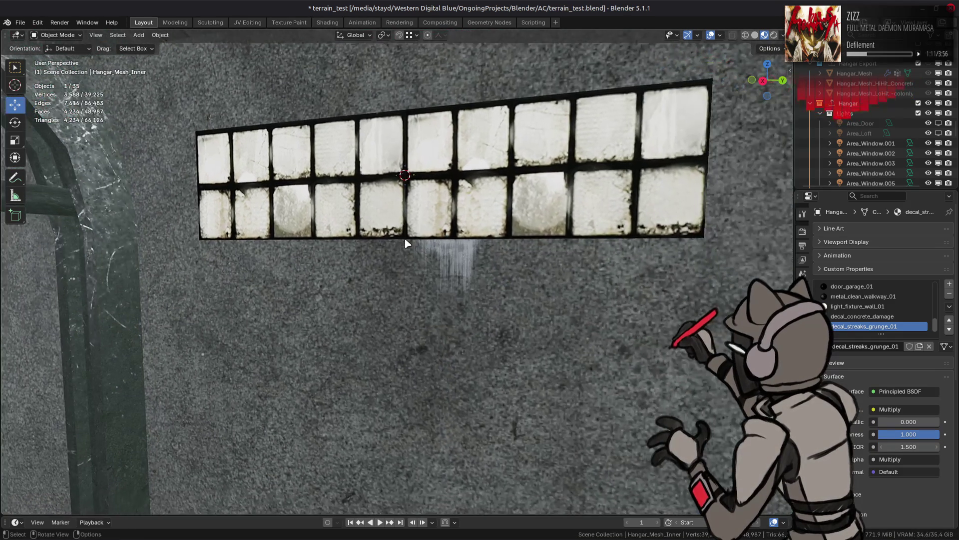
scroll(408, 243, "up", 4)
left_click(405, 244)
scroll(406, 243, "down", 5)
key("Tab")
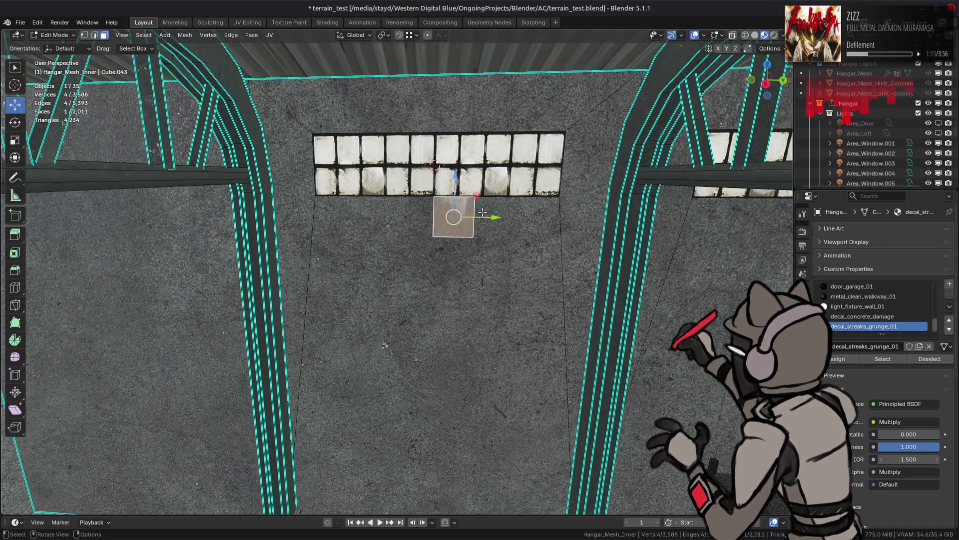
Slide the decal face sideways along the wall with a 2.5 m Y offset
mouse_move(493, 217)
left_mouse_down()
mouse_move(367, 216)
mouse_move(571, 215)
left_mouse_up()
left_click(142, 457)
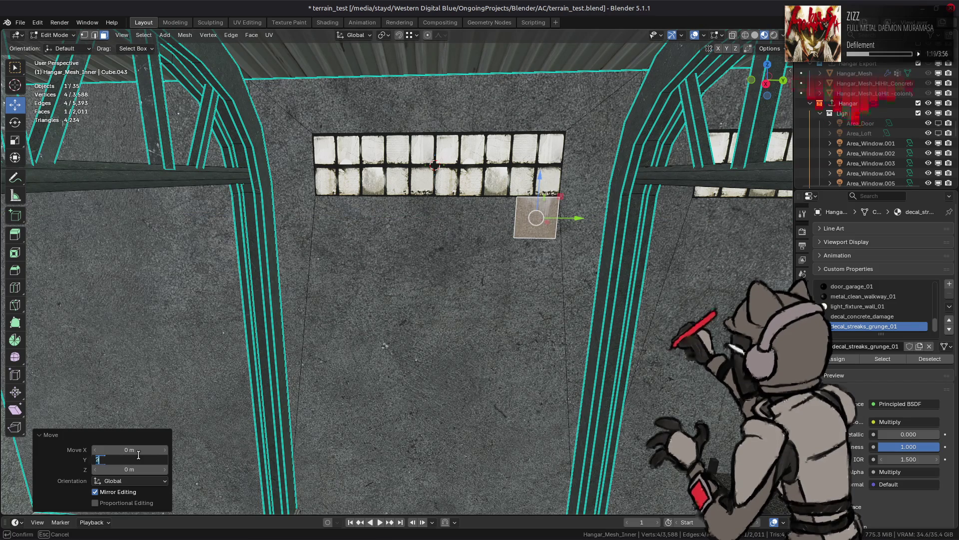
type(".5")
key("Return")
Scale the decal face up by a factor of 6
mouse_move(363, 254)
middle_mouse_down()
mouse_move(384, 228)
mouse_move(411, 218)
middle_mouse_up()
type("s4")
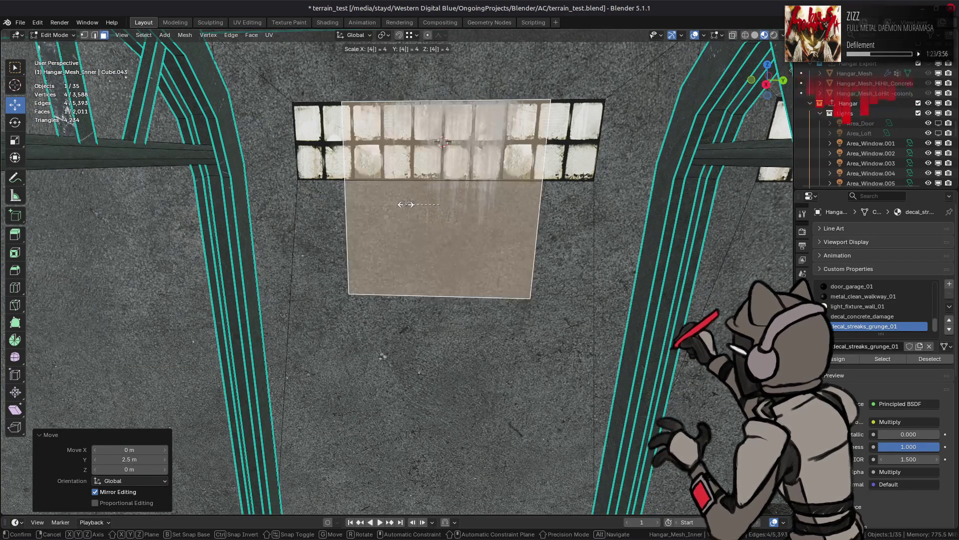
key("BackSpace")
type("6")
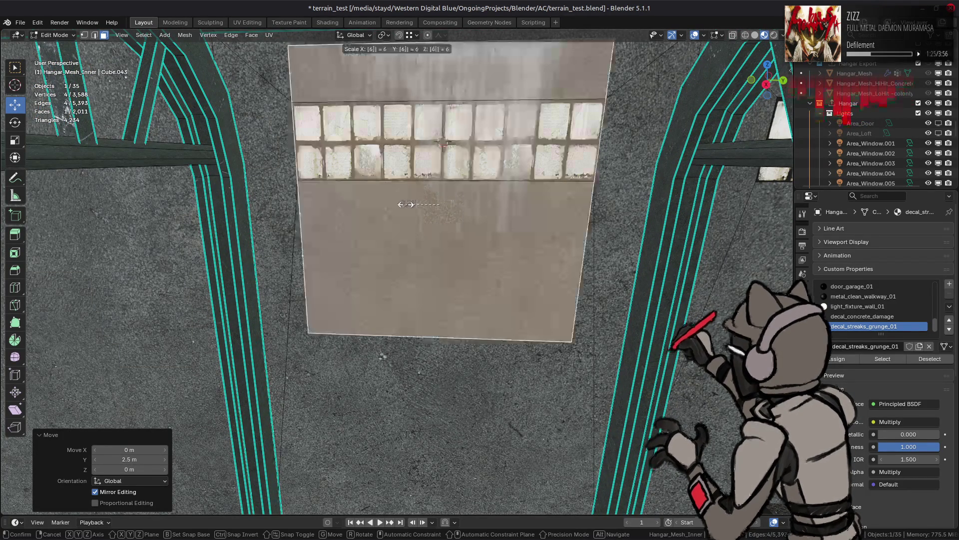
key("Return")
Undo a trial Z move and frame the decal under the window in Object Mode
key("g")
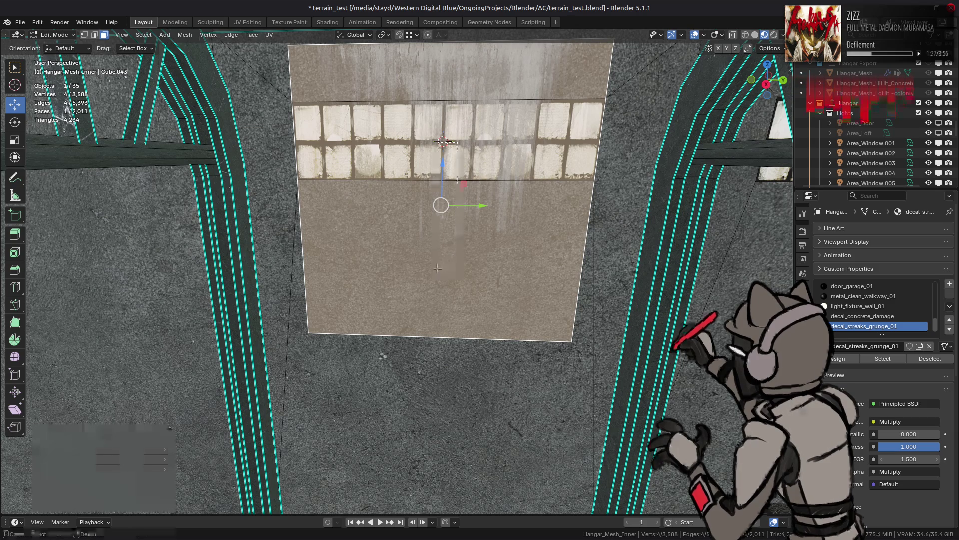
key("z")
key("Return")
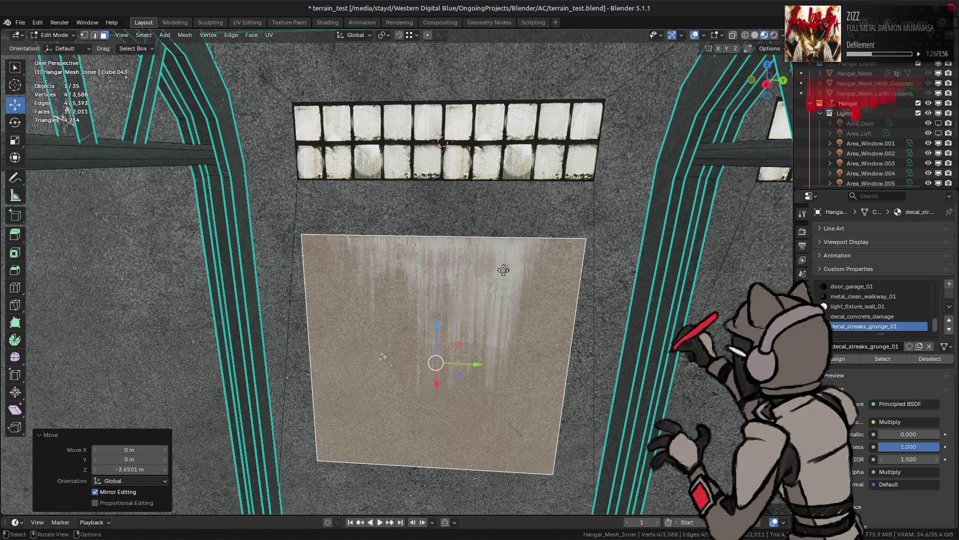
key("ctrl+z")
key("ctrl+z")
key("Tab")
mouse_move(503, 270)
middle_mouse_down()
mouse_move(447, 245)
mouse_move(488, 268)
mouse_move(505, 226)
middle_mouse_up()
scroll(502, 224, "up", 5)
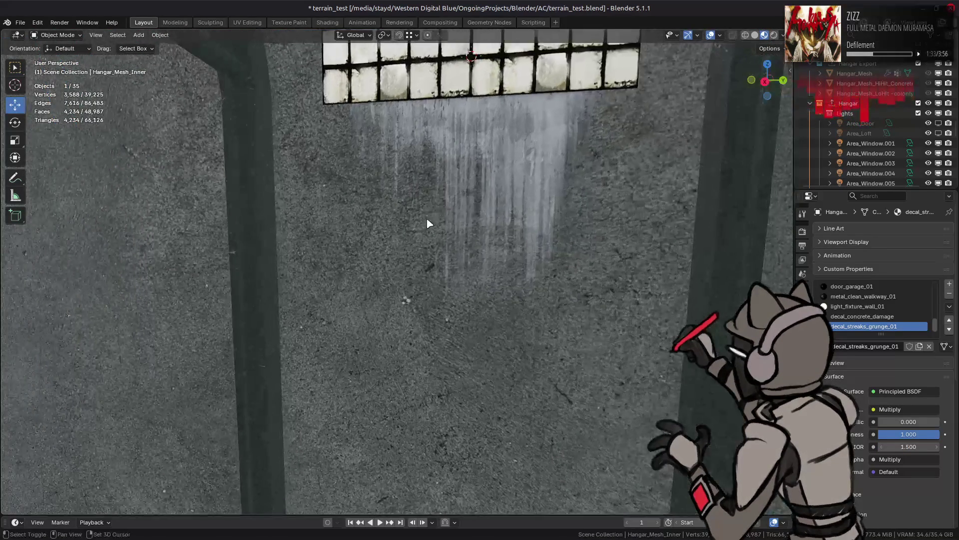
middle_click_drag(428, 224, 398, 304, "shift")
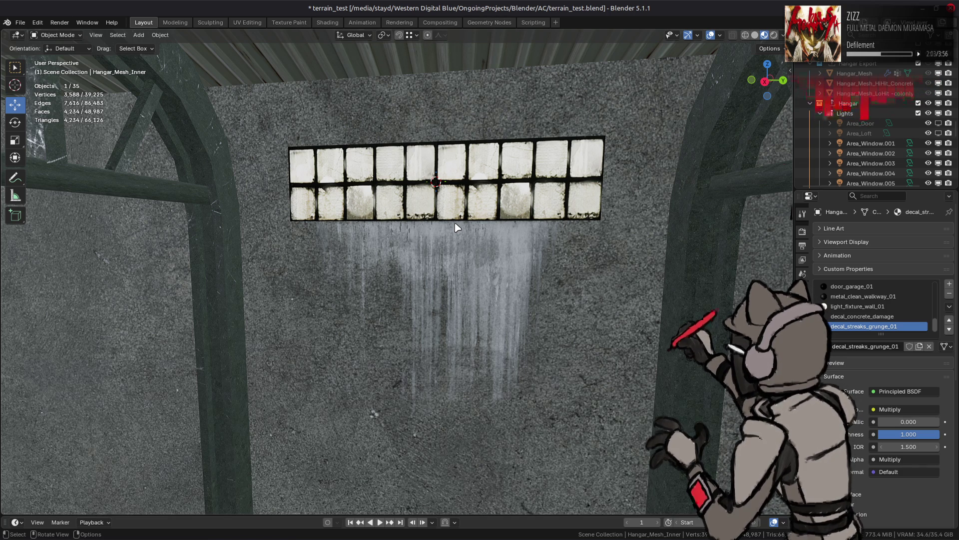
Scale the decal face along Y so its streaks cover most of the window strip
key("Tab")
mouse_move(466, 209)
middle_mouse_down()
mouse_move(477, 242)
mouse_move(476, 208)
mouse_move(468, 218)
middle_mouse_up()
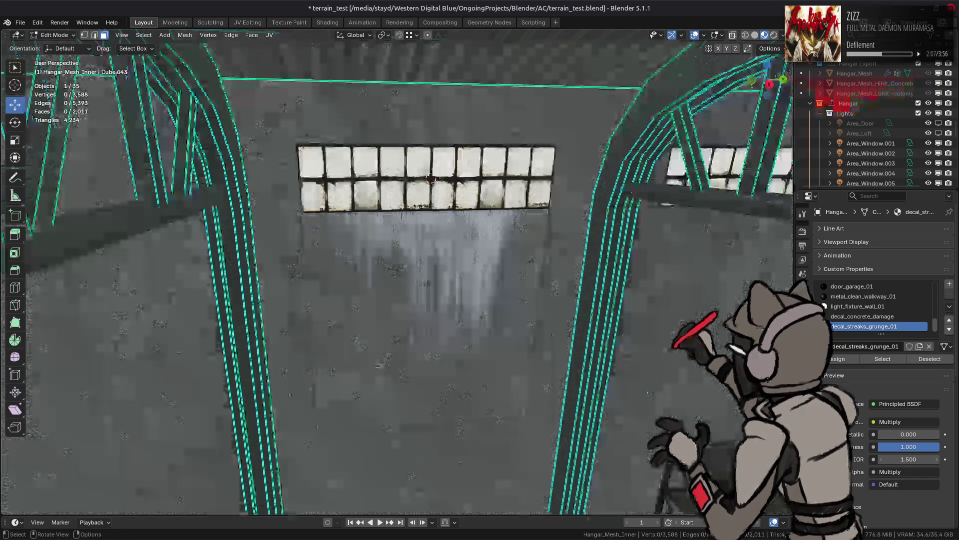
left_click(450, 255)
scroll(450, 254, "up", 1)
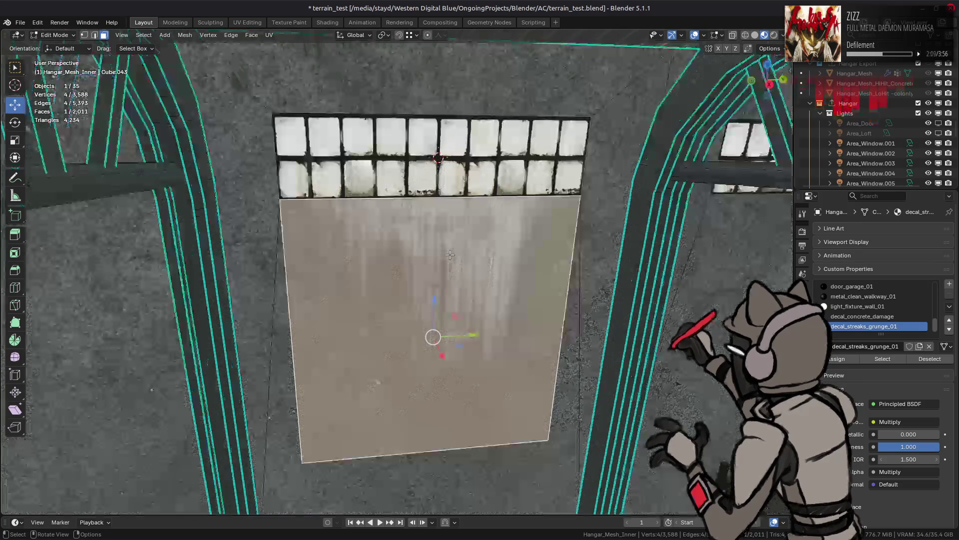
key("s")
key("y")
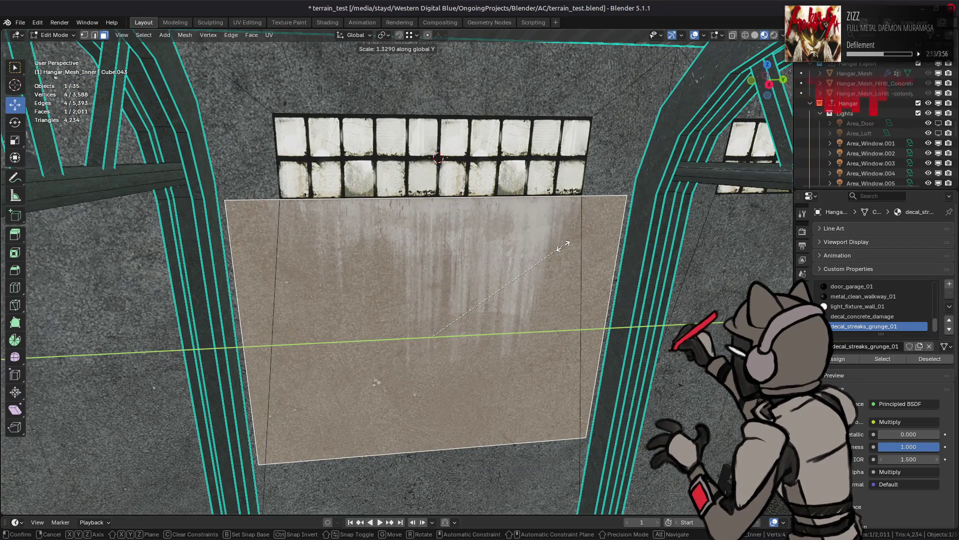
type("1.25")
left_click(565, 247)
key("Tab")
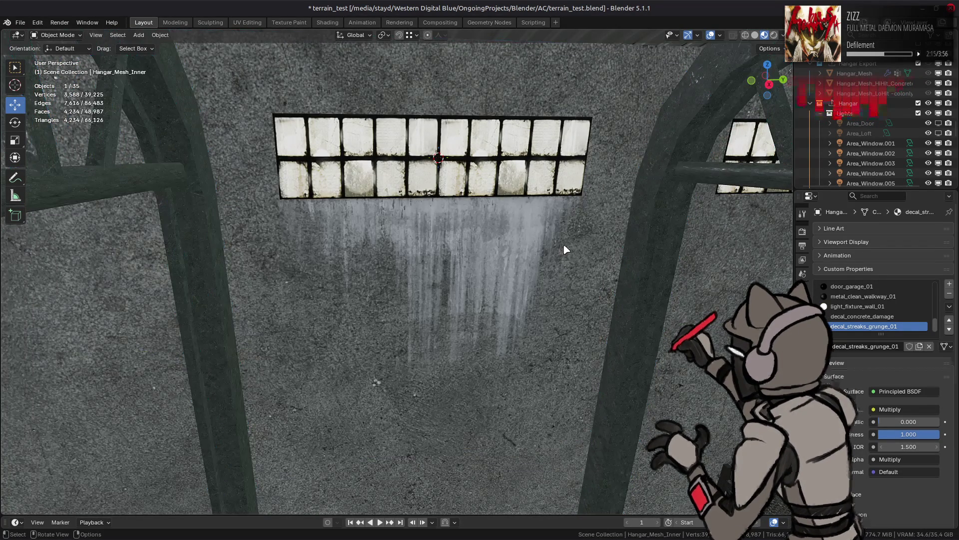
scroll(555, 252, "down", 1)
mouse_move(546, 257)
middle_mouse_down("shift")
mouse_move(535, 182)
mouse_move(517, 206)
mouse_move(524, 208)
middle_mouse_up("shift")
key("Tab")
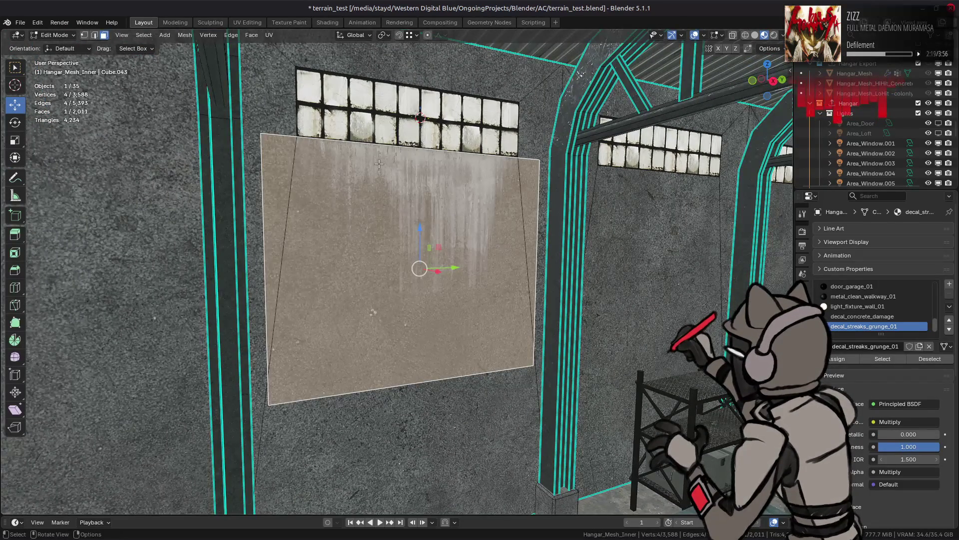
left_click(54, 34)
In Vertex Paint, set the paint colour's value to 0.7 and fill the mesh with grey
left_click(52, 79)
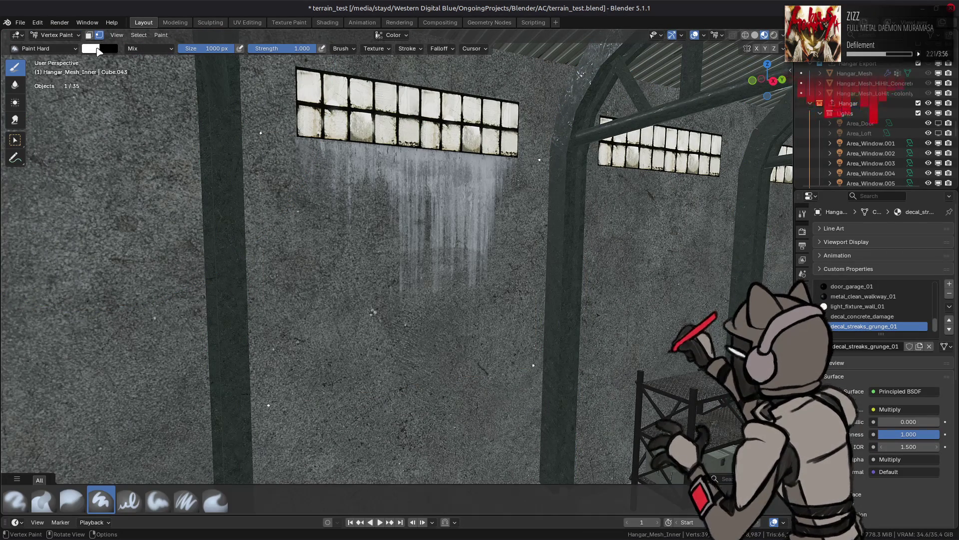
left_click(98, 50)
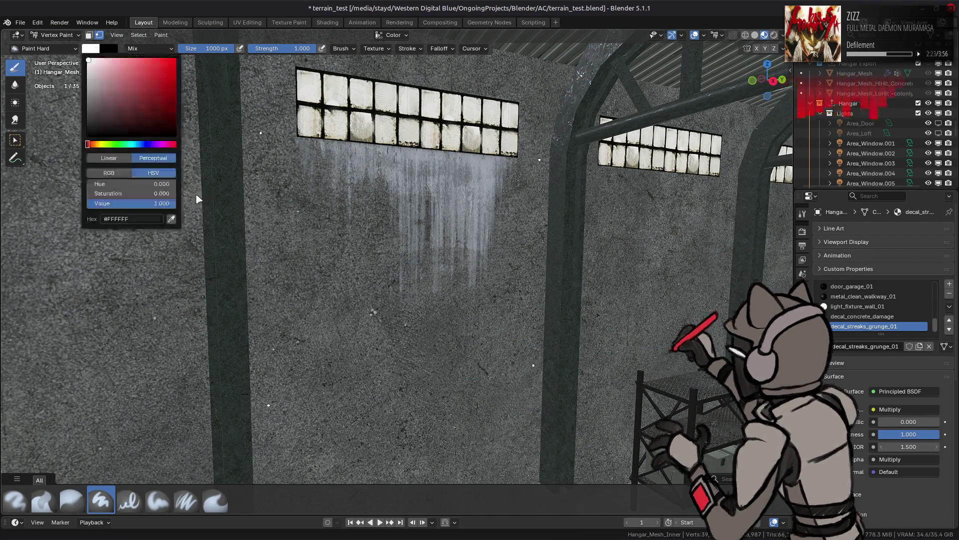
left_click(140, 201)
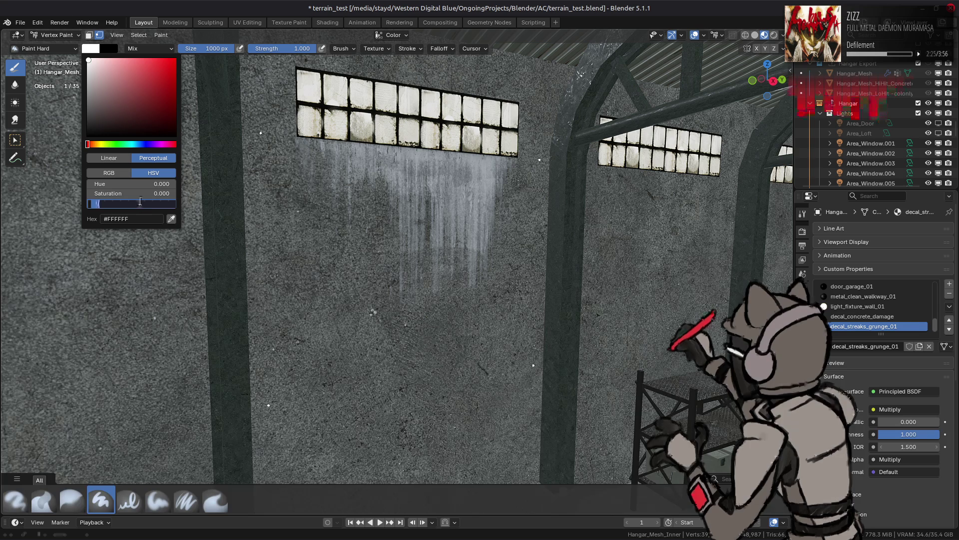
type(".500.7")
key("Return")
key("shift+k")
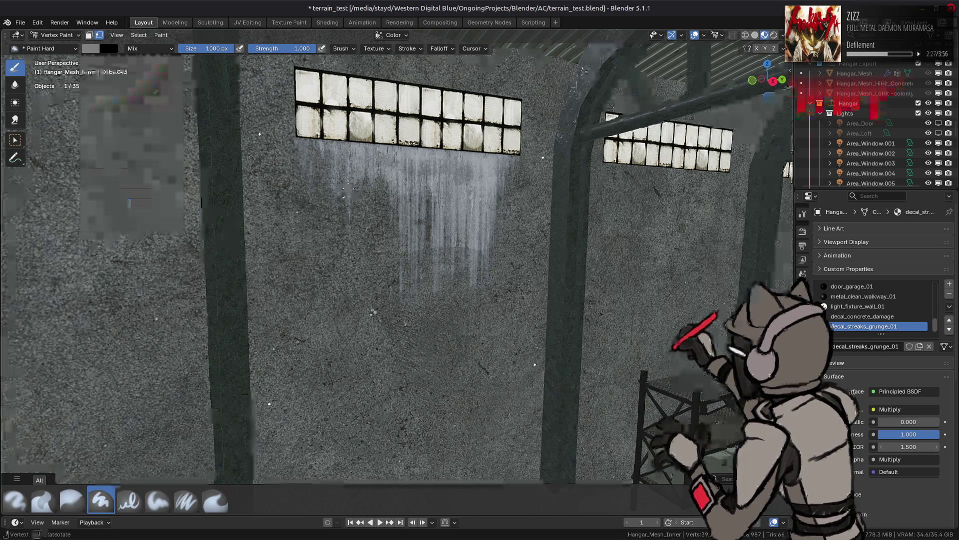
Orbit around the hangar wall and review the brush colour and blending options
mouse_move(339, 190)
middle_mouse_down()
mouse_move(260, 185)
mouse_move(271, 188)
mouse_move(168, 446)
middle_mouse_up()
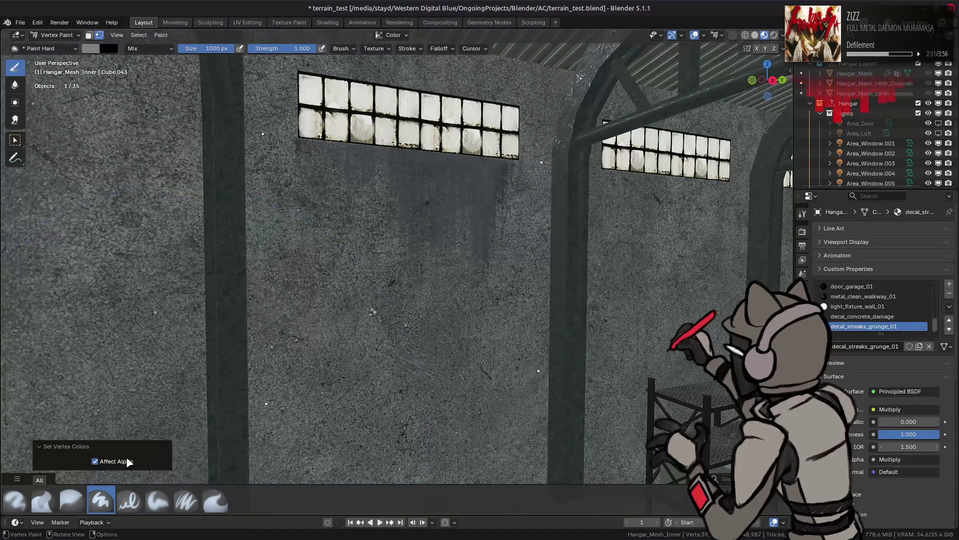
left_click(91, 49)
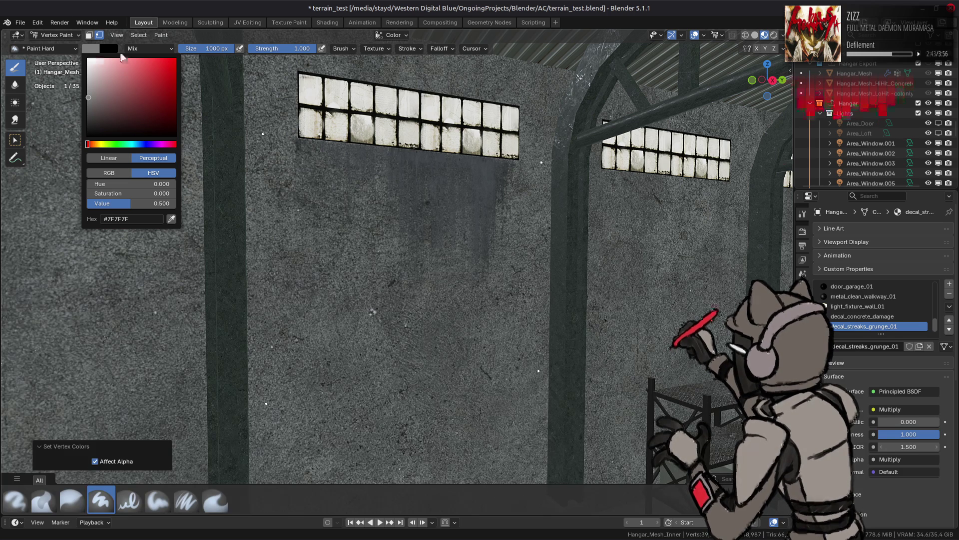
left_click(164, 50)
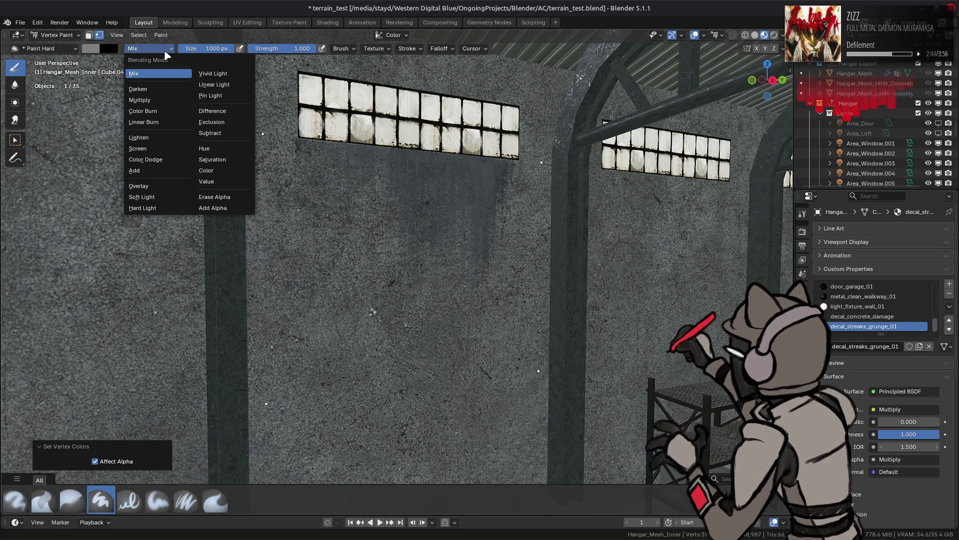
Switch the brush to Erase Alpha at 0.5 strength and paint streaks below the window
left_click(219, 197)
left_click(290, 50)
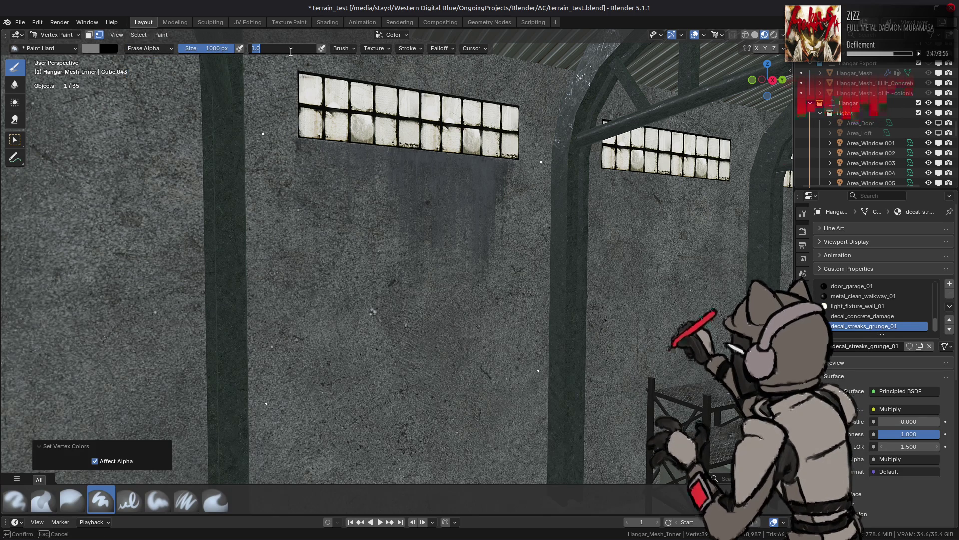
type("0.5")
key("Return")
mouse_move(369, 218)
middle_mouse_down()
mouse_move(440, 225)
mouse_move(416, 181)
middle_mouse_up()
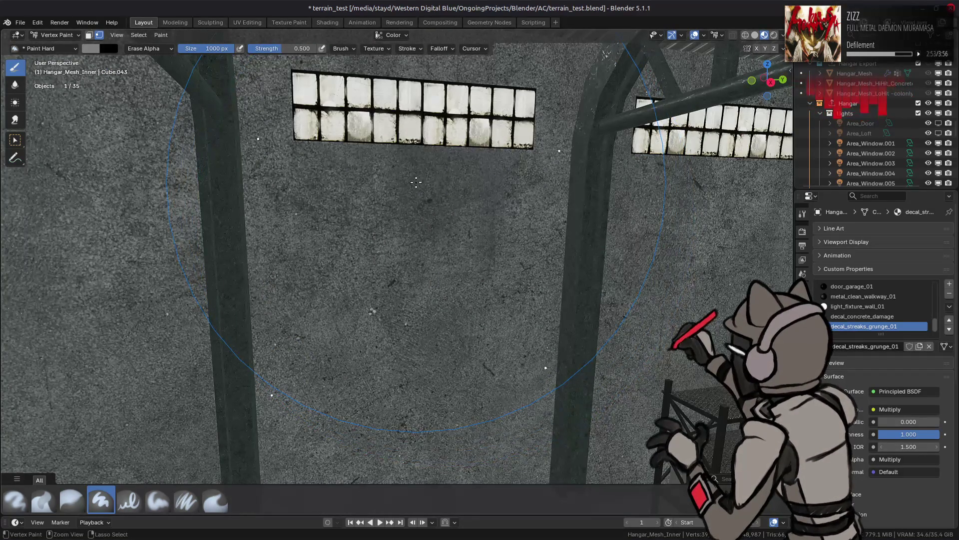
left_click_drag(416, 182, 500, 210)
middle_click_drag(499, 210, 179, 71)
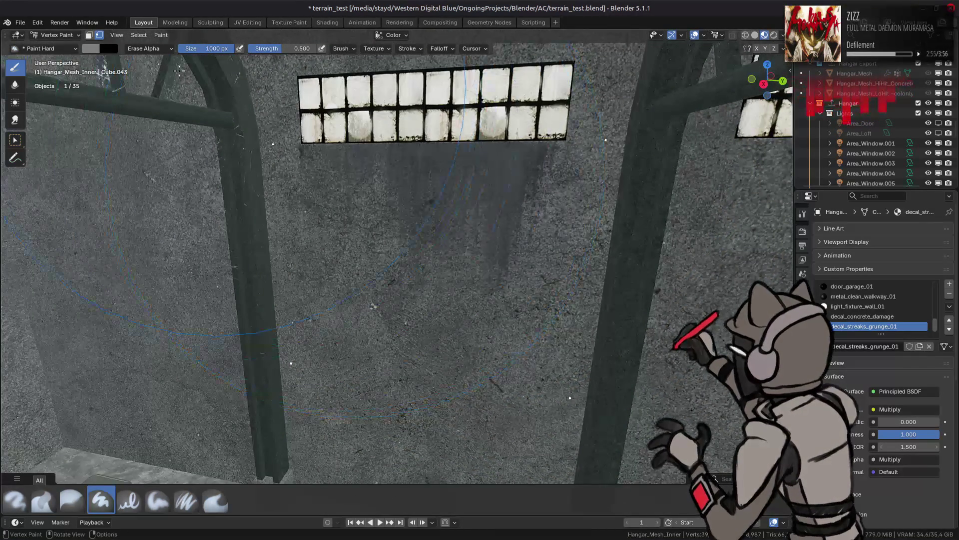
Darken the brush colour to value 0.2, fill the decal, then erase parts of the streaks
left_click(100, 48)
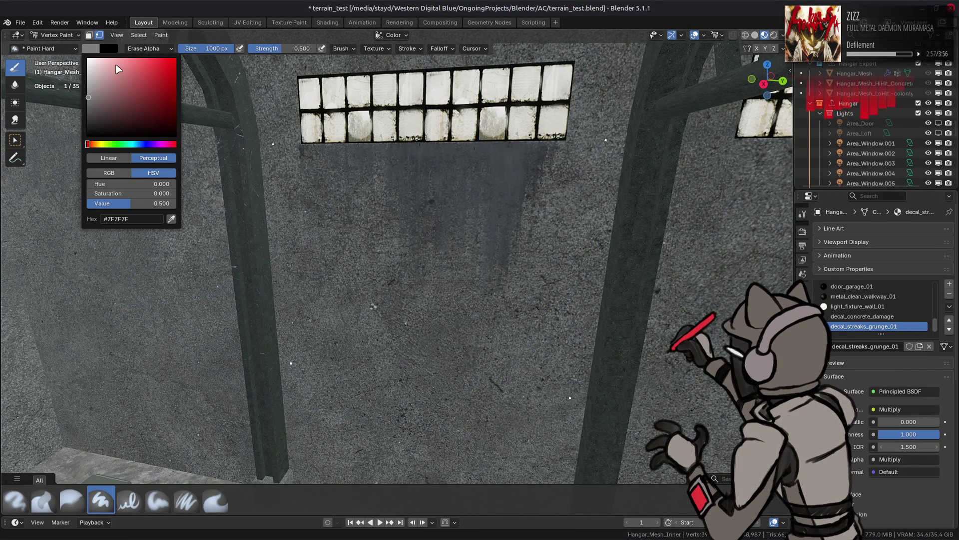
left_click(147, 198)
type(".2")
key("Return")
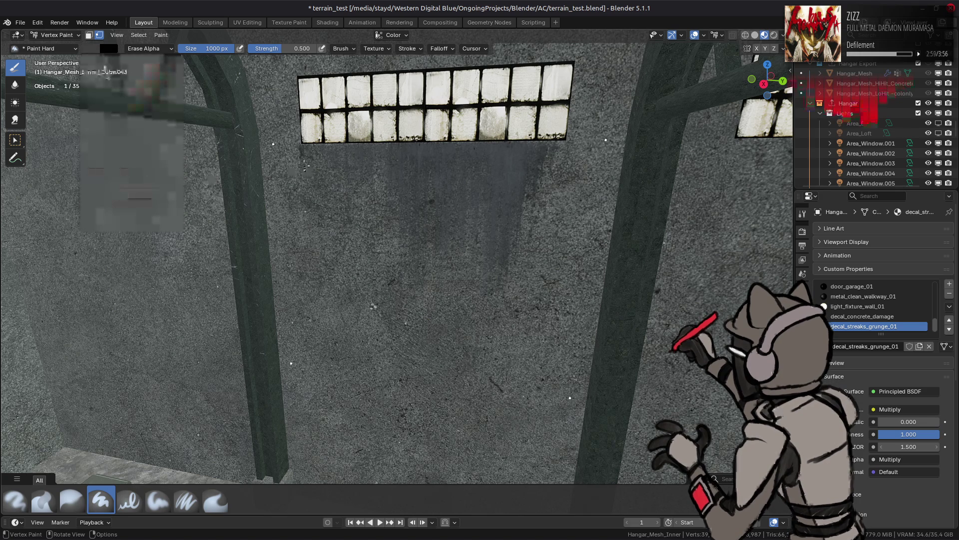
key("shift+k")
middle_click_drag(307, 165, 322, 165)
left_click_drag(319, 190, 280, 283)
mouse_move(280, 283)
middle_mouse_down()
mouse_move(450, 239)
mouse_move(395, 241)
middle_mouse_up()
scroll(463, 233, "down", 6)
scroll(394, 241, "up", 8)
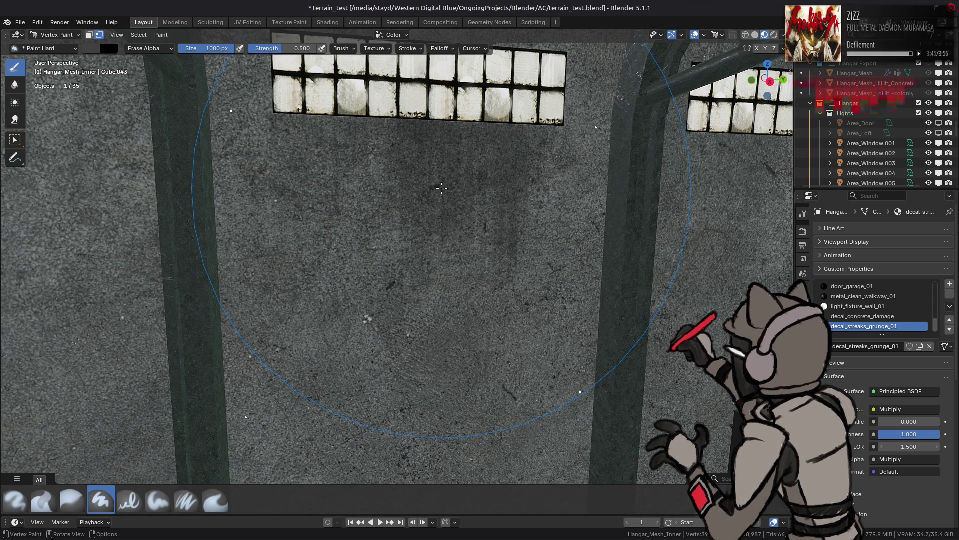
Change the brush colour to a yellow-green and fill the streak decal with it
scroll(441, 187, "down", 4)
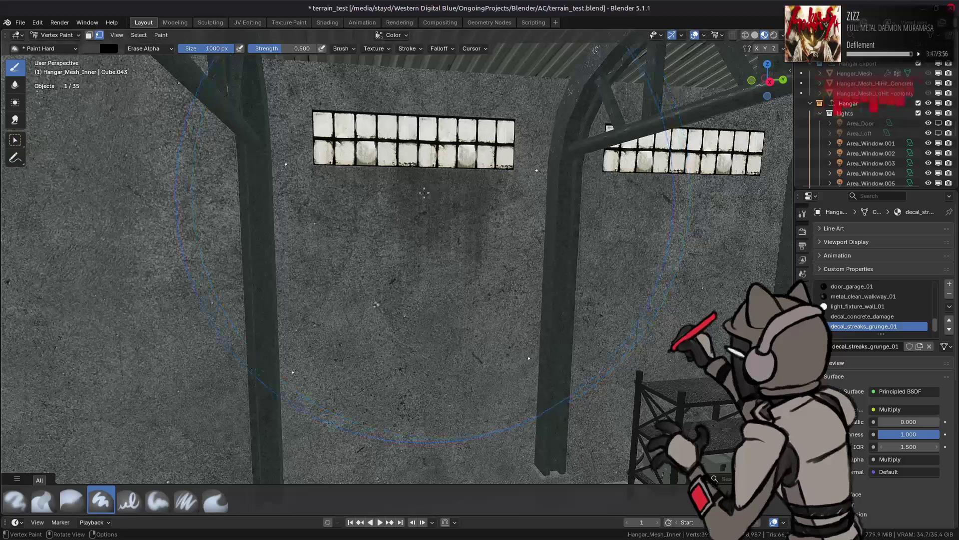
middle_click_drag(403, 211, 365, 205)
scroll(389, 208, "up", 5)
scroll(364, 205, "down", 5)
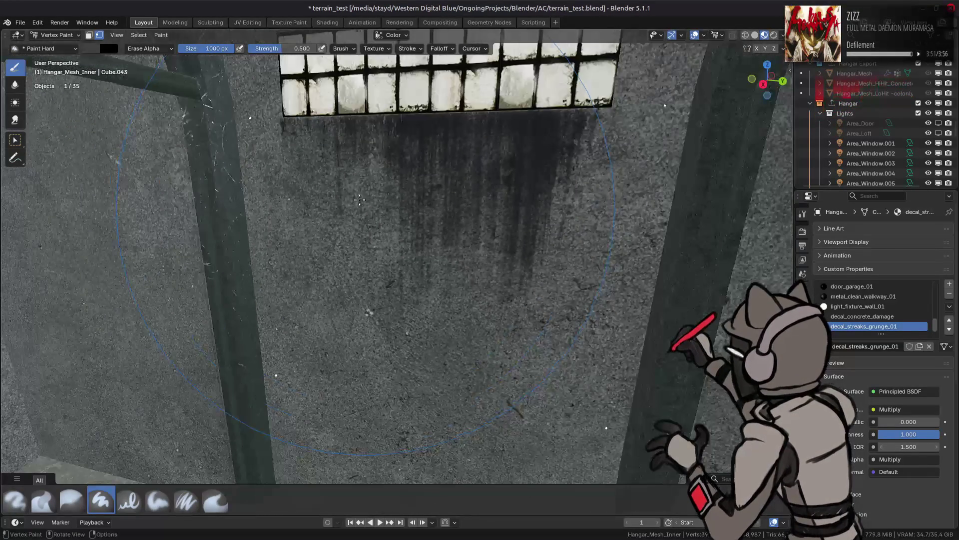
left_click(97, 50)
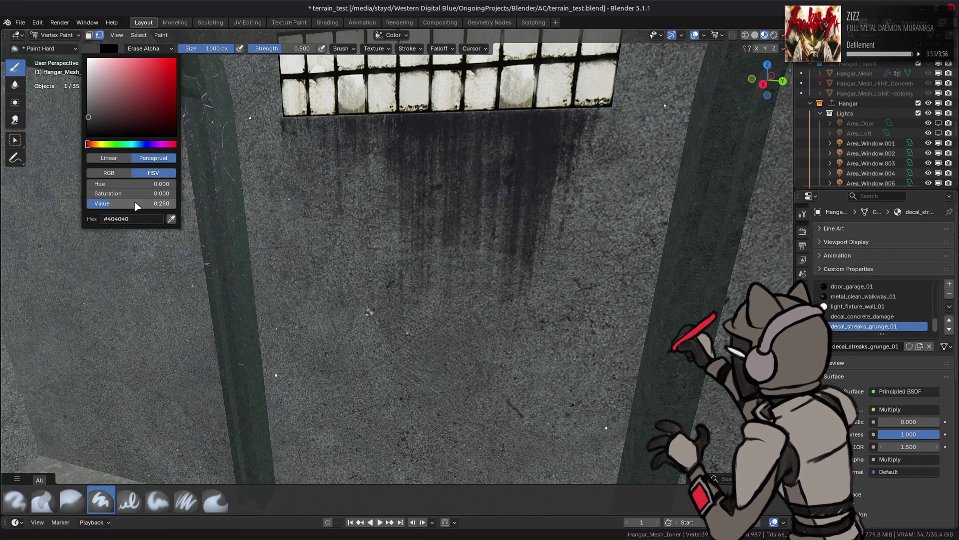
left_click_drag(137, 206, 176, 204)
mouse_move(115, 193)
left_mouse_down()
mouse_move(141, 193)
mouse_move(103, 183)
left_mouse_up()
key("shift+k")
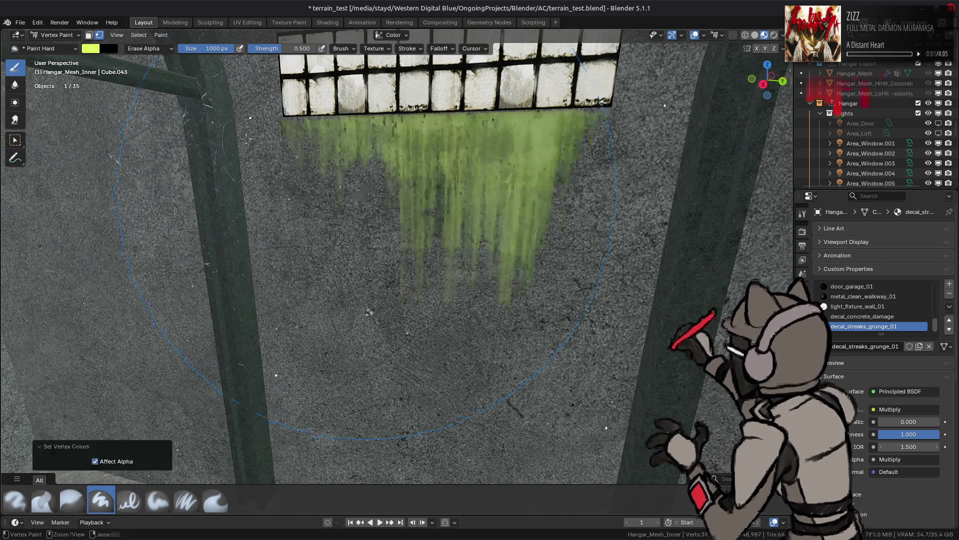
Lower the brush colour's saturation to 0.333 for a paler green
left_click(91, 50)
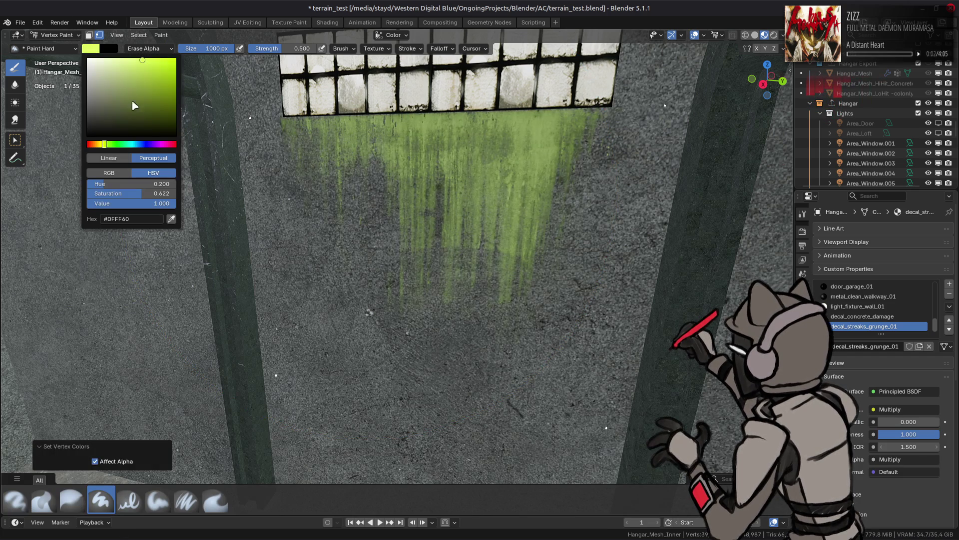
left_click(149, 193)
type("333")
key("Return")
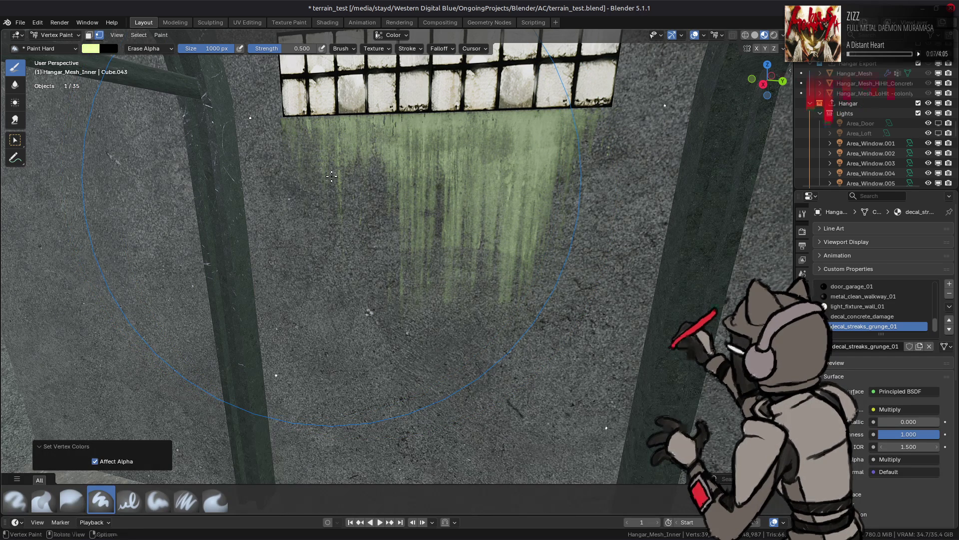
Drop the brush colour's value to 0.3 and darken the streak decal to olive
middle_click_drag(344, 171, 289, 133)
left_click(92, 49)
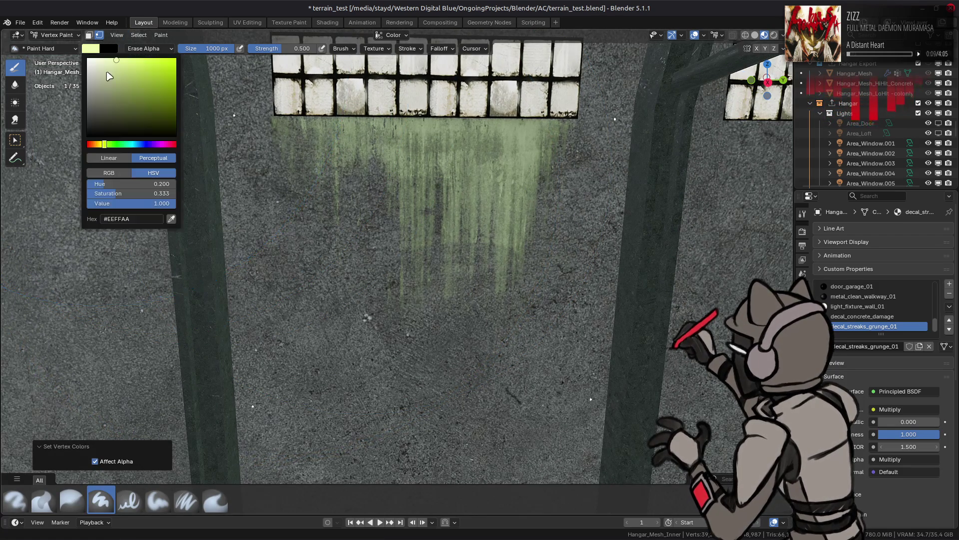
left_click(150, 203)
type("0.3")
key("Return")
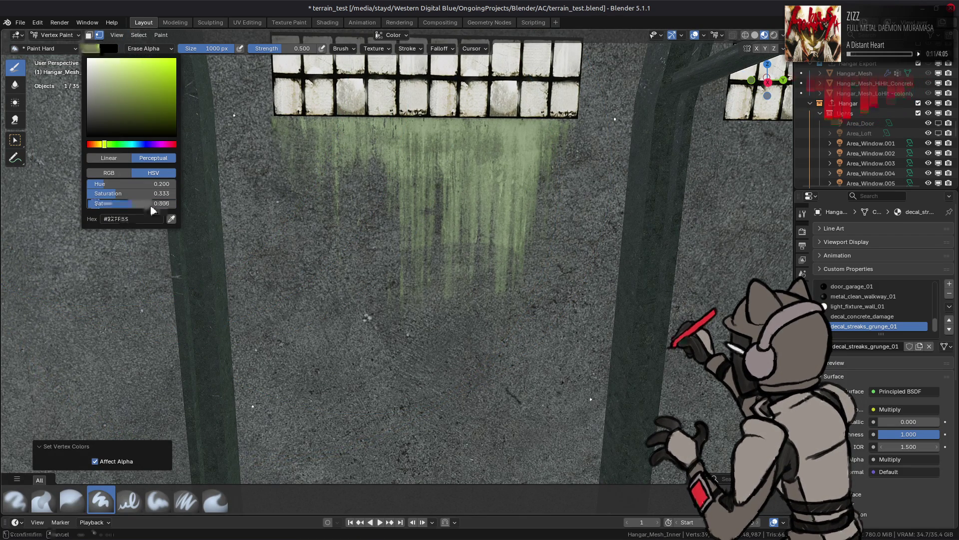
left_click(213, 111)
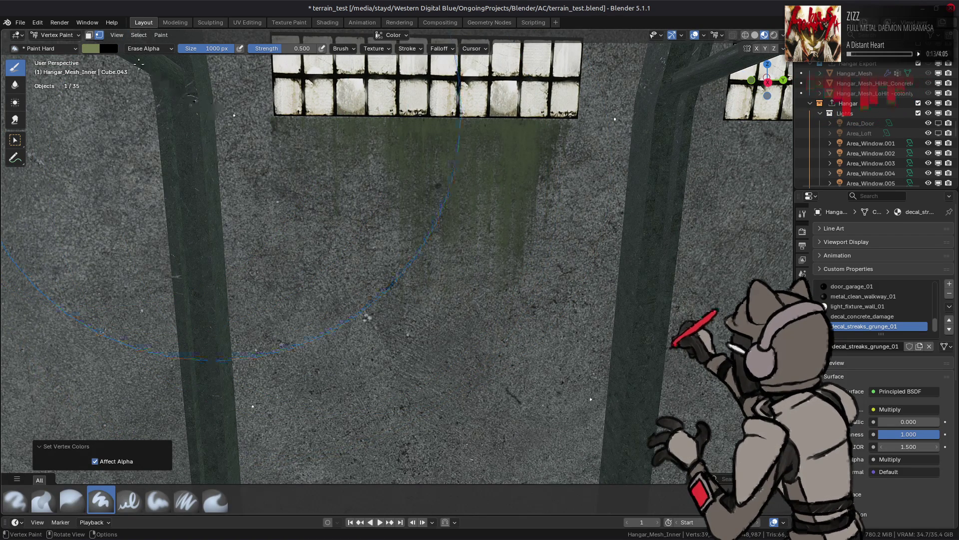
Set the brush value to 0.25 and turn the streaks near the window dark olive
left_click(94, 49)
left_click(146, 203)
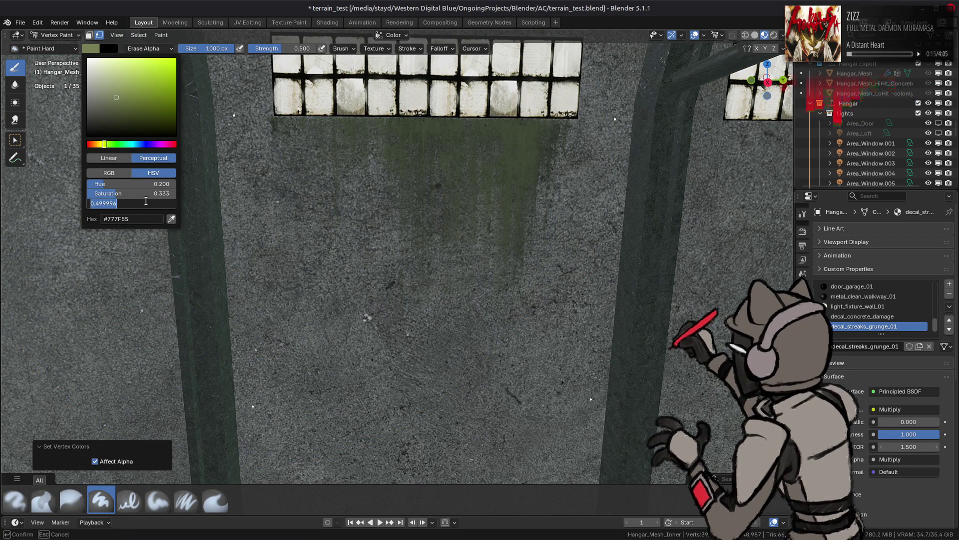
type("0.25")
key("Return")
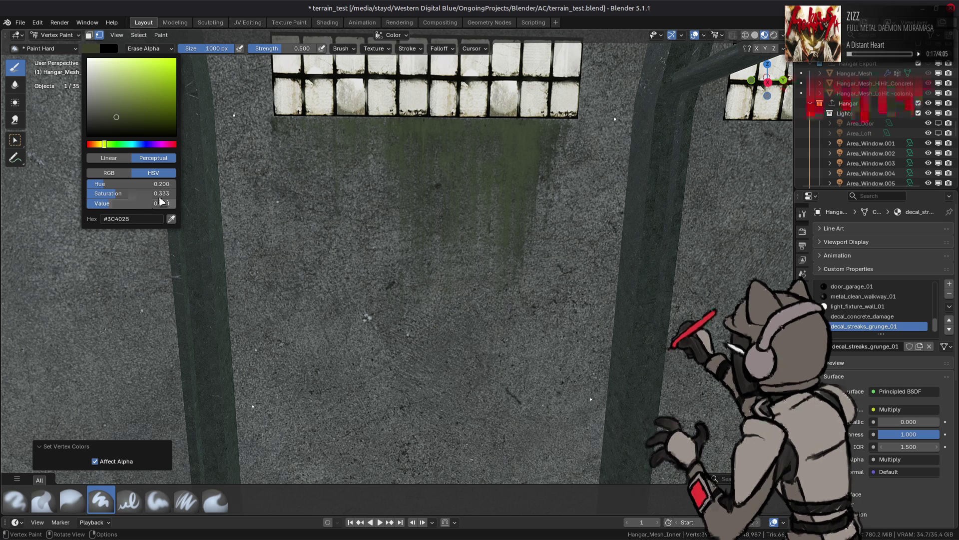
left_click(386, 129)
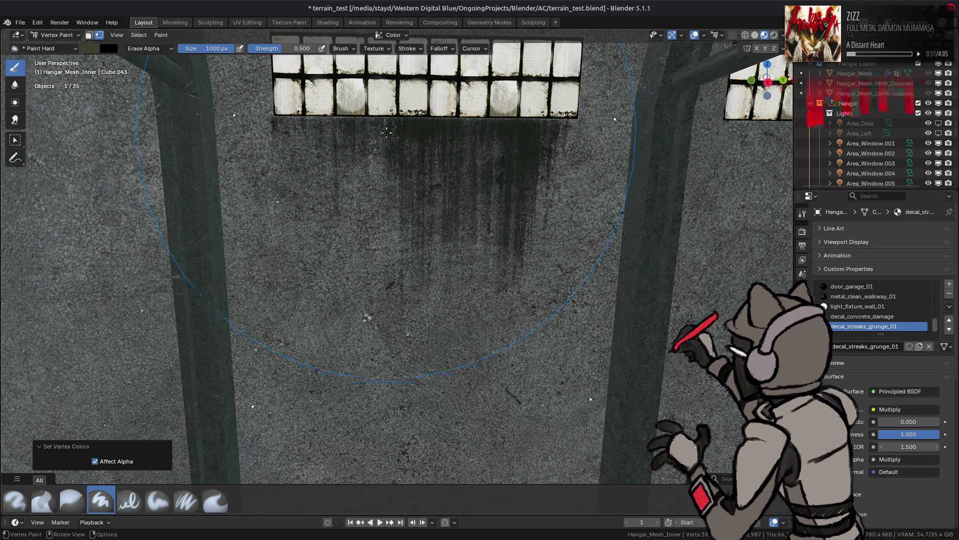
Erase part of the dark streaks and paint more dark grime under the windows
mouse_move(499, 174)
left_mouse_down()
mouse_move(485, 373)
mouse_move(522, 394)
left_mouse_up()
scroll(415, 244, "down", 4)
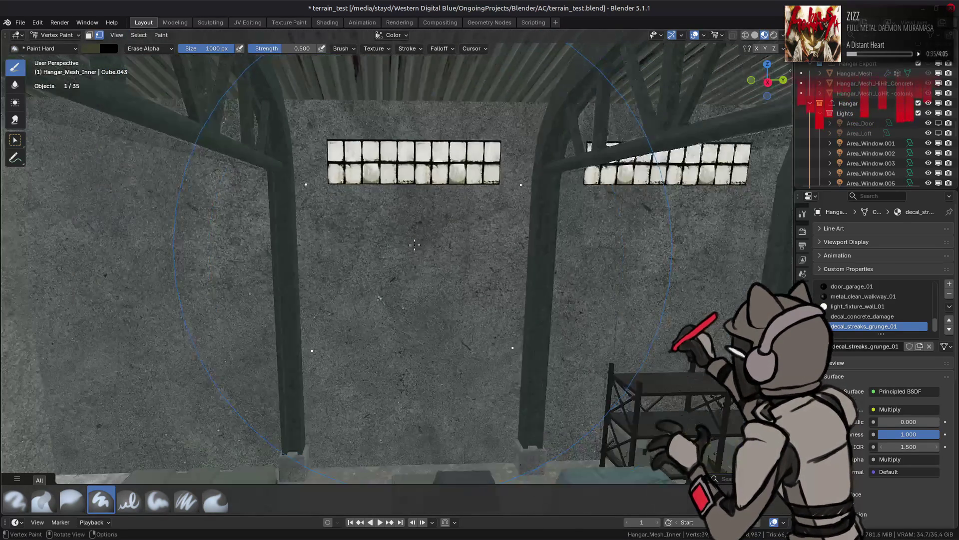
middle_click_drag(414, 244, 458, 211)
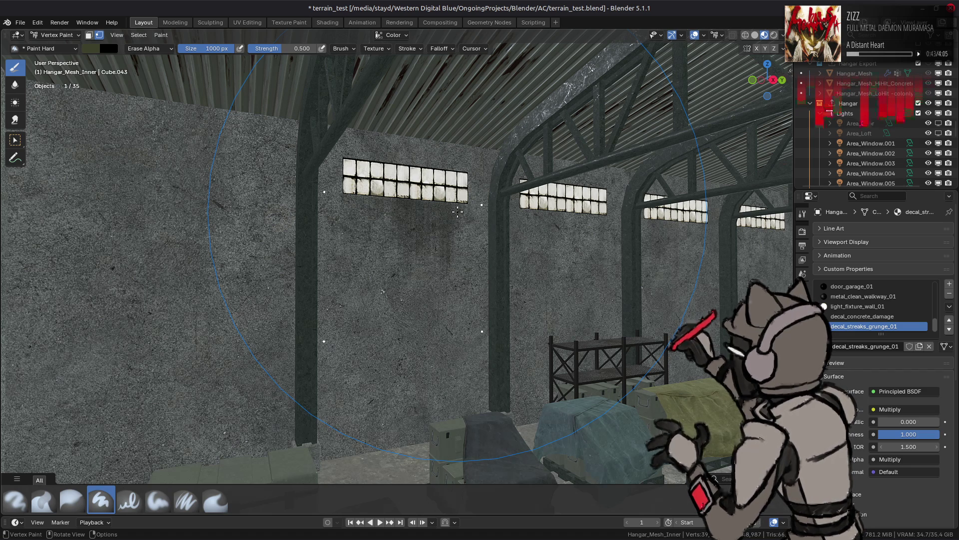
scroll(459, 210, "up", 4)
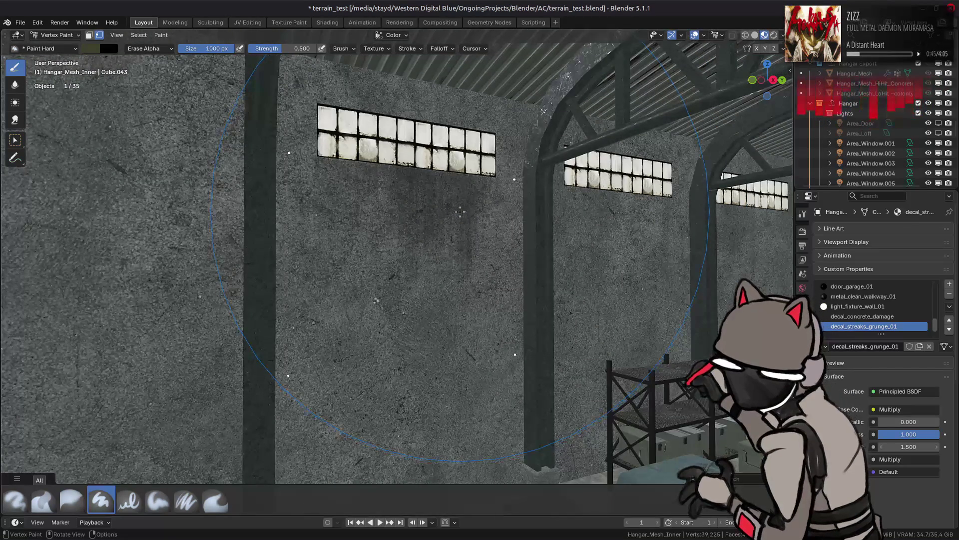
left_click(459, 211)
Separate the selected wall face into its own decal object and return to Object Mode
middle_click_drag(456, 214, 428, 229)
key("Tab")
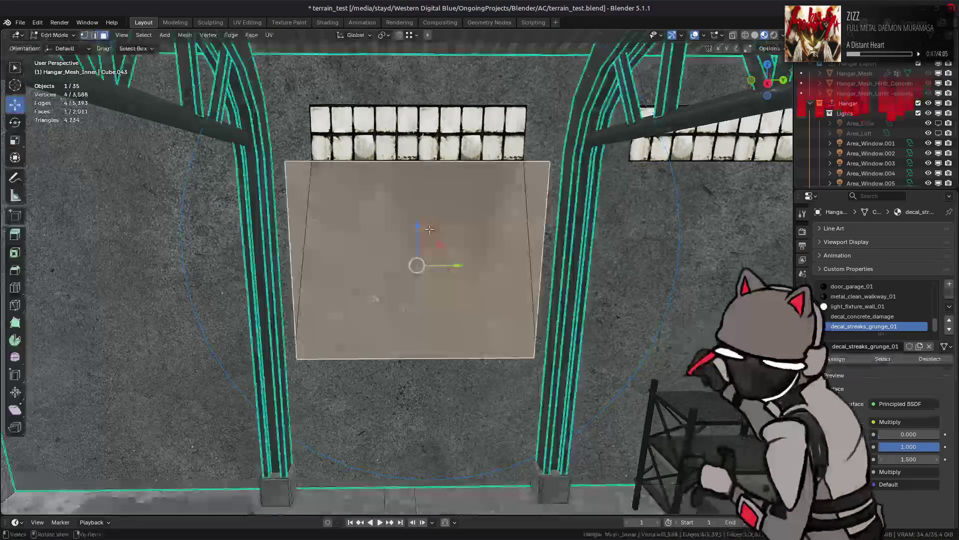
left_click(185, 35)
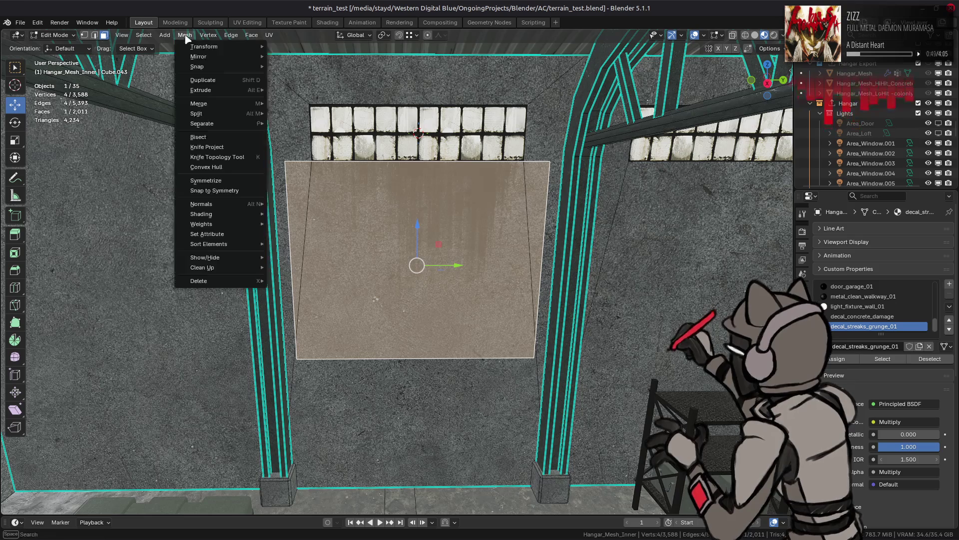
mouse_move(250, 122)
left_click(301, 122)
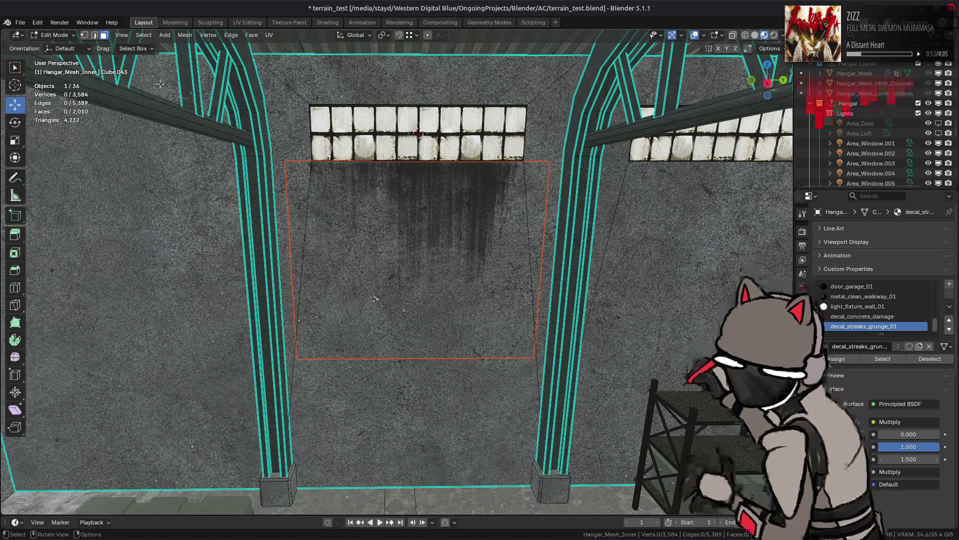
left_click(54, 35)
left_click(53, 46)
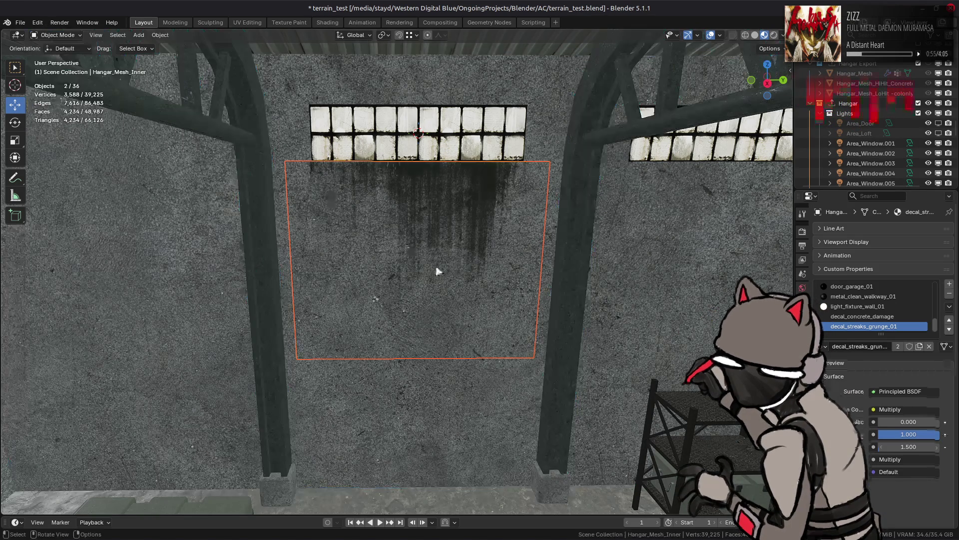
Ring-select the decal plane's top and bottom edges and subdivide them
scroll(448, 246, "up", 3)
left_click(448, 245)
key("Tab")
key("a")
key("alt+a")
left_click(390, 108, "ctrl+alt")
right_click(325, 226)
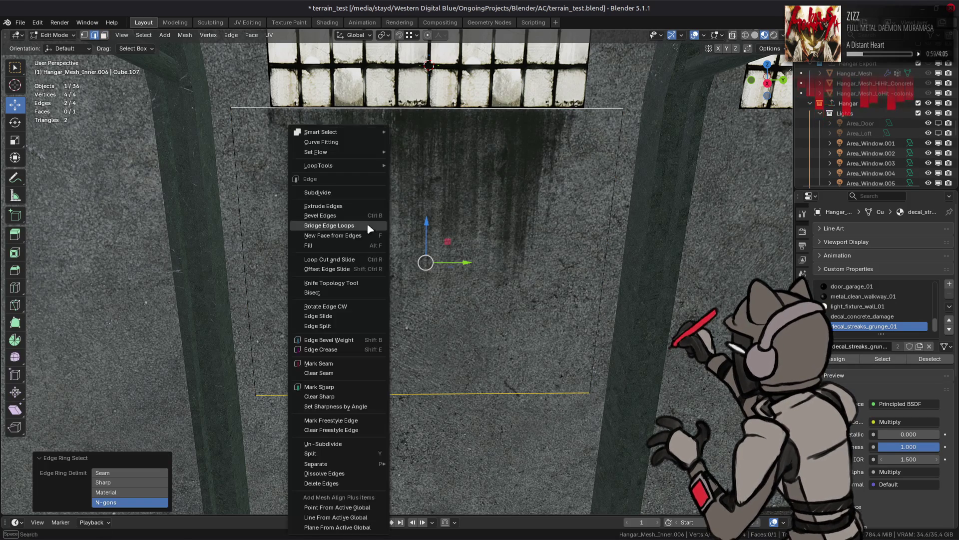
left_click(325, 193)
Raise the subdivision to 5 cuts and select the whole connected panel in face mode
left_click(165, 436)
left_click(167, 437)
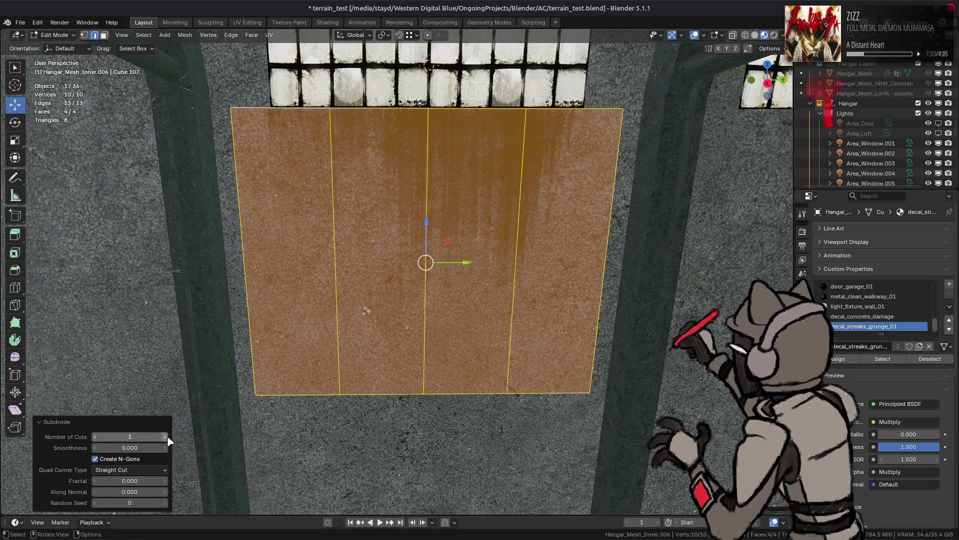
left_click(166, 437)
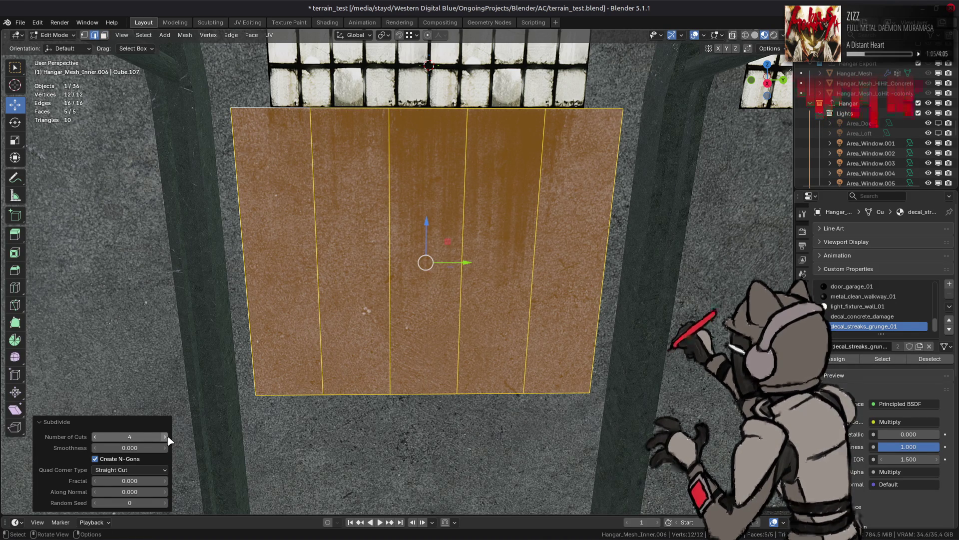
left_click(166, 437)
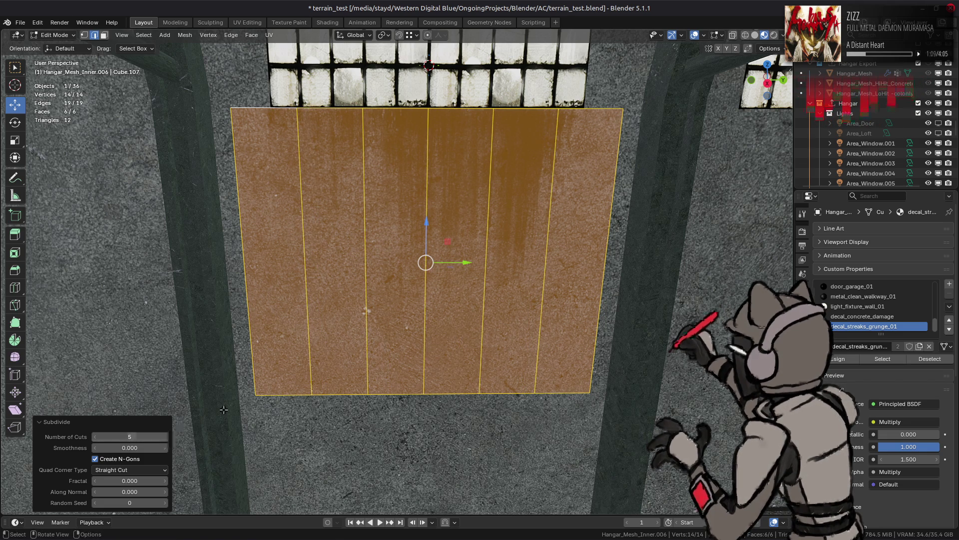
scroll(381, 289, "down", 2)
key("3")
left_click(408, 273)
key("ctrl+l")
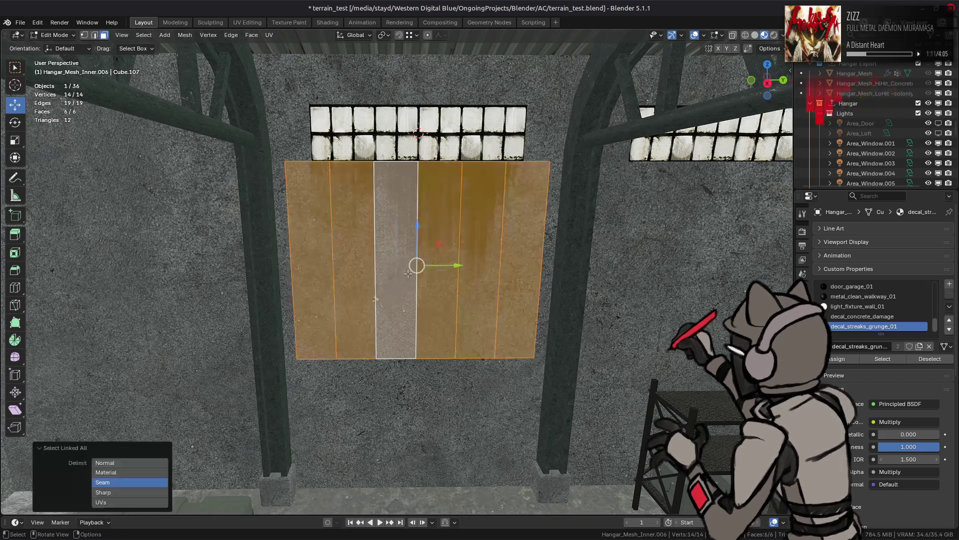
Duplicate the streak panel 9 m along the Y axis under the next window
middle_click_drag(605, 257, 439, 256, "shift")
key("shift+d")
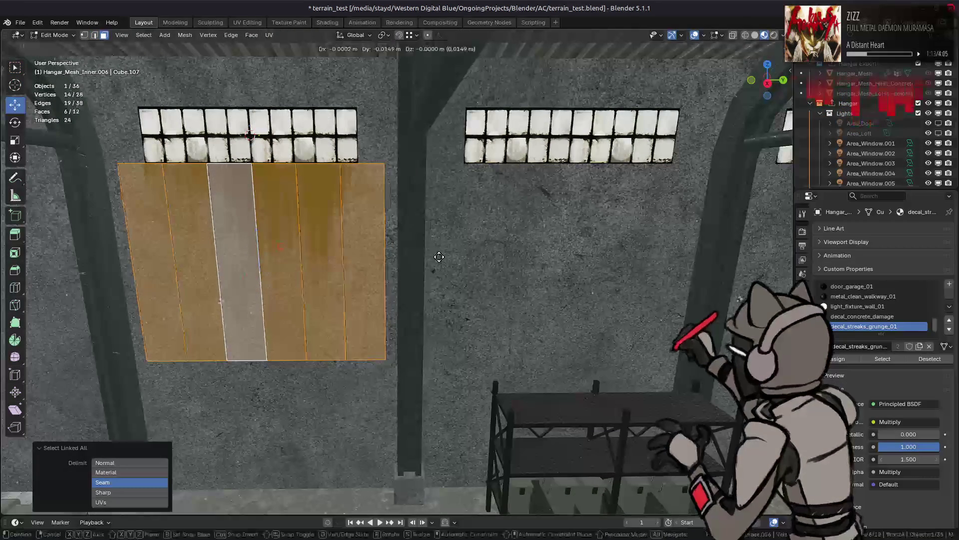
key("y")
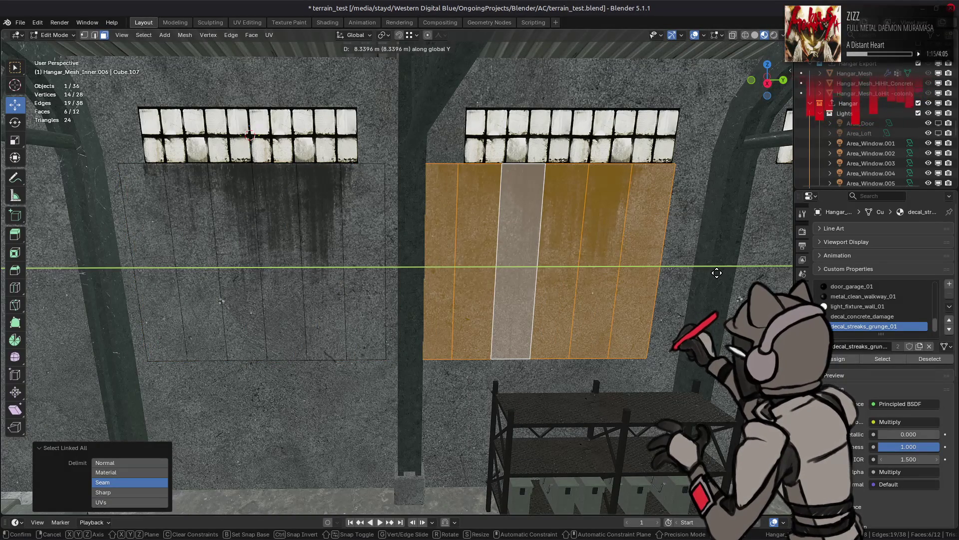
key("9")
key("Return")
Repeat the 9 m duplicate for further copies under the following windows
key("shift+r")
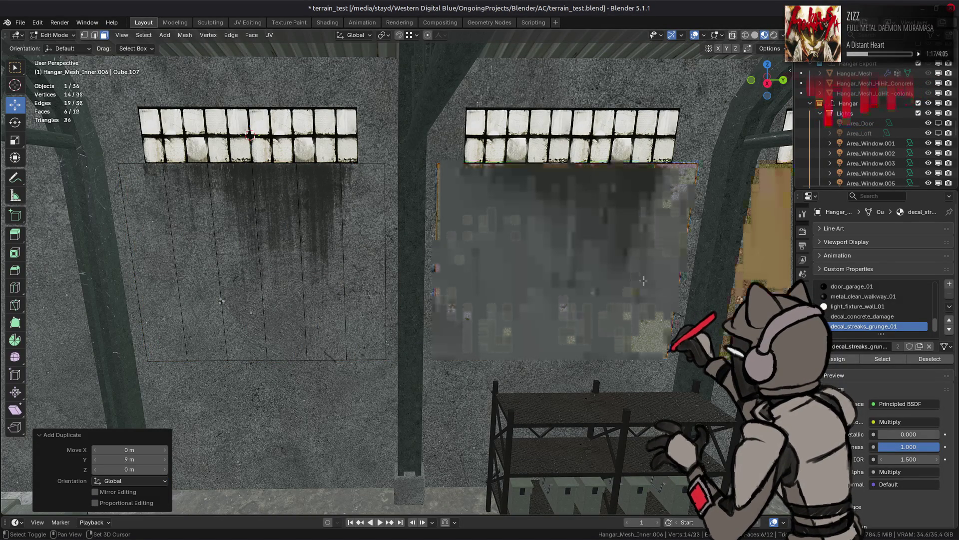
key("KP_Decimal")
middle_click_drag(626, 261, 226, 259, "shift")
key("shift+r")
key("shift+r")
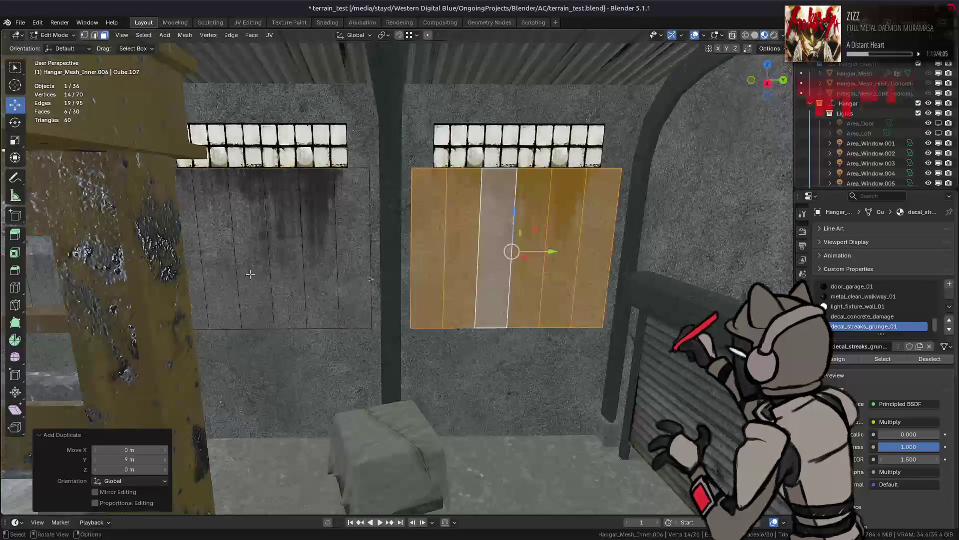
key("KP_Decimal")
scroll(394, 268, "down", 5)
Deselect the panel geometry, return to Object Mode and clear the object selection
key("alt+a")
key("Tab")
mouse_move(395, 267)
middle_mouse_down()
mouse_move(574, 248)
mouse_move(526, 278)
middle_mouse_up()
key("alt+a")
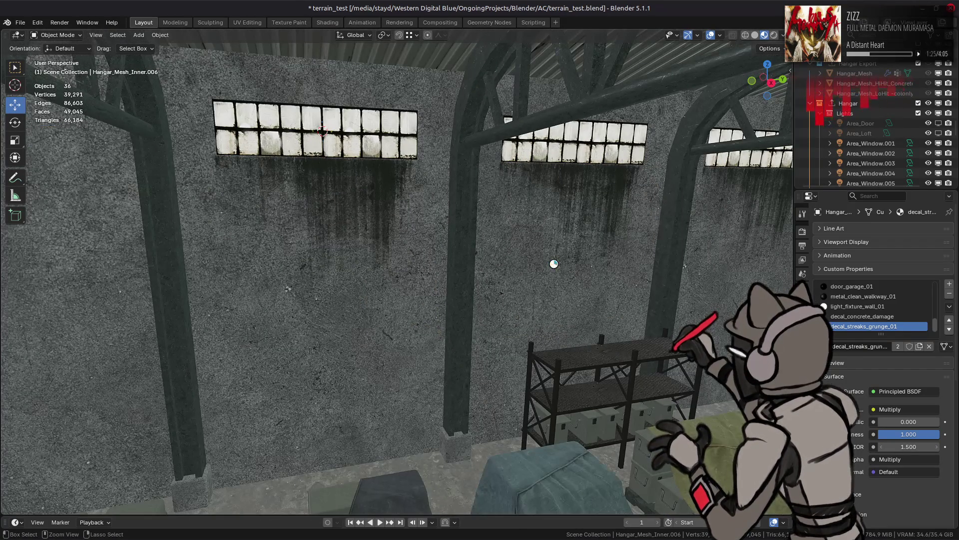
Save the file and remove the Triangulate and WeightedNormal modifiers from the panel
key("ctrl+s")
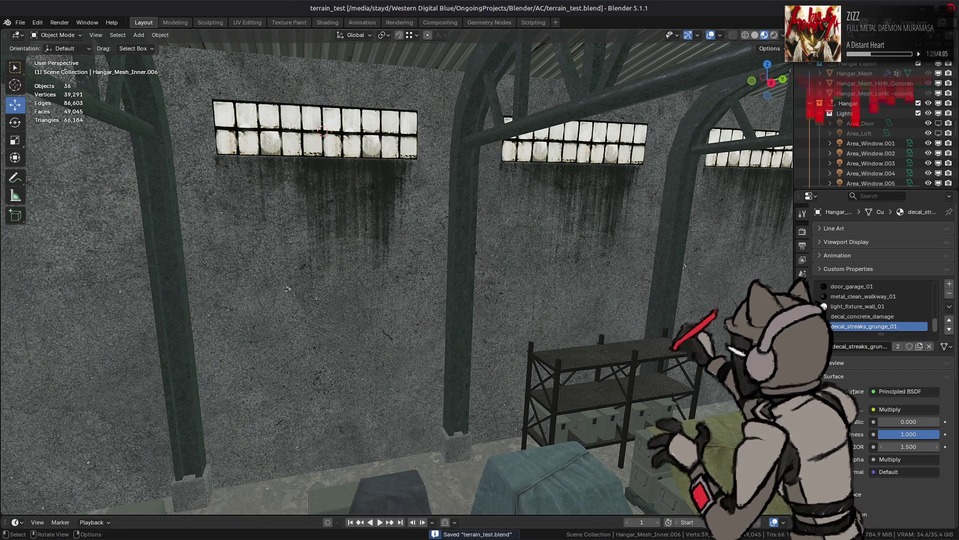
left_click(802, 329)
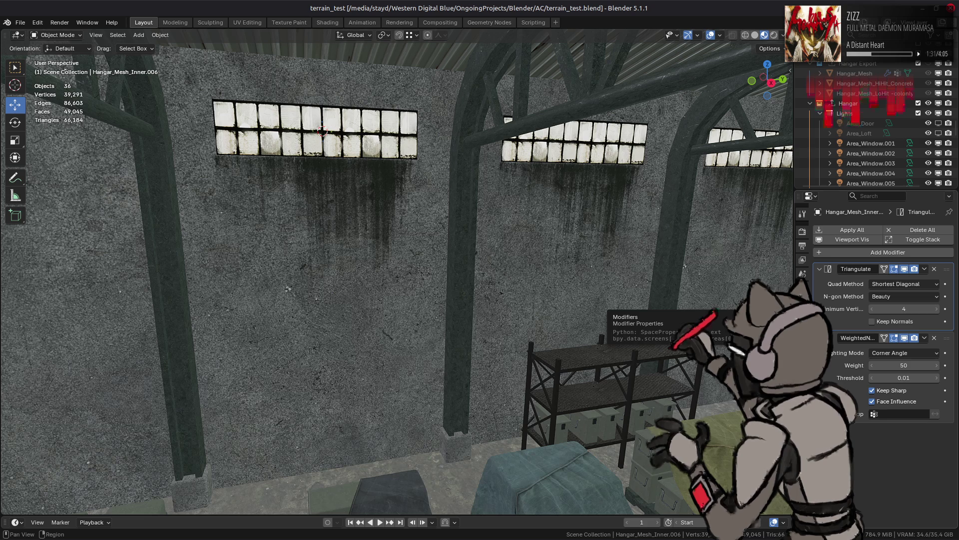
left_click(934, 269)
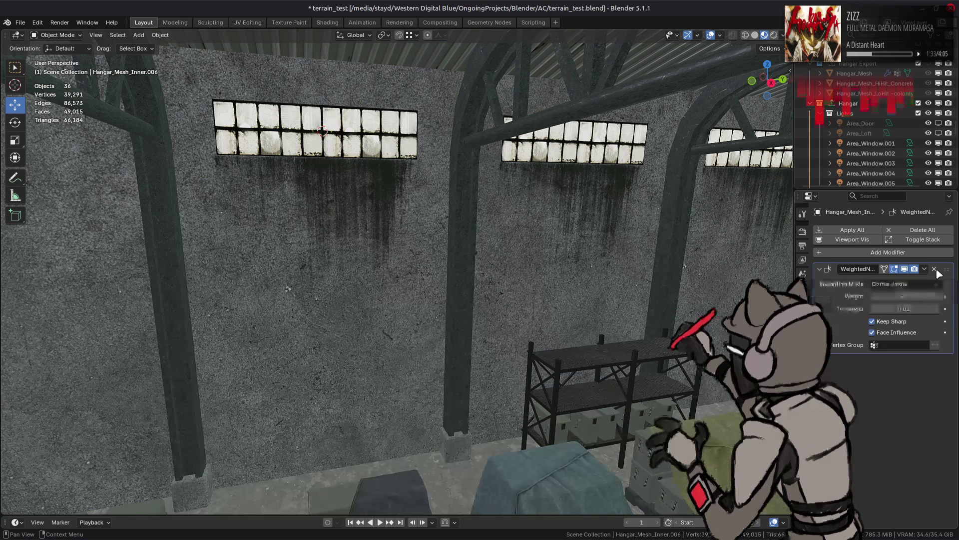
left_click(934, 269)
Smooth-shade all panel faces, save terrain_test.blend, and add a Geometry Nodes modifier
key("Tab")
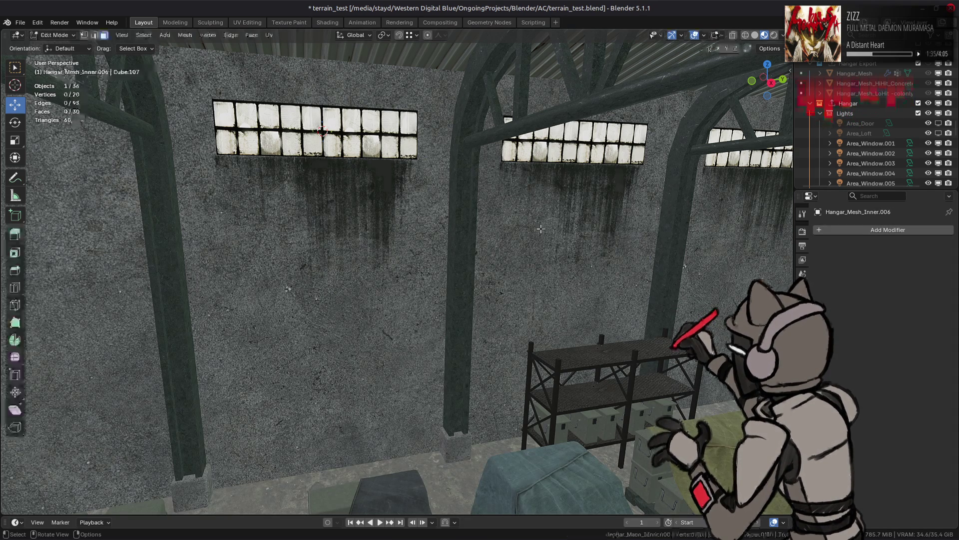
key("a")
left_click(185, 35)
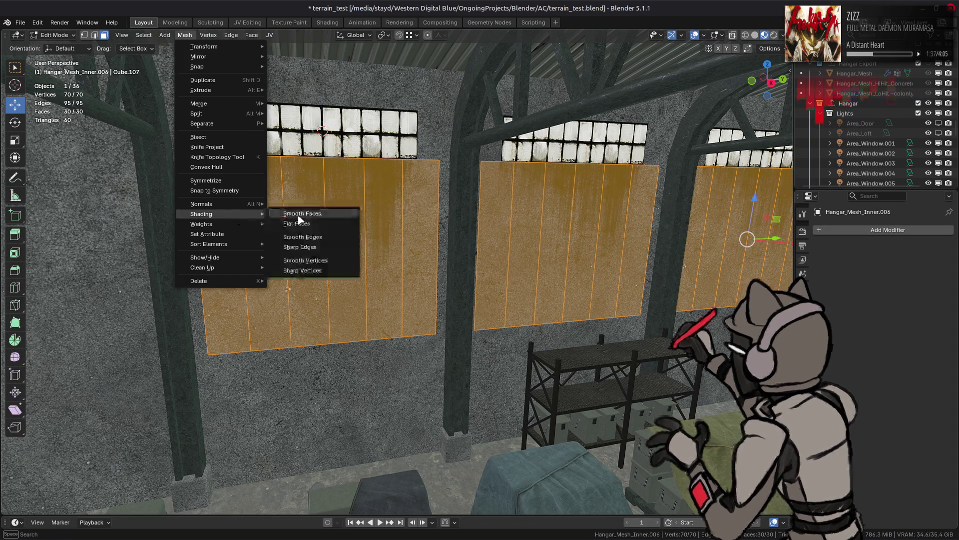
left_click(319, 214)
key("Tab")
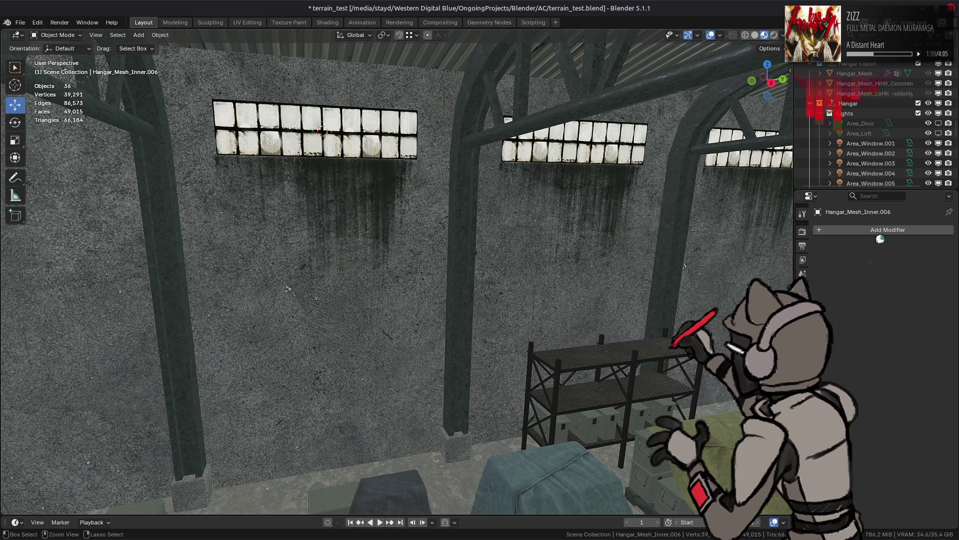
key("ctrl+s")
left_click(850, 230)
left_click(854, 350)
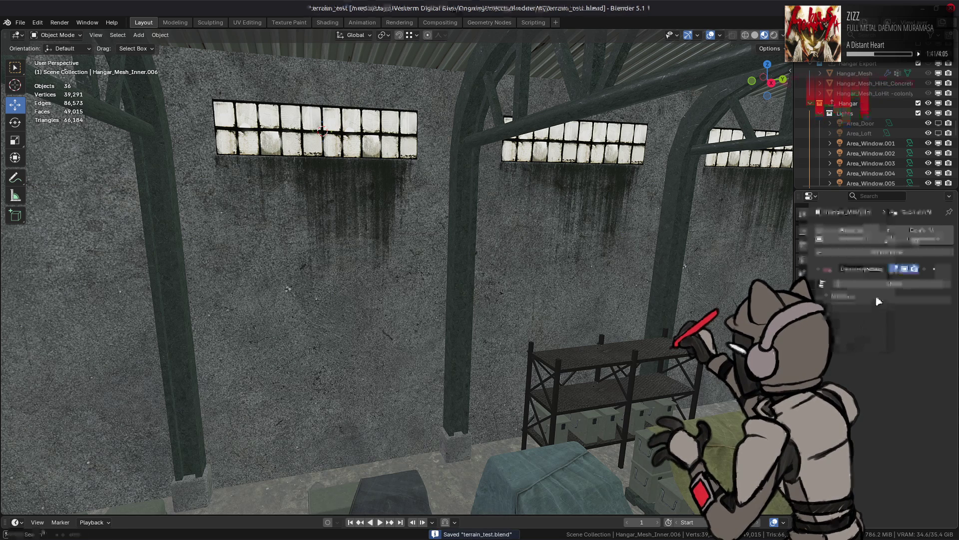
Create a new geometry node group named 'grungle' and give it a fake user
left_click(883, 283)
double_click(883, 284)
type("grungle")
key("Return")
left_click(926, 284)
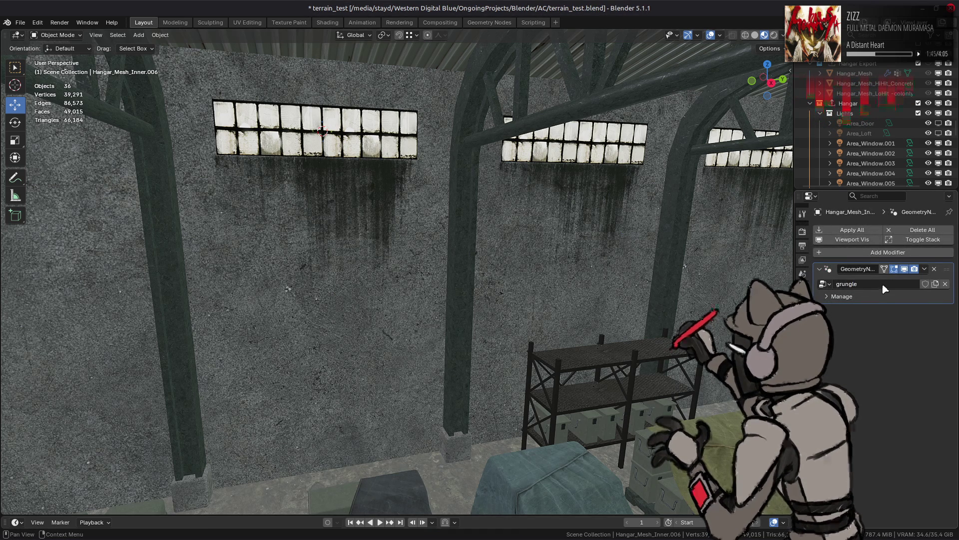
Move to the node-editing workspace and toggle scene lights in the viewport shading preview
left_click(489, 22)
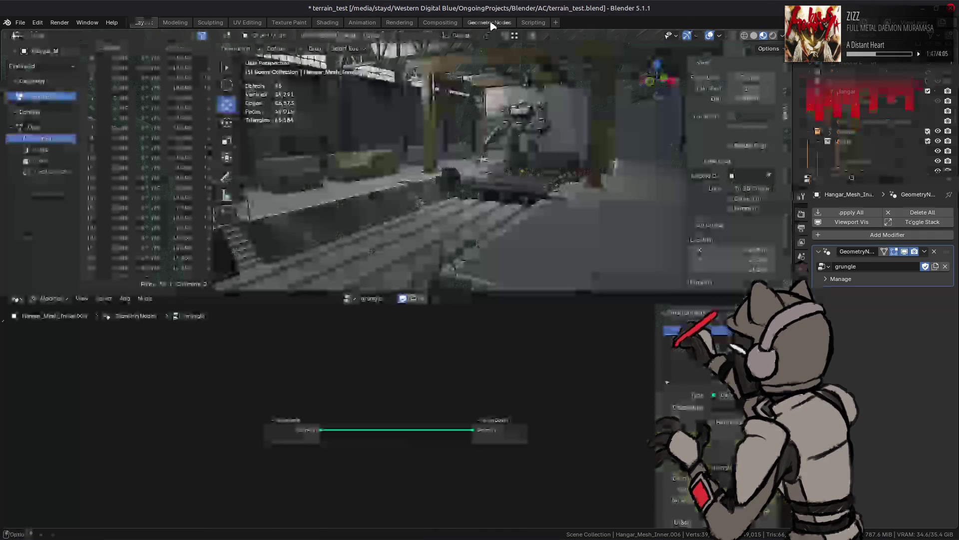
mouse_move(529, 150)
middle_mouse_down()
mouse_move(542, 165)
mouse_move(530, 140)
middle_mouse_up()
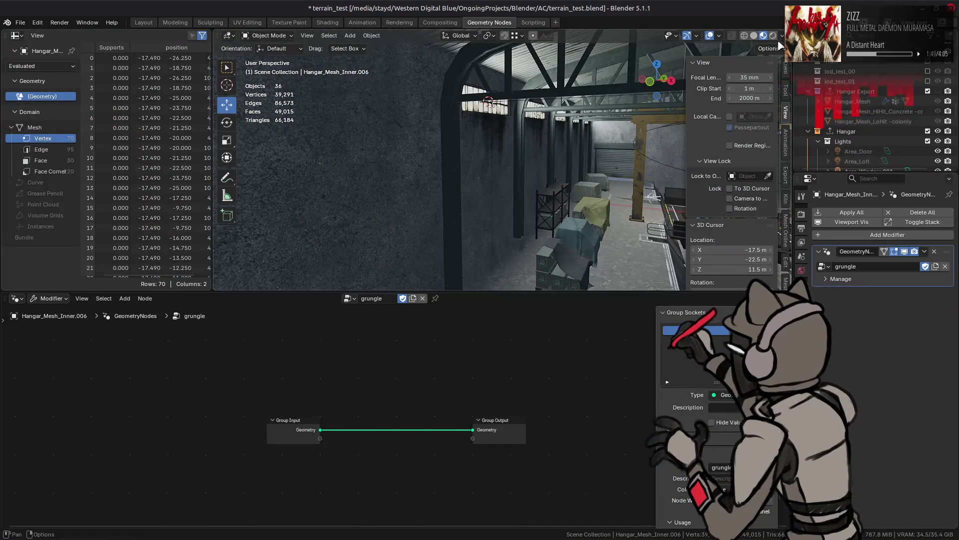
left_click(782, 35)
left_click(761, 89)
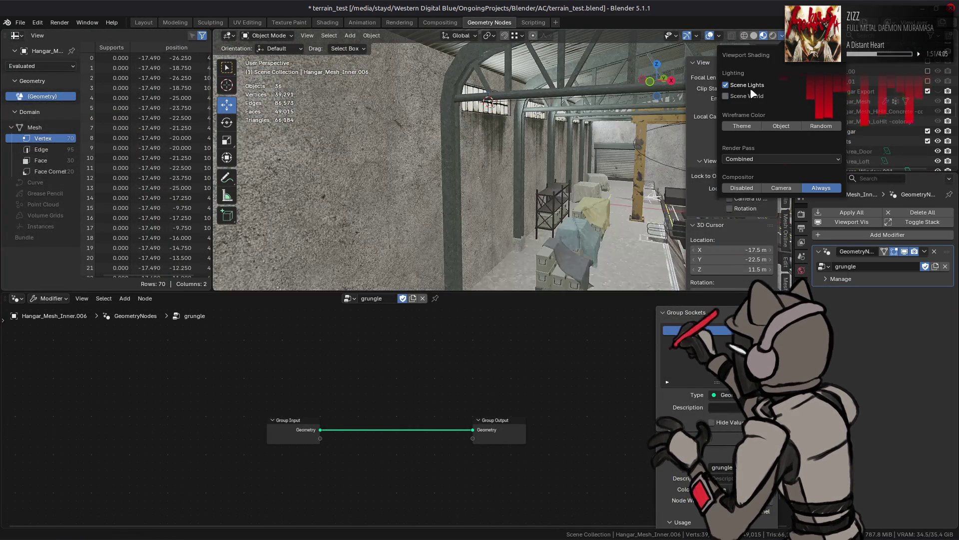
middle_click_drag(450, 150, 434, 143)
scroll(523, 155, "up", 6)
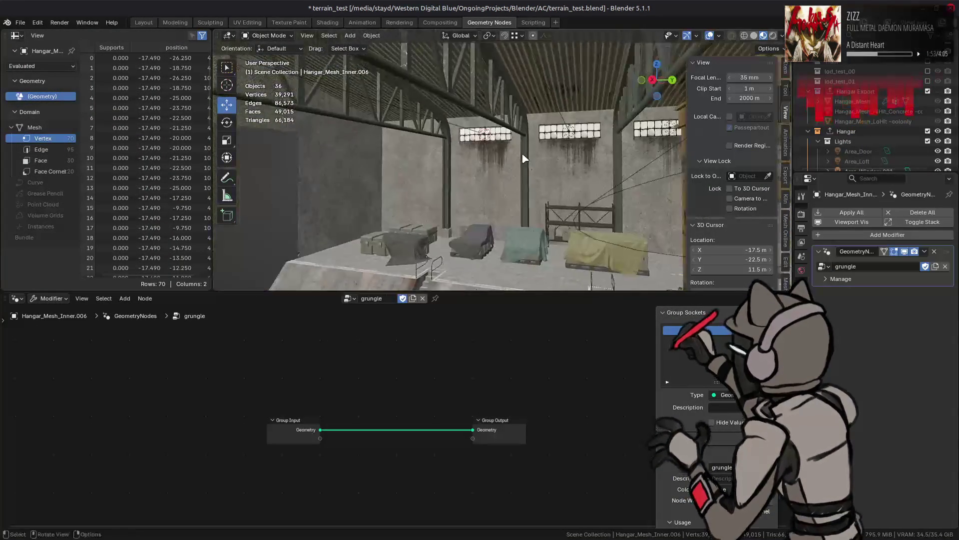
mouse_move(582, 146)
middle_mouse_down()
mouse_move(600, 148)
mouse_move(555, 160)
middle_mouse_up()
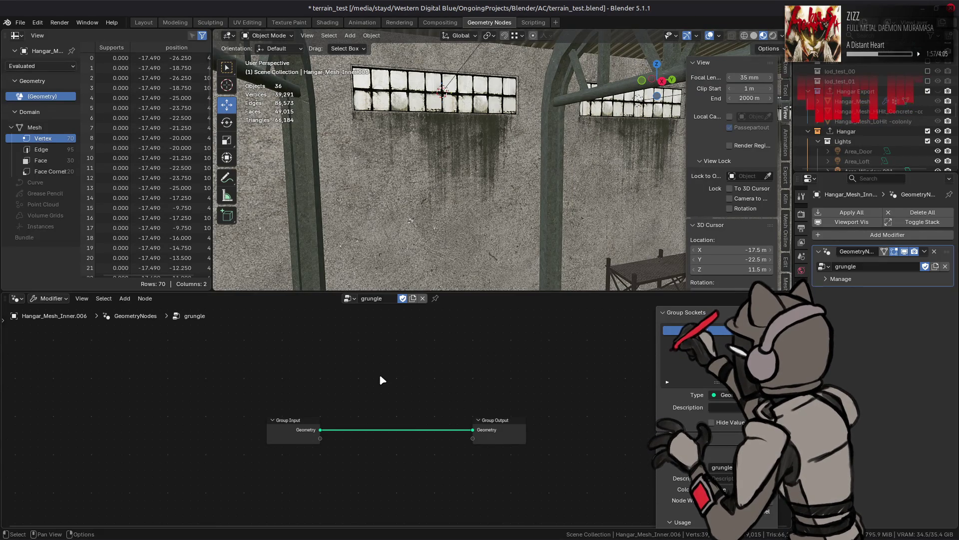
Spread out Group Input and Group Output, then add a Store Named Attribute node between them
left_click_drag(304, 433, 97, 373)
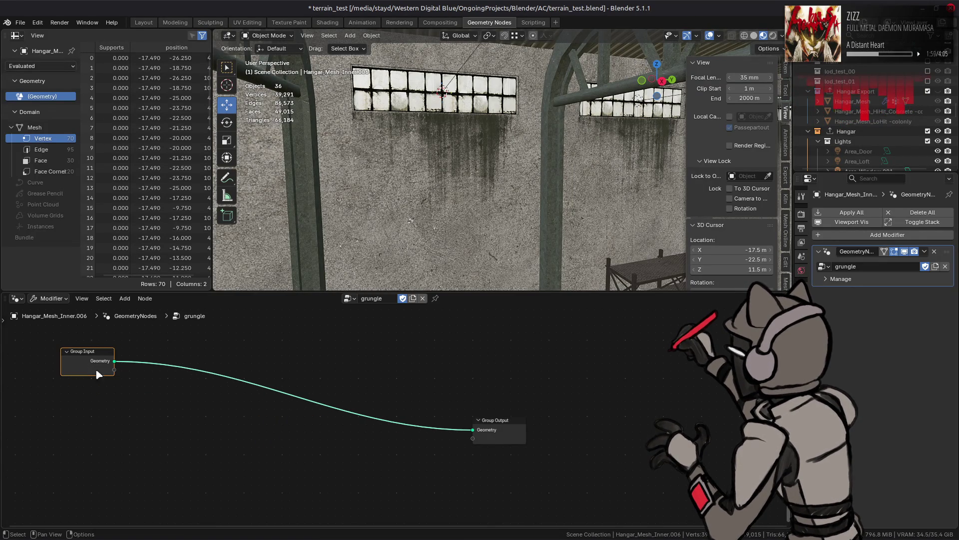
left_click_drag(495, 420, 700, 466)
key("shift+a")
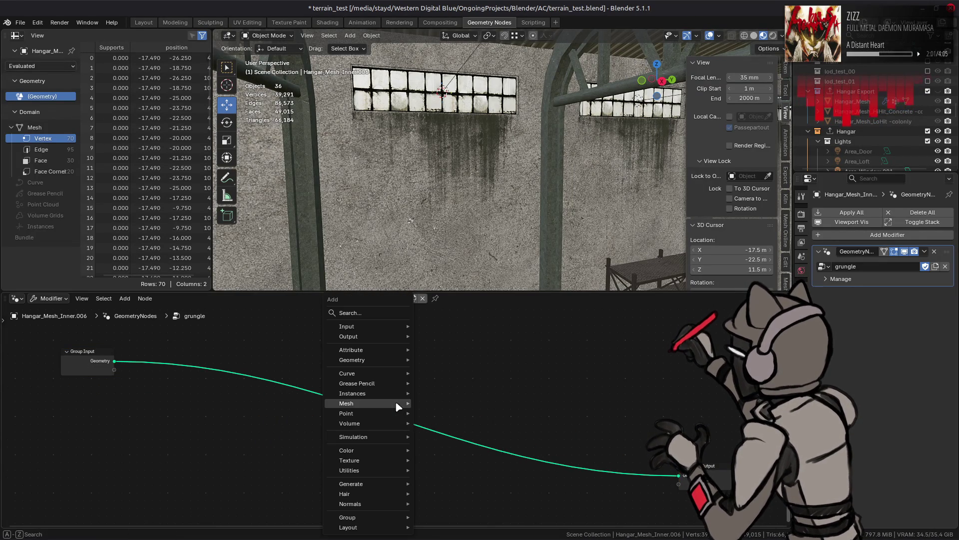
mouse_move(378, 353)
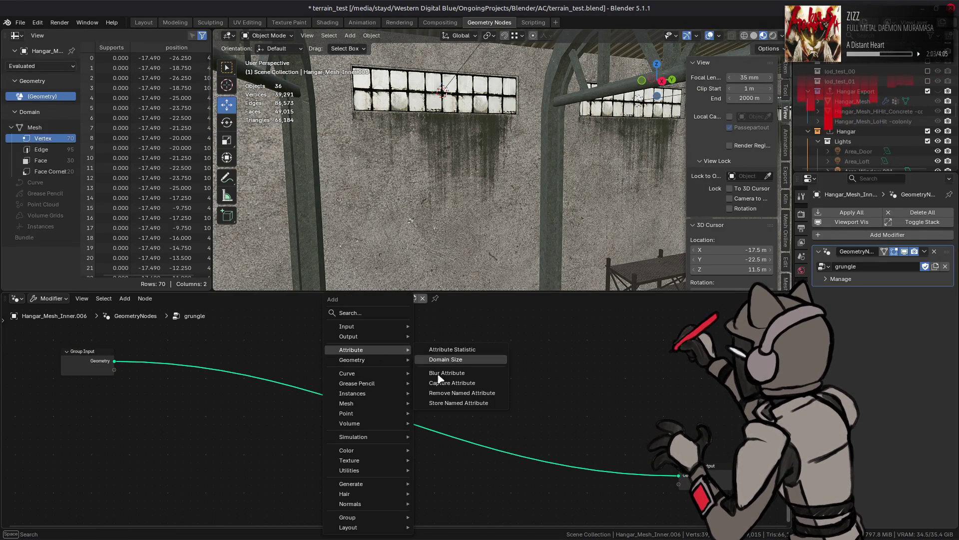
left_click(458, 403)
left_click(589, 400)
Add a Named Attribute node of Color type that reads the 'Color' attribute
key("shift+a")
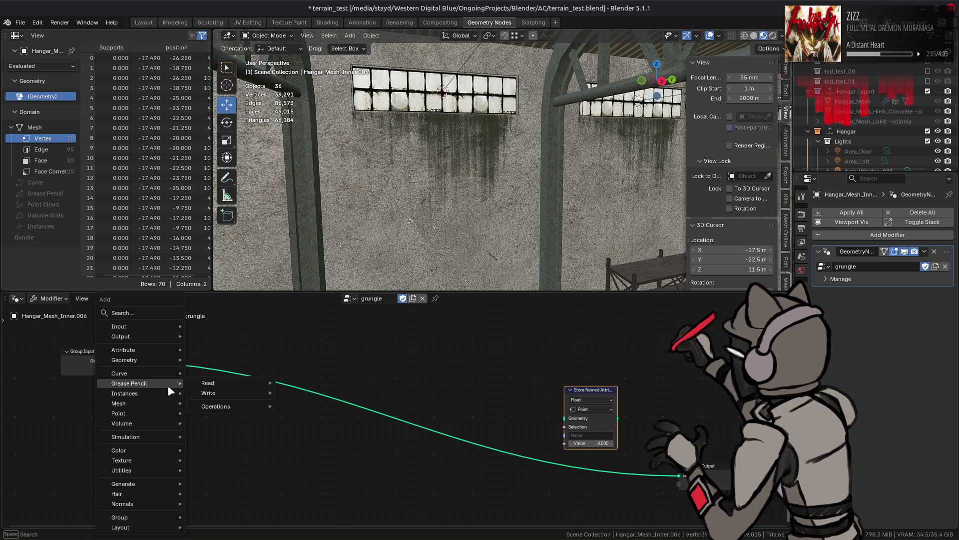
mouse_move(150, 360)
mouse_move(235, 359)
left_click(339, 387)
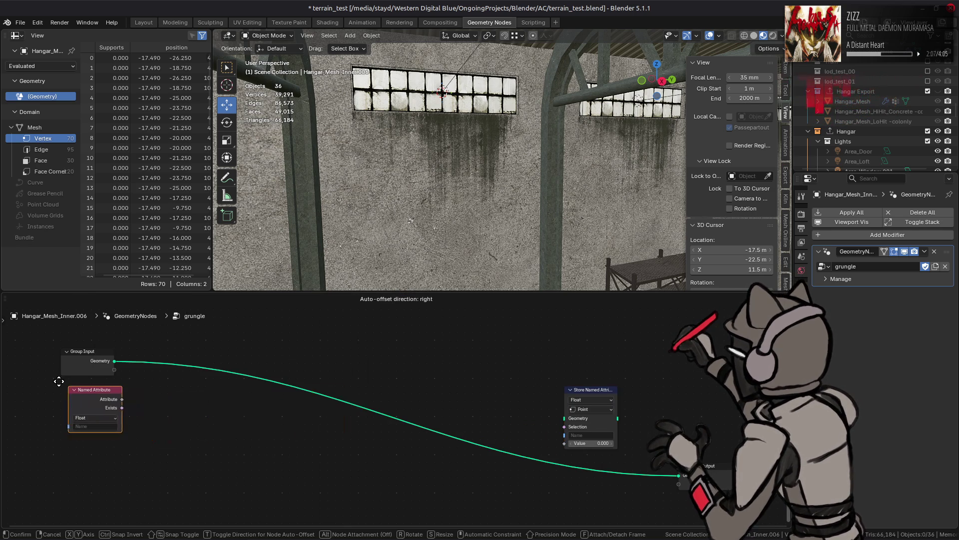
left_click(62, 377)
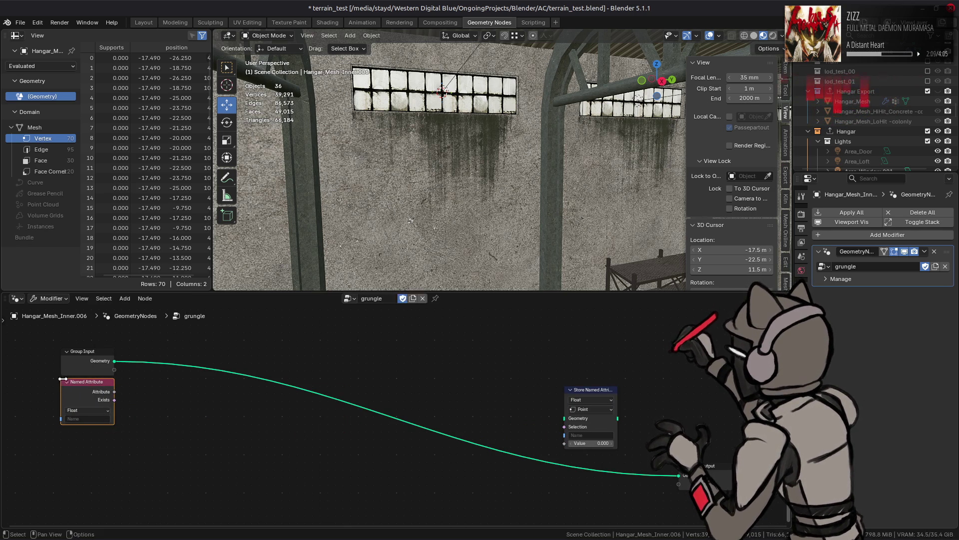
left_click(87, 410)
left_click(92, 454)
left_click(87, 418)
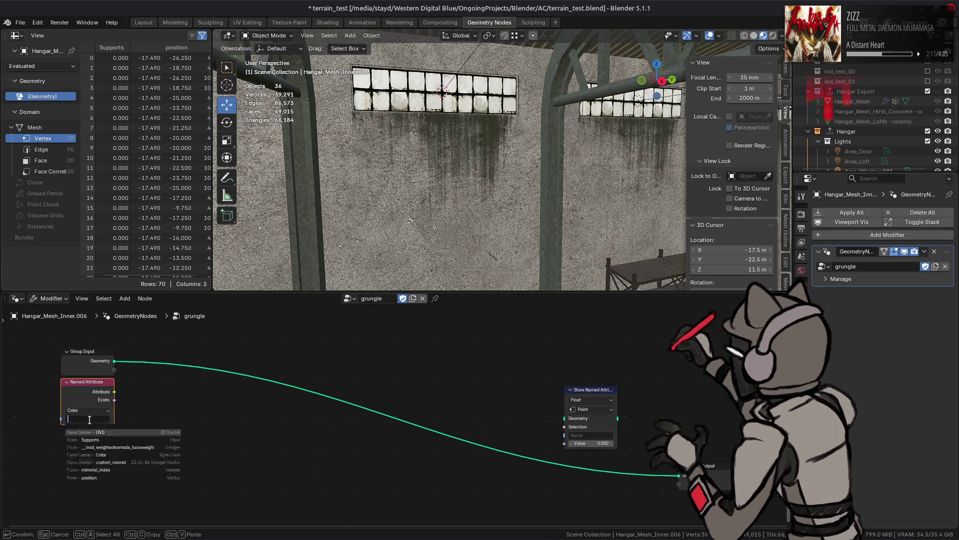
left_click(120, 454)
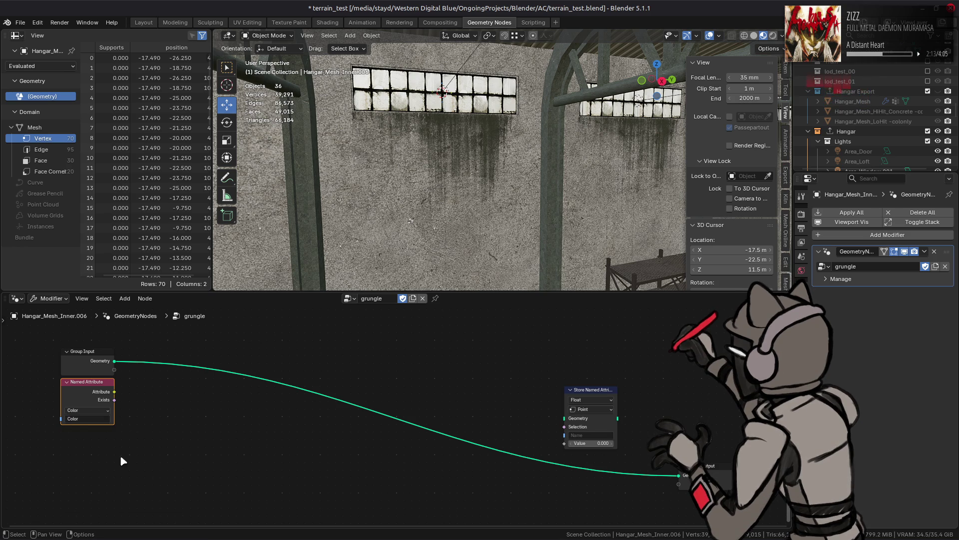
Make Store Named Attribute a Face Corner Color named 'Color', fed by Group Input geometry and the Named Attribute
left_click(602, 408)
left_click(592, 453)
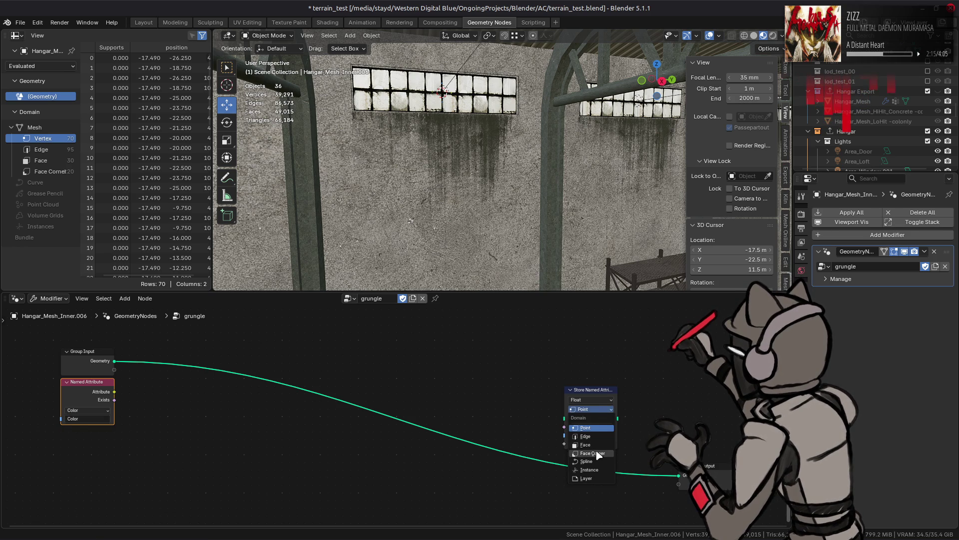
left_click(591, 400)
left_click(589, 444)
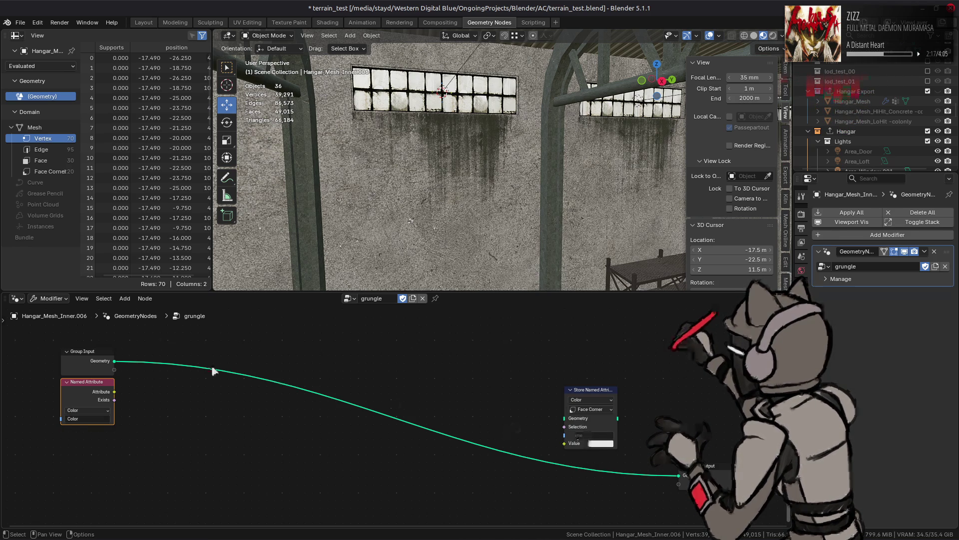
mouse_move(115, 360)
left_mouse_down()
mouse_move(581, 432)
mouse_move(565, 419)
mouse_move(678, 475)
left_mouse_up()
left_click(597, 434)
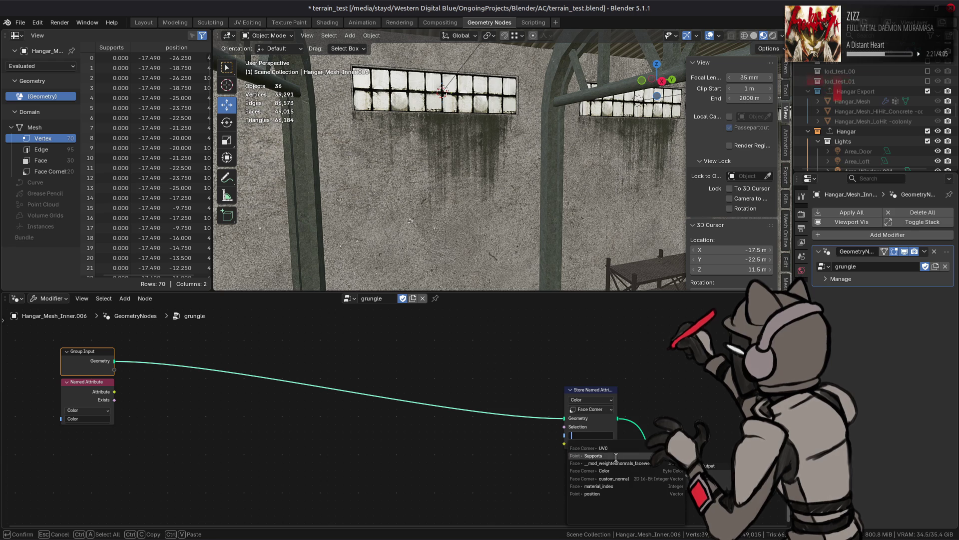
left_click(605, 471)
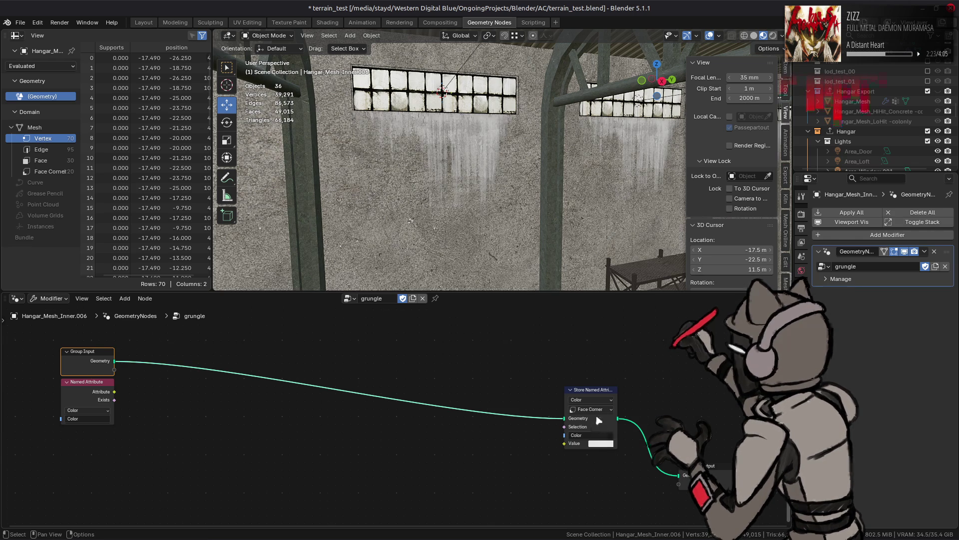
left_click_drag(118, 394, 564, 443)
mouse_move(598, 397)
left_mouse_down()
mouse_move(621, 413)
mouse_move(628, 435)
left_mouse_up()
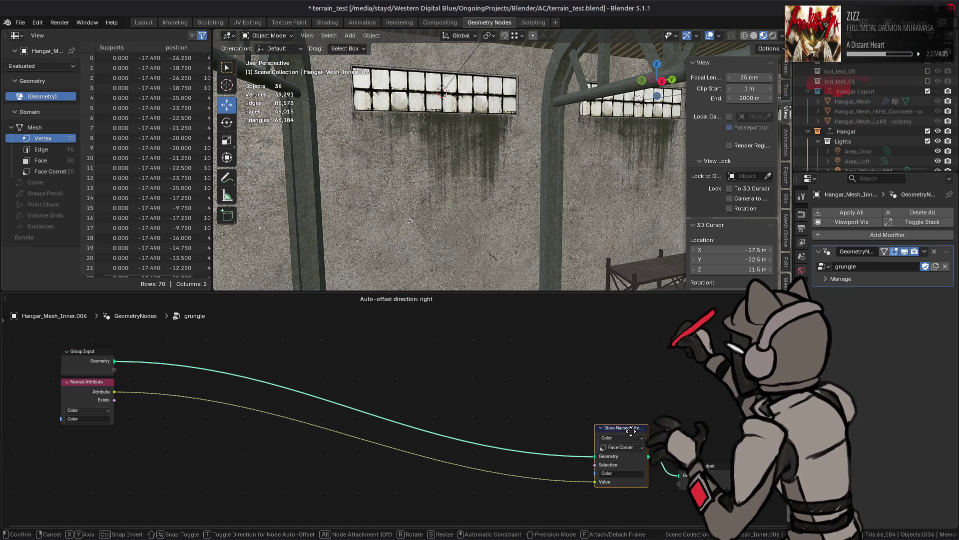
key("shift+a")
Add a Noise Texture node mid-graph and a Position node at the left
mouse_move(351, 460)
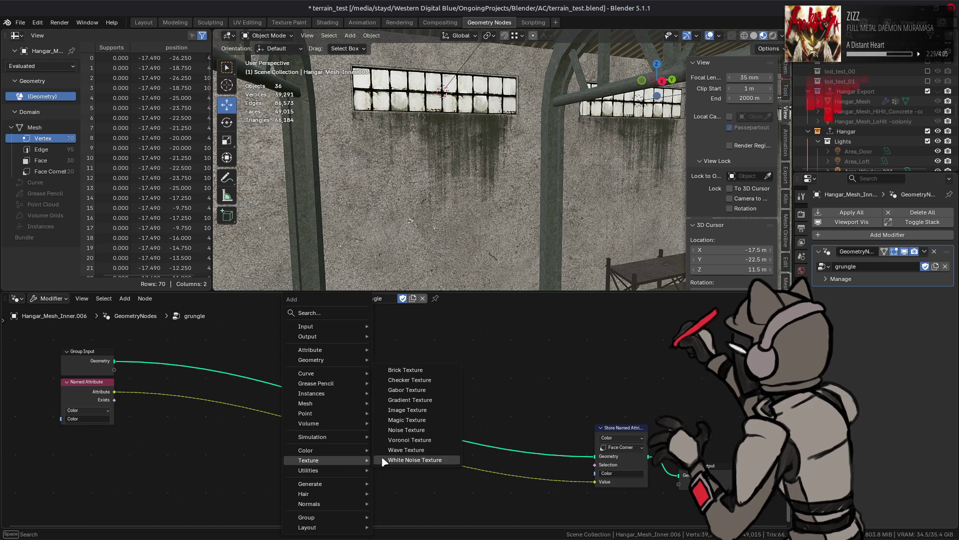
left_click(410, 428)
left_click(323, 336)
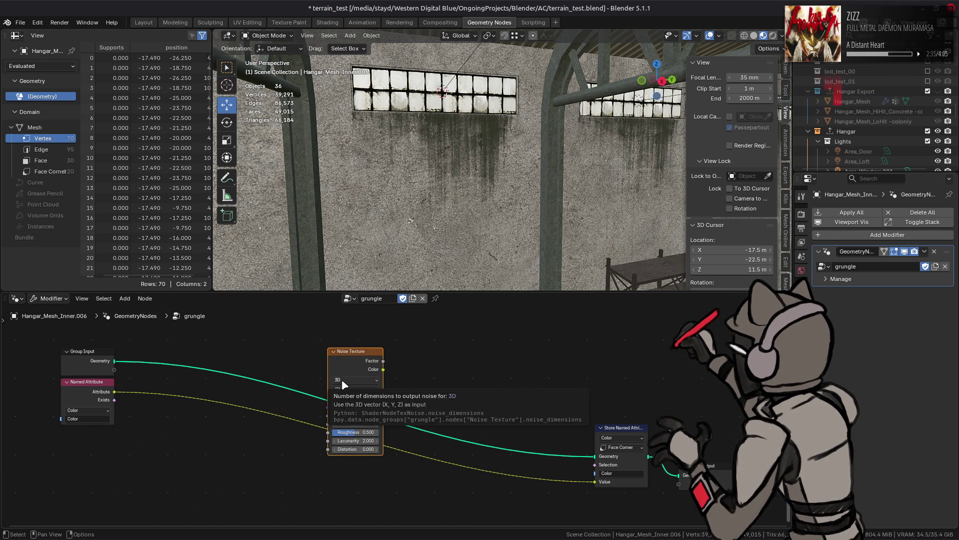
key("shift+a")
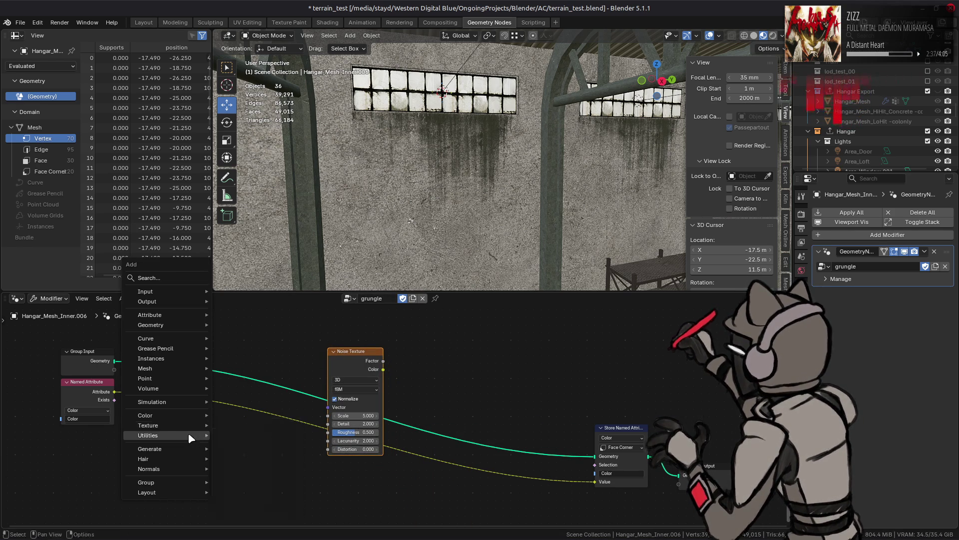
mouse_move(181, 435)
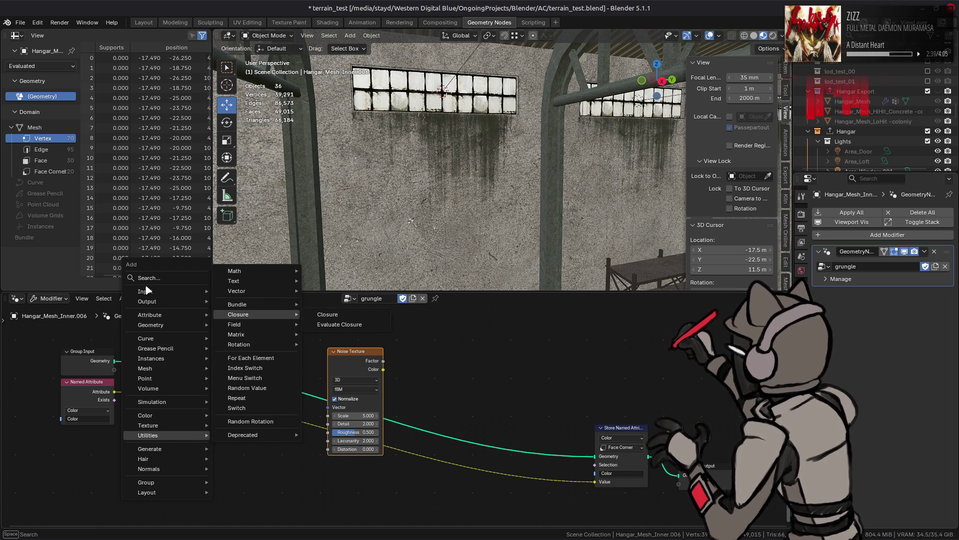
mouse_move(149, 324)
mouse_move(235, 324)
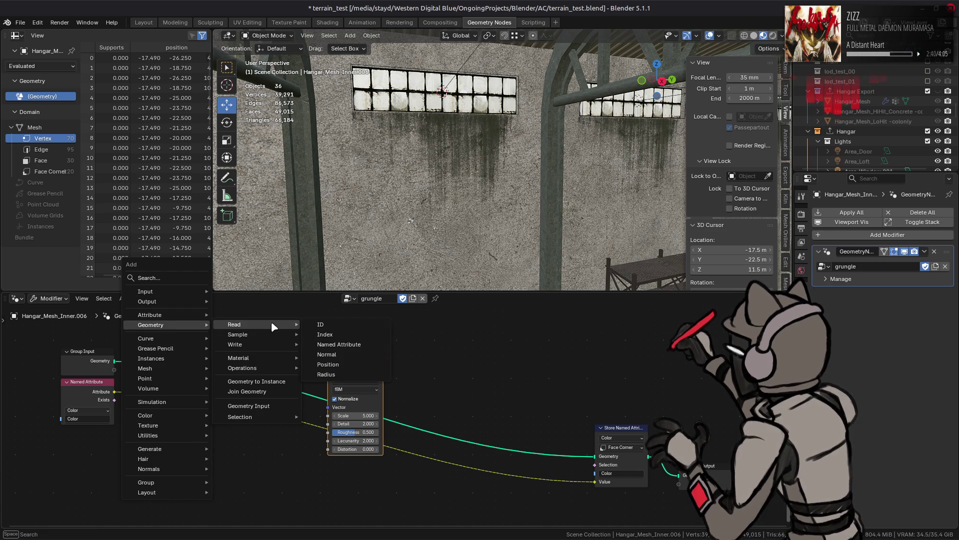
left_click(319, 370)
left_click(85, 440)
Add a Vector Math node set to Multiply and feed Position into it
key("shift+a")
mouse_move(213, 413)
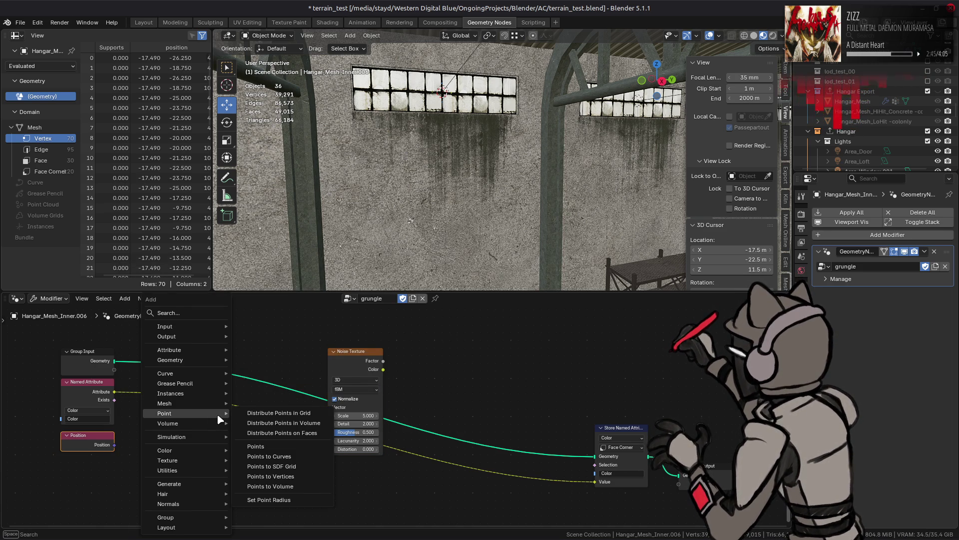
mouse_move(217, 472)
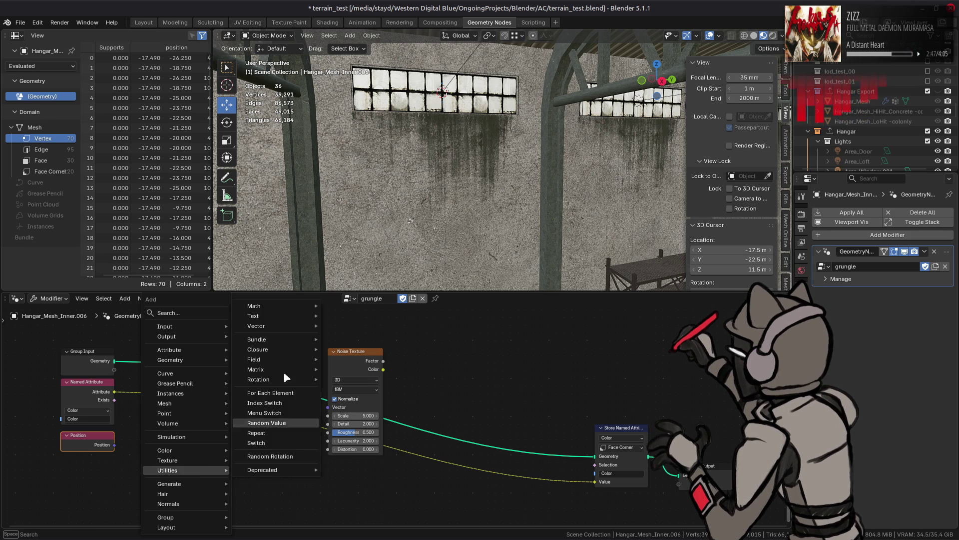
mouse_move(289, 325)
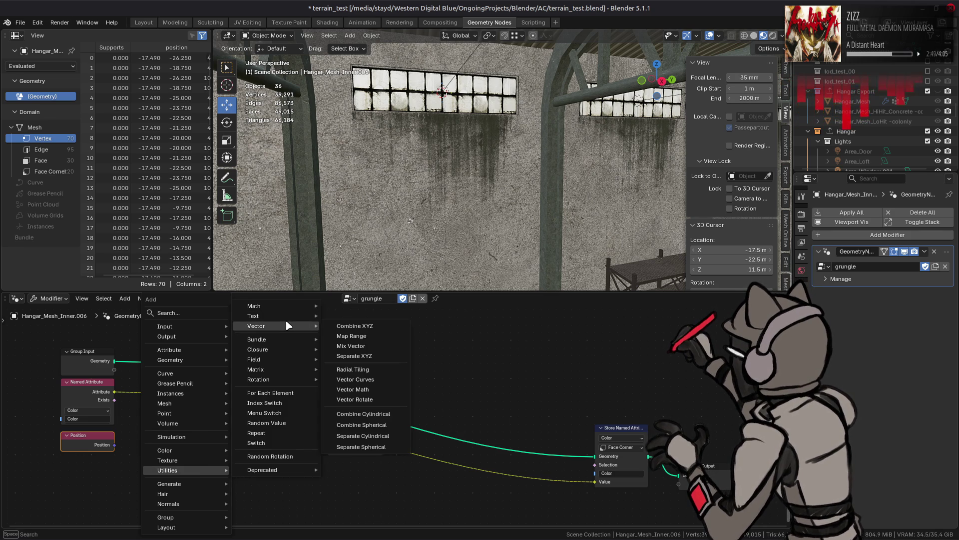
left_click(355, 389)
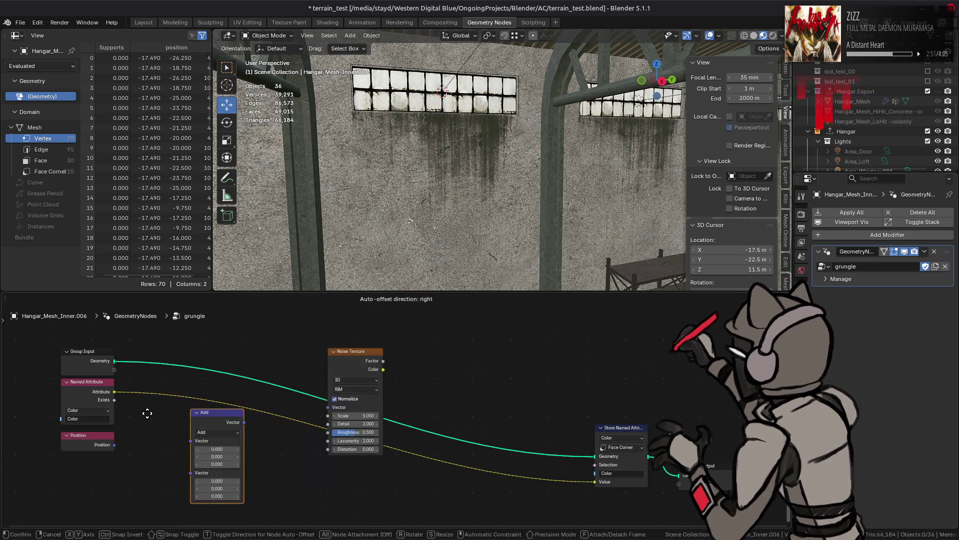
left_click(150, 425)
left_click(163, 442)
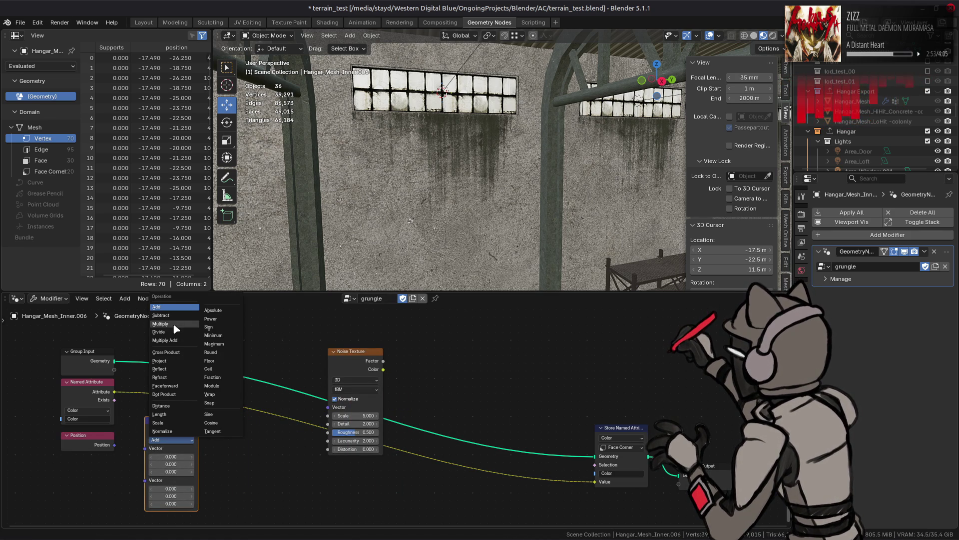
left_click(165, 324)
left_click_drag(114, 445, 146, 448)
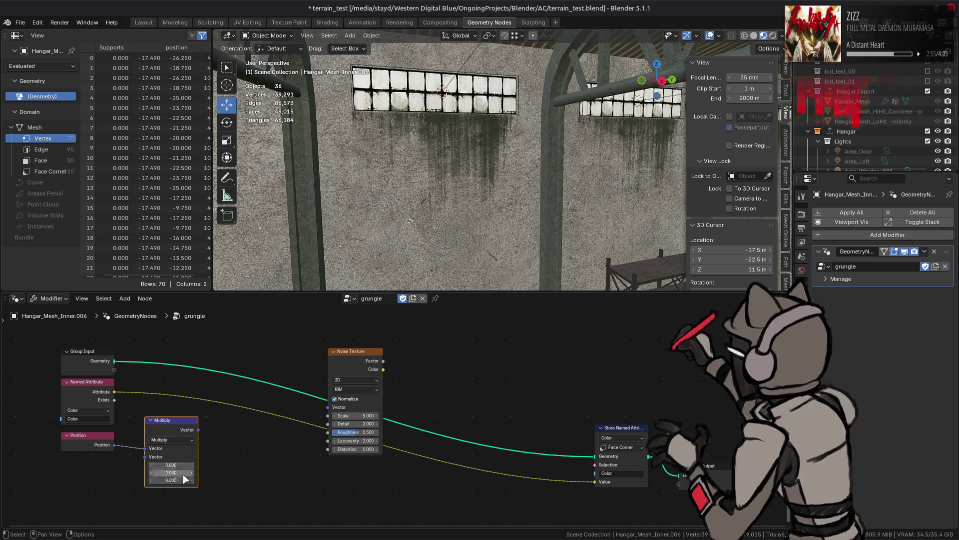
Change it to Multiply Add with multiplier 1, 1, 0 and plug its result into the Noise Vector
left_click(177, 441)
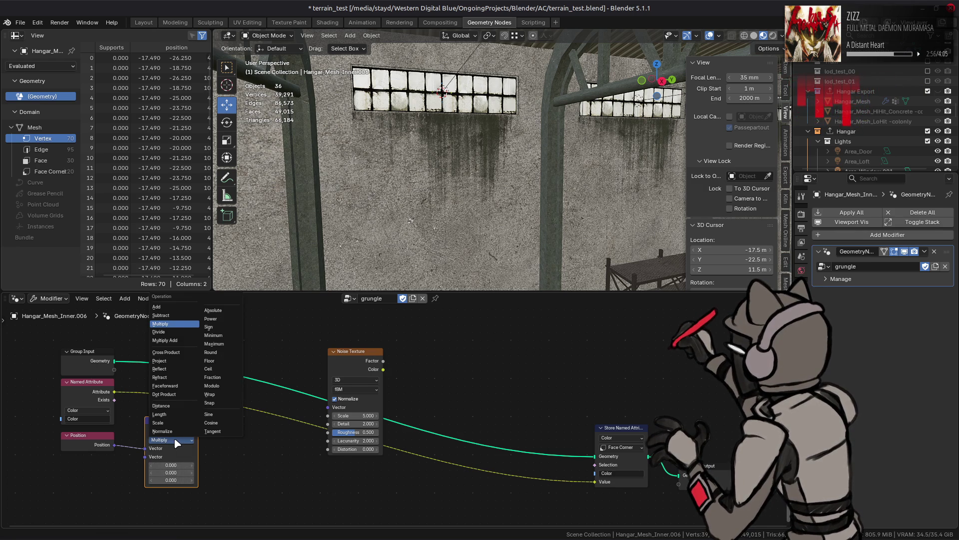
left_click(165, 340)
middle_click_drag(214, 475, 225, 446)
key("Return")
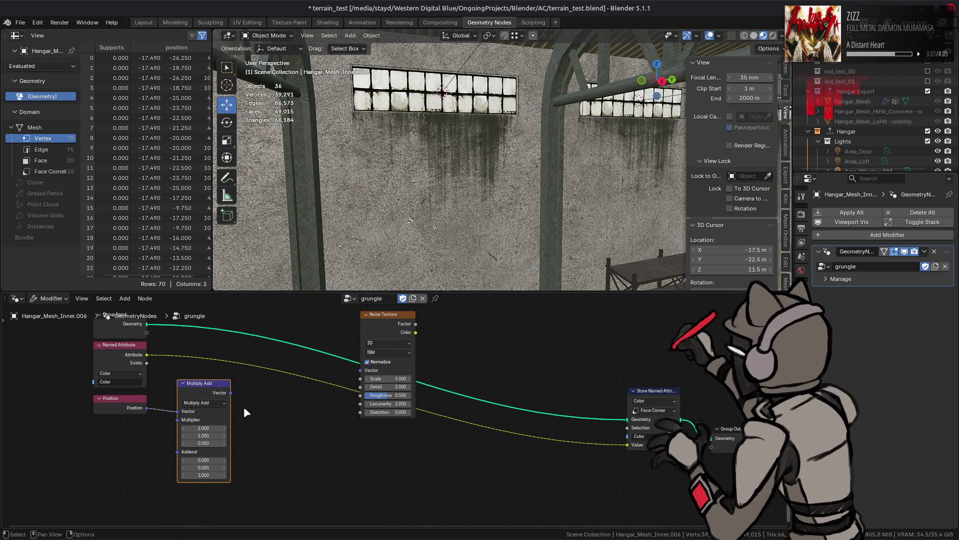
left_click_drag(231, 392, 360, 370)
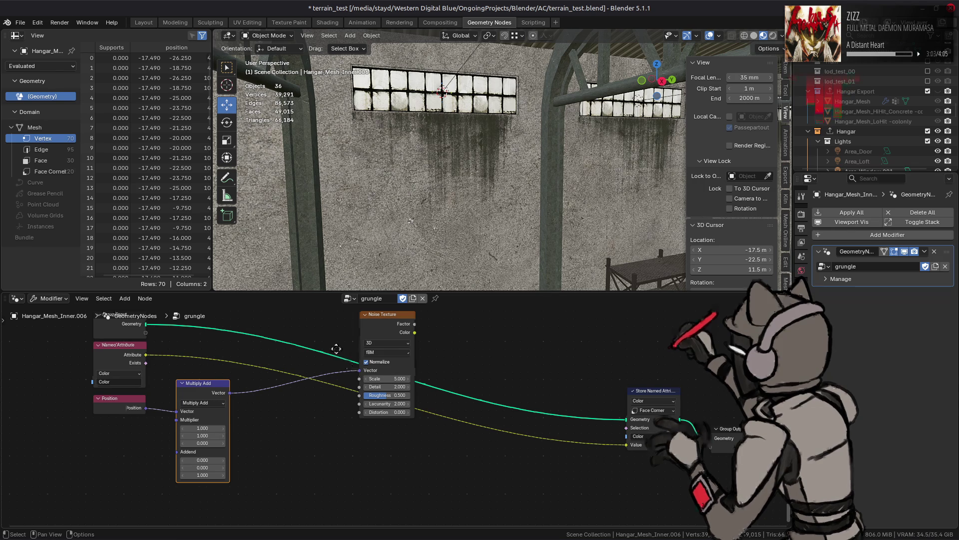
middle_click_drag(336, 348, 294, 368)
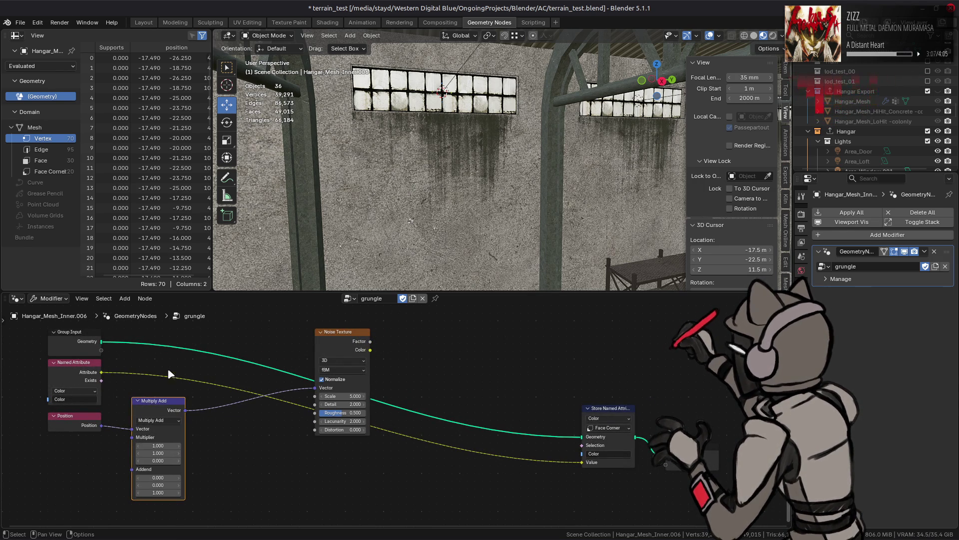
key("shift+a")
mouse_move(215, 376)
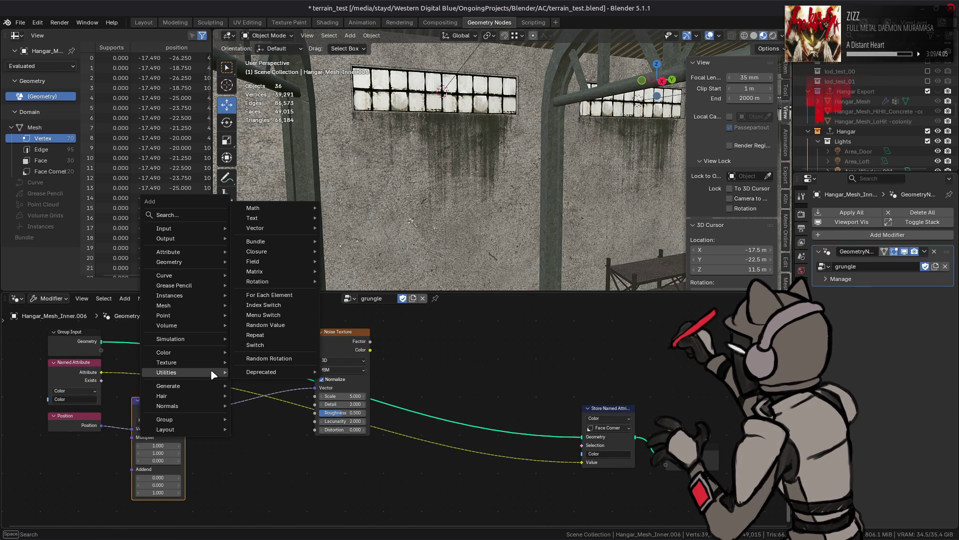
Insert a Separate Color node on the Named Attribute link and tidy the nodes around it
mouse_move(208, 353)
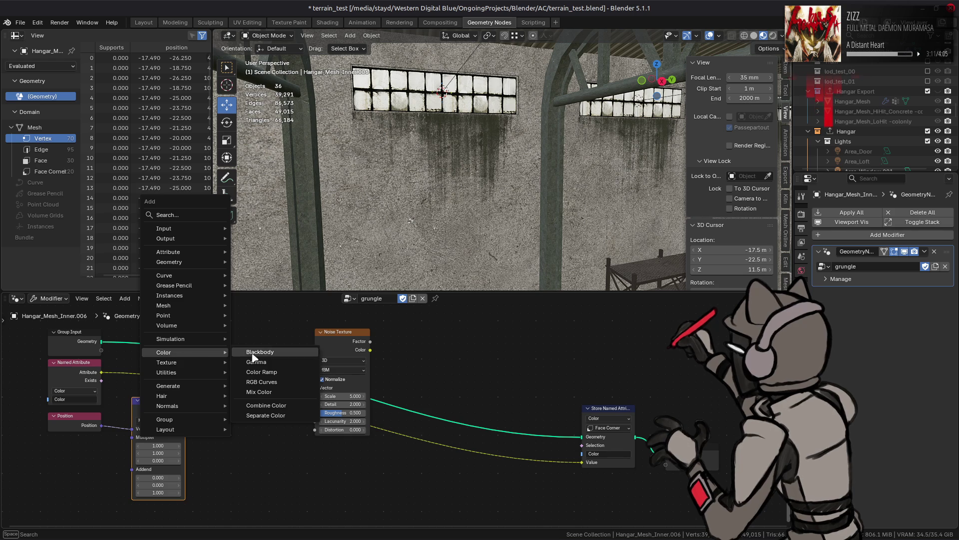
left_click(265, 415)
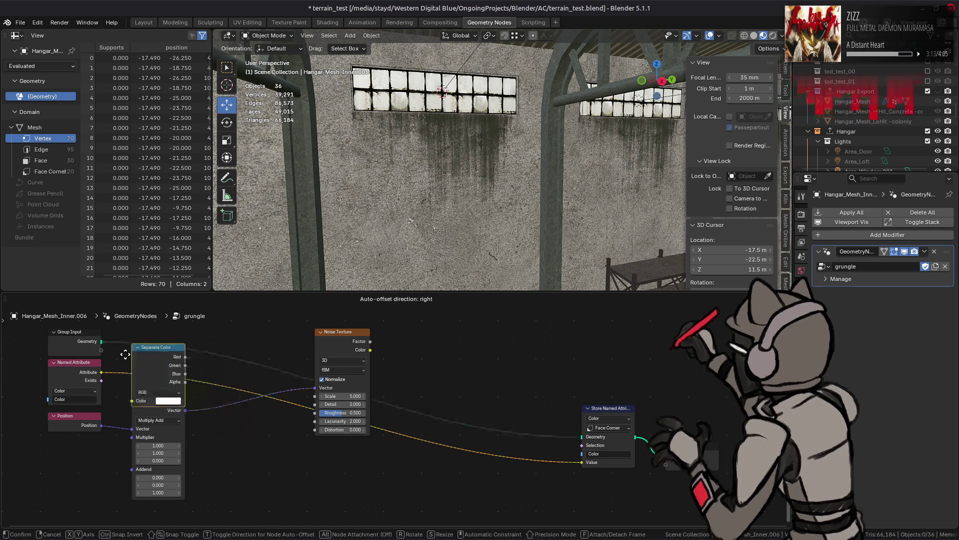
left_click(198, 364)
left_click_drag(154, 402, 138, 425)
mouse_move(221, 388)
left_mouse_down()
mouse_move(144, 362)
mouse_move(124, 400)
left_mouse_up()
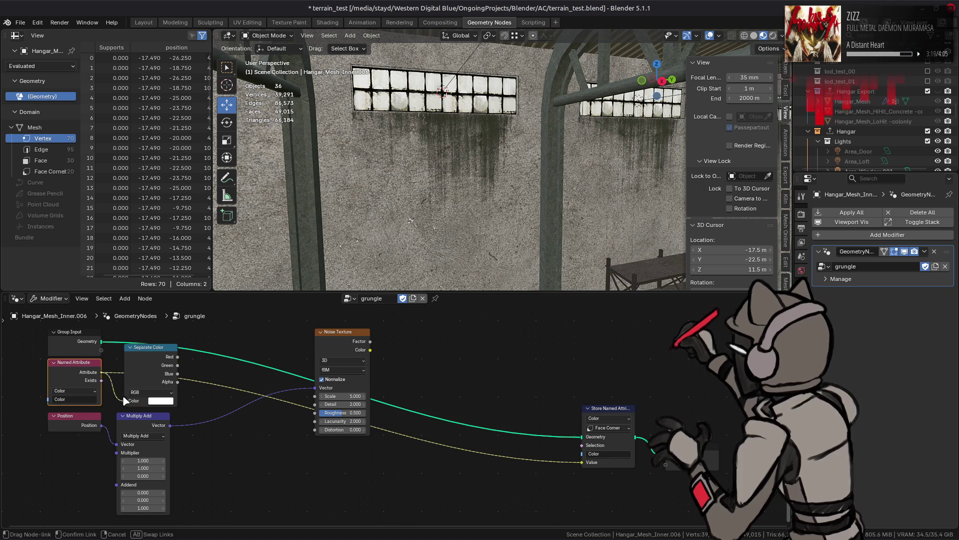
left_click(145, 370)
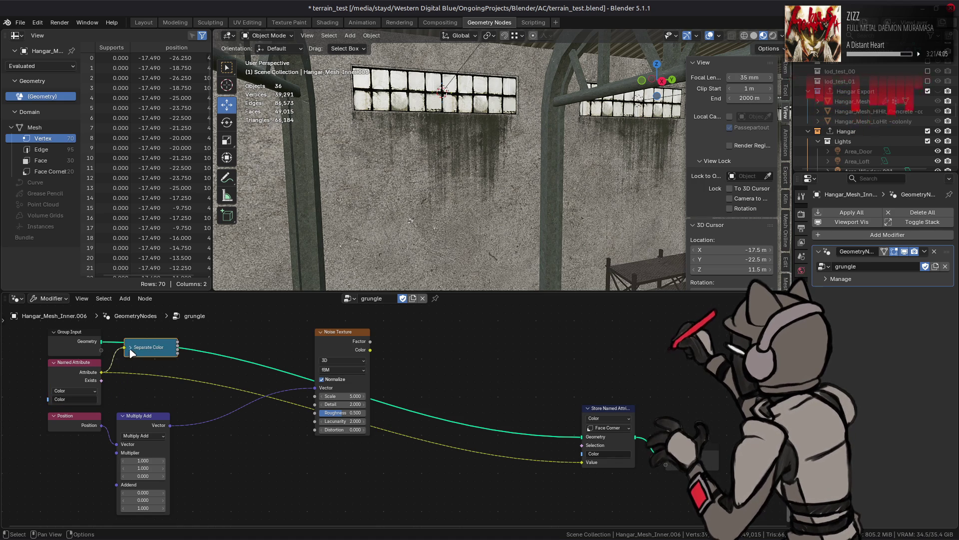
left_click_drag(132, 353, 124, 353)
Add a Combine Color node just before the Store Named Attribute node
key("shift+a")
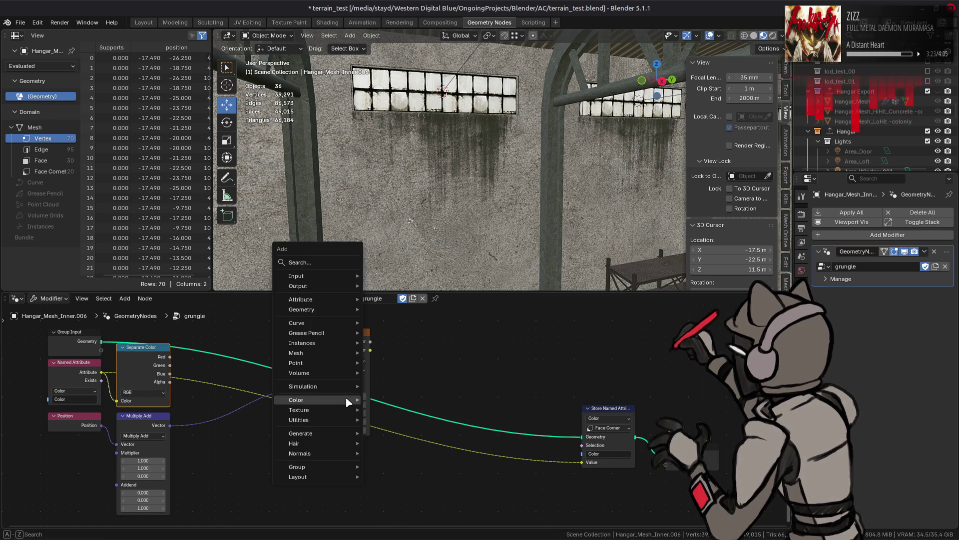
mouse_move(349, 403)
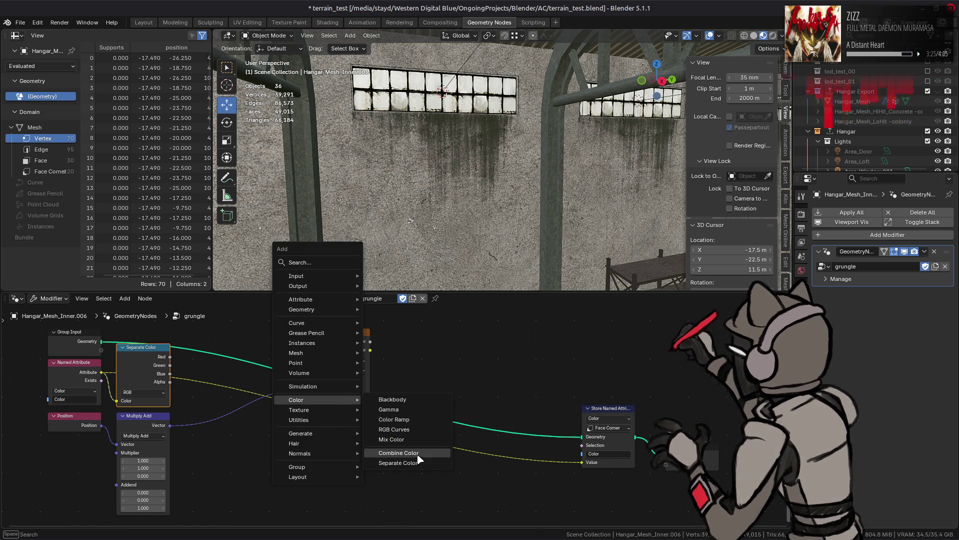
left_click(399, 452)
left_click(496, 417)
left_click_drag(609, 411, 624, 412)
mouse_move(513, 425)
left_mouse_down()
mouse_move(551, 417)
mouse_move(588, 440)
mouse_move(597, 461)
left_mouse_up()
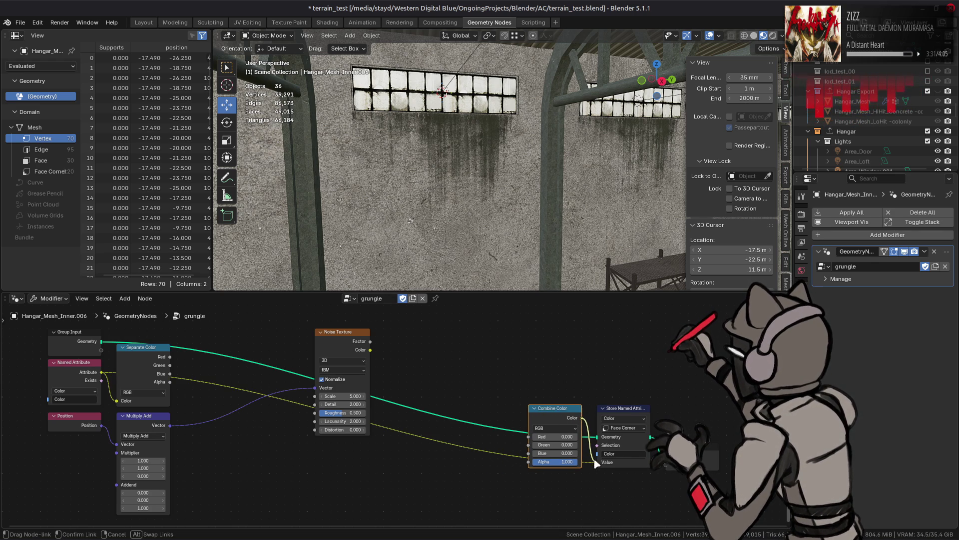
Link the R, G, B and A channels into Combine Color and save terrain_test.blend
left_click_drag(169, 357, 529, 436)
left_click_drag(170, 365, 528, 445)
mouse_move(170, 374)
left_mouse_down()
mouse_move(214, 391)
mouse_move(529, 453)
left_mouse_up()
mouse_move(169, 381)
left_mouse_down()
mouse_move(318, 402)
mouse_move(529, 461)
left_mouse_up()
key("ctrl+s")
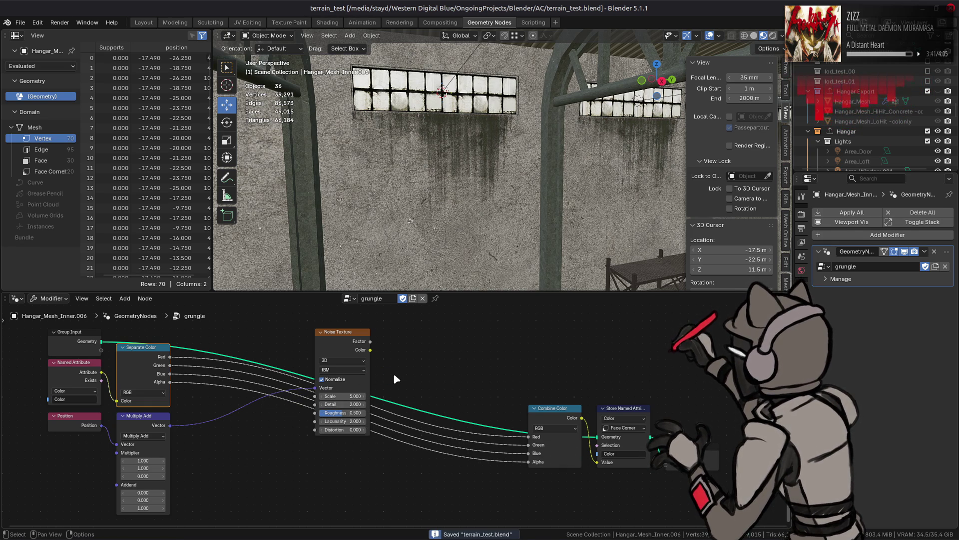
key("shift+a")
Add a Multiply math node combining separated Alpha with noise Color, output to Combine Color Alpha
mouse_move(395, 376)
mouse_move(392, 396)
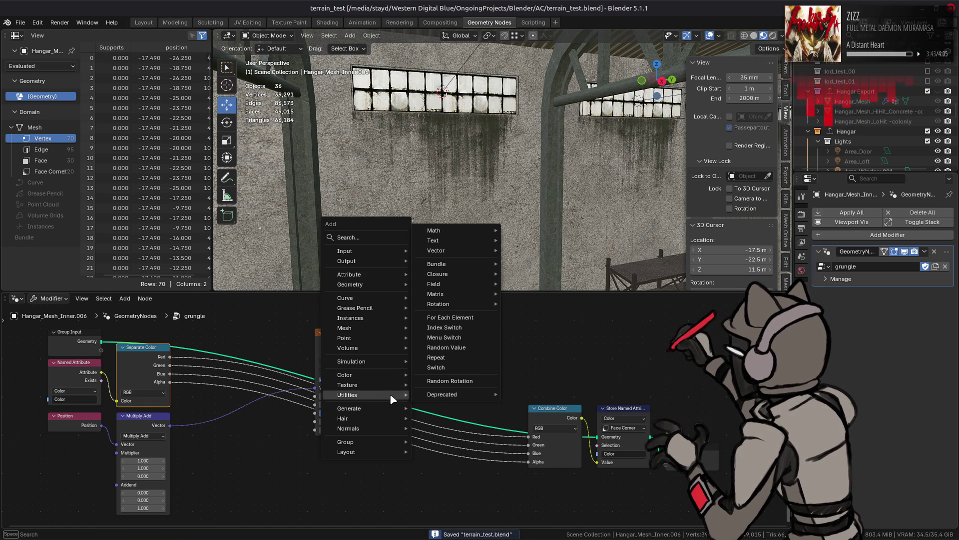
mouse_move(472, 231)
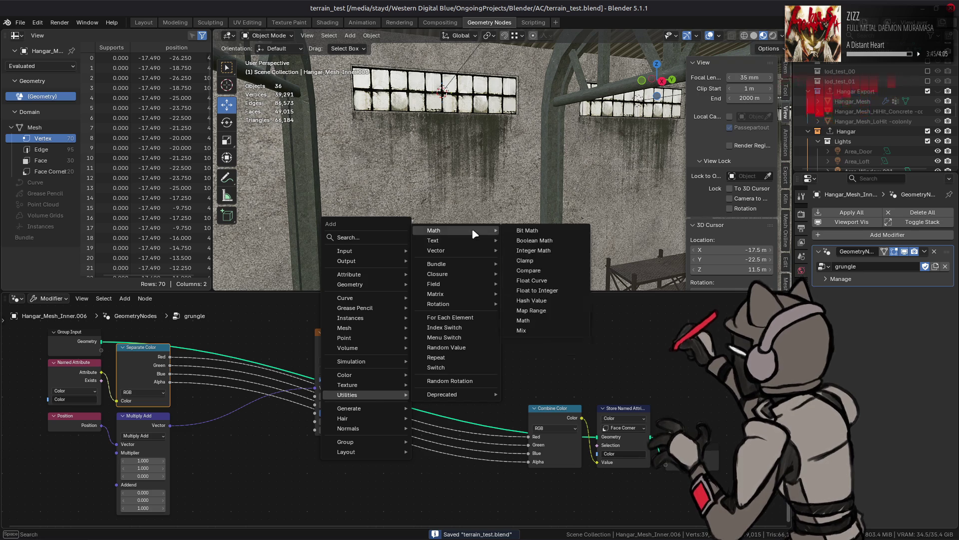
left_click(529, 311)
left_click(420, 364)
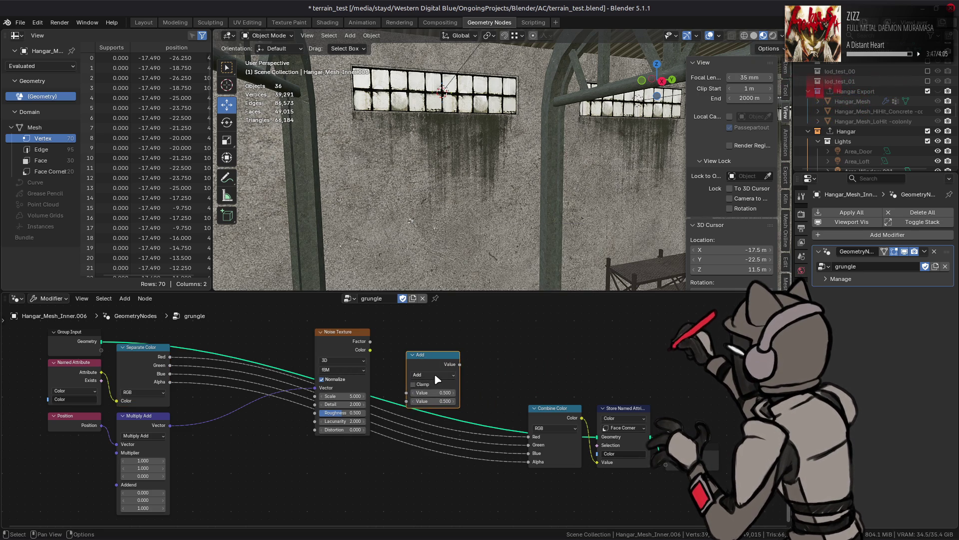
left_click(435, 374)
left_click(439, 412)
left_click_drag(170, 382, 405, 399)
left_click(371, 344)
left_click_drag(370, 350, 406, 401)
left_click_drag(460, 364, 530, 465)
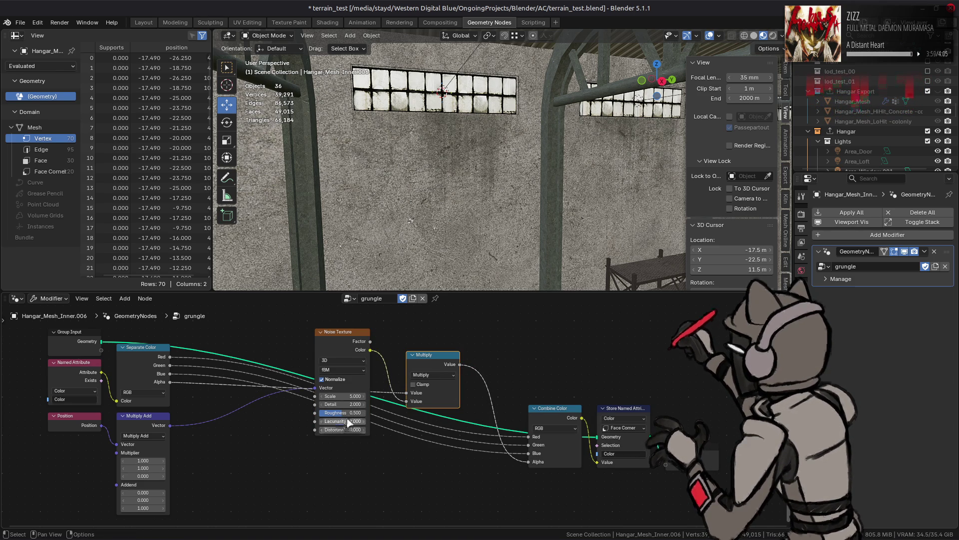
Set the Noise Texture Scale to 1.000
left_click_drag(353, 396, 352, 396)
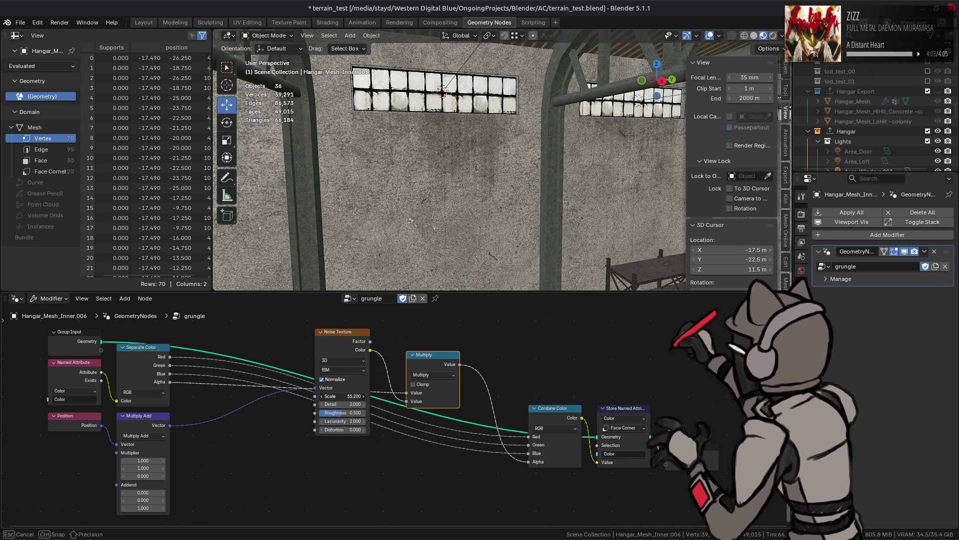
mouse_move(352, 396)
left_mouse_down()
mouse_move(303, 395)
mouse_move(312, 395)
left_mouse_up()
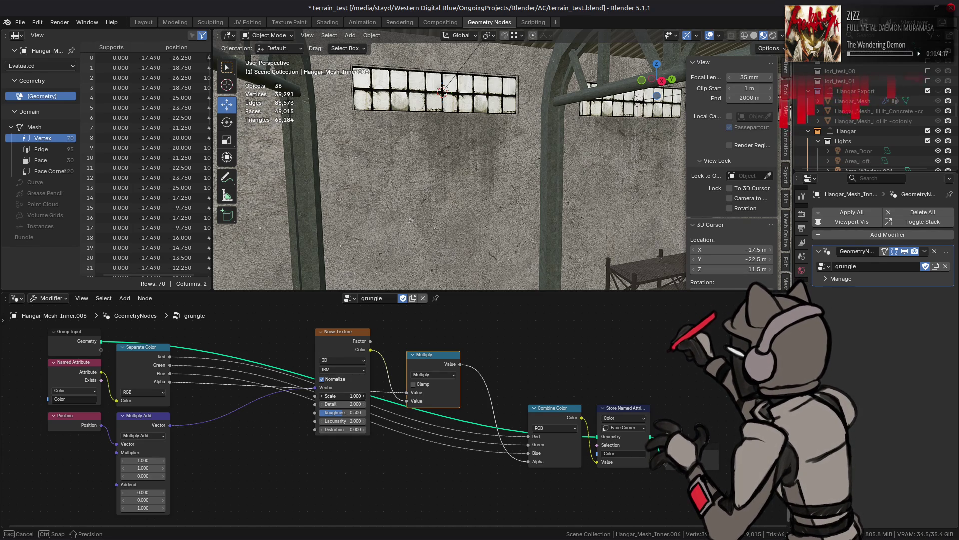
left_click_drag(312, 396, 312, 396)
mouse_move(569, 181)
middle_mouse_down()
mouse_move(464, 191)
mouse_move(552, 174)
middle_mouse_up()
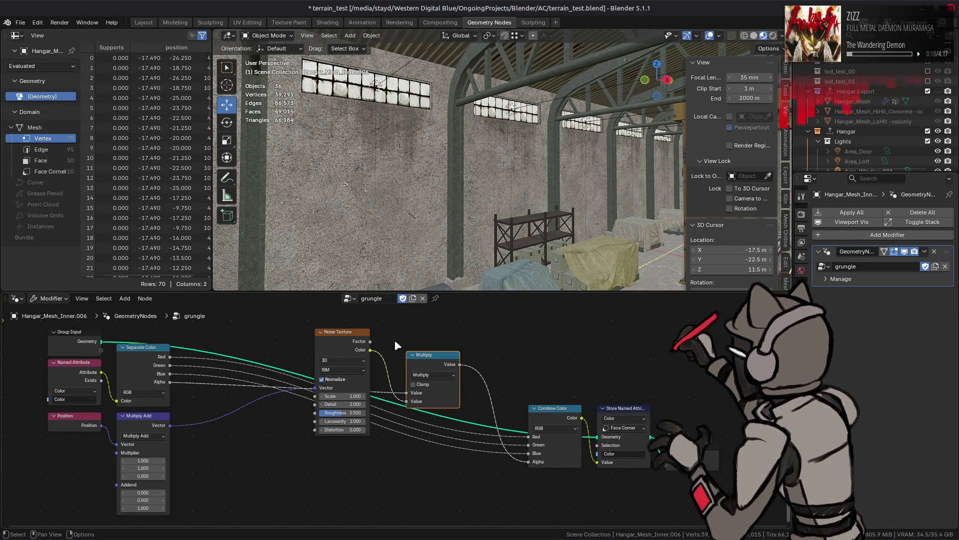
scroll(278, 397, "up", 3, "ctrl")
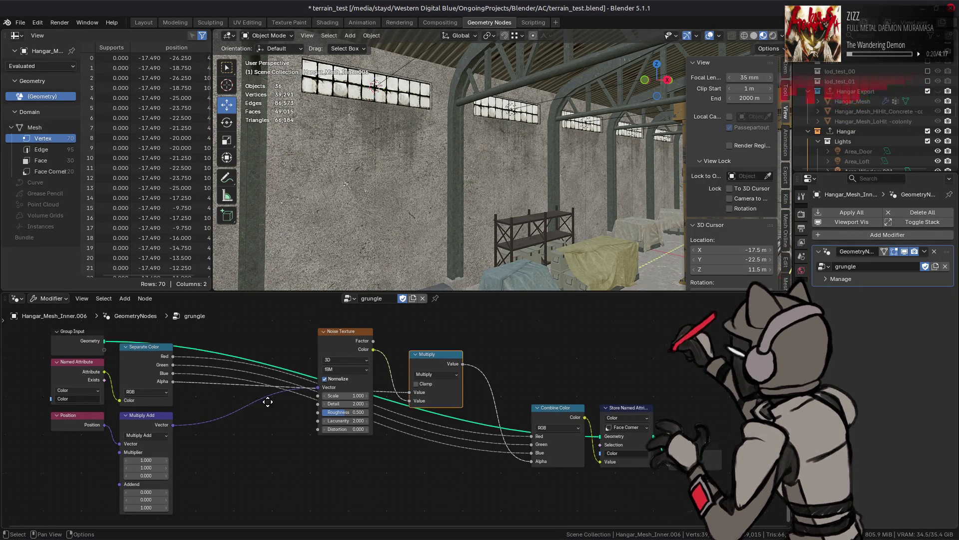
Add a Hash Value node of Vector type fed by the Multiply Add vector
middle_click_drag(288, 399, 346, 402)
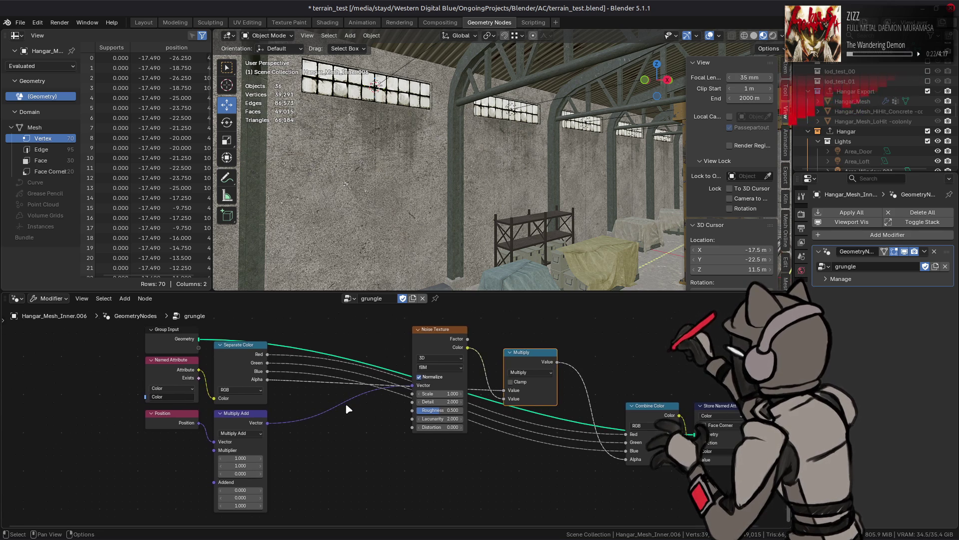
key("shift+a")
mouse_move(348, 406)
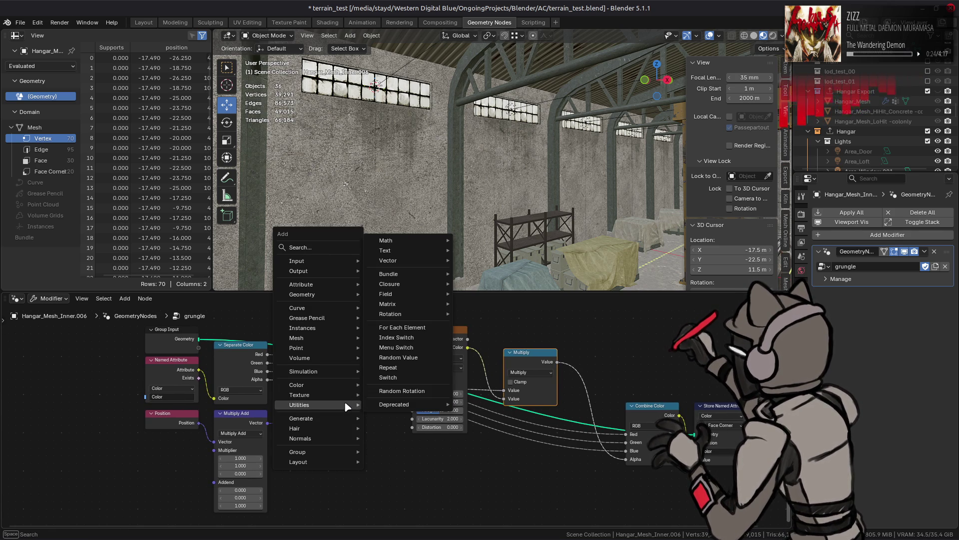
left_click(331, 248)
type("has")
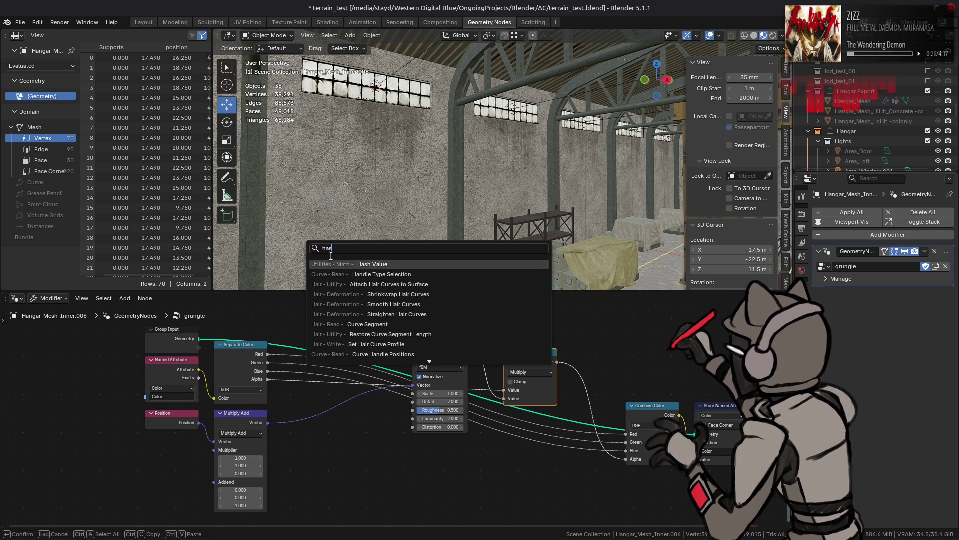
left_click(367, 269)
left_click(386, 495)
left_click(386, 495)
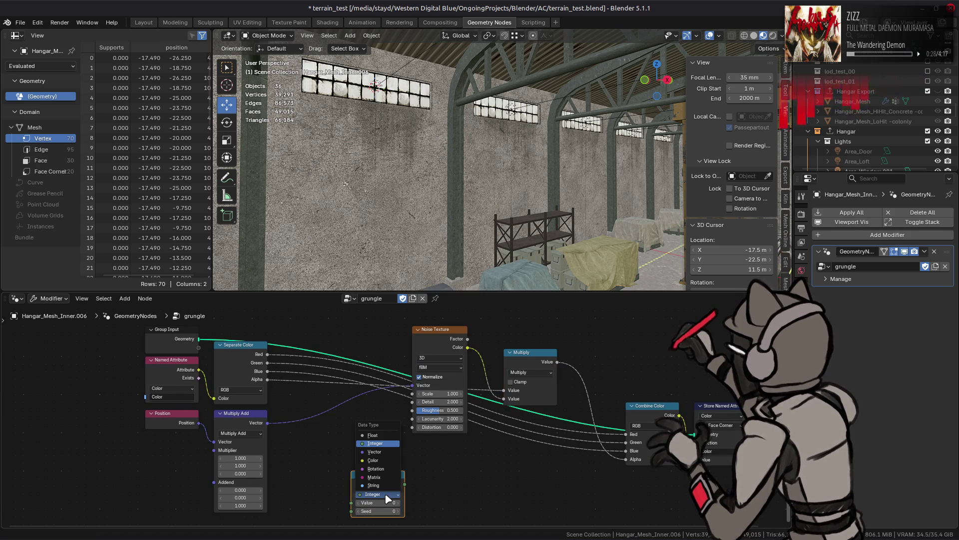
left_click(382, 453)
left_click_drag(370, 473, 340, 421)
mouse_move(267, 423)
left_mouse_down()
mouse_move(324, 453)
mouse_move(345, 436)
mouse_move(323, 452)
left_mouse_up()
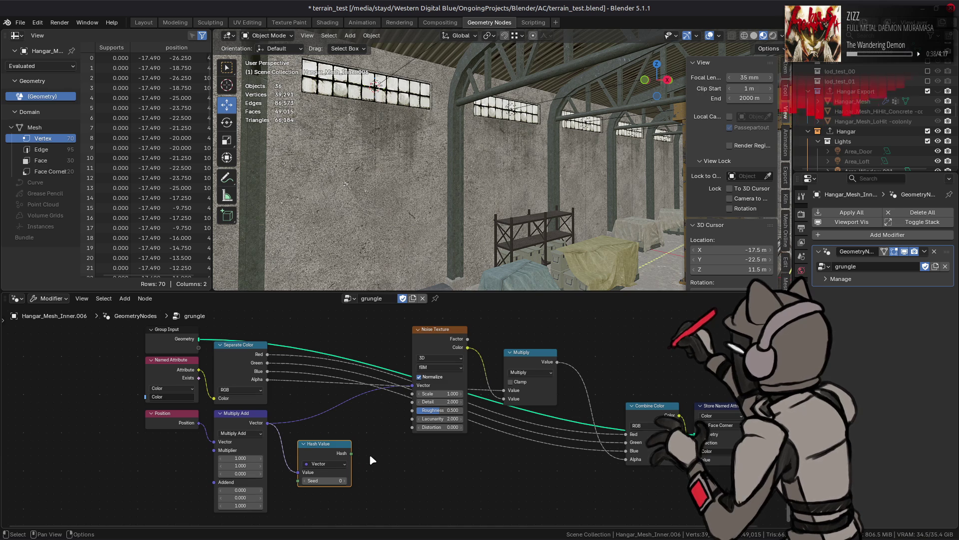
Add a float Random Value node beside Hash Value, with the hash driving its ID
key("shift+a")
type("ra")
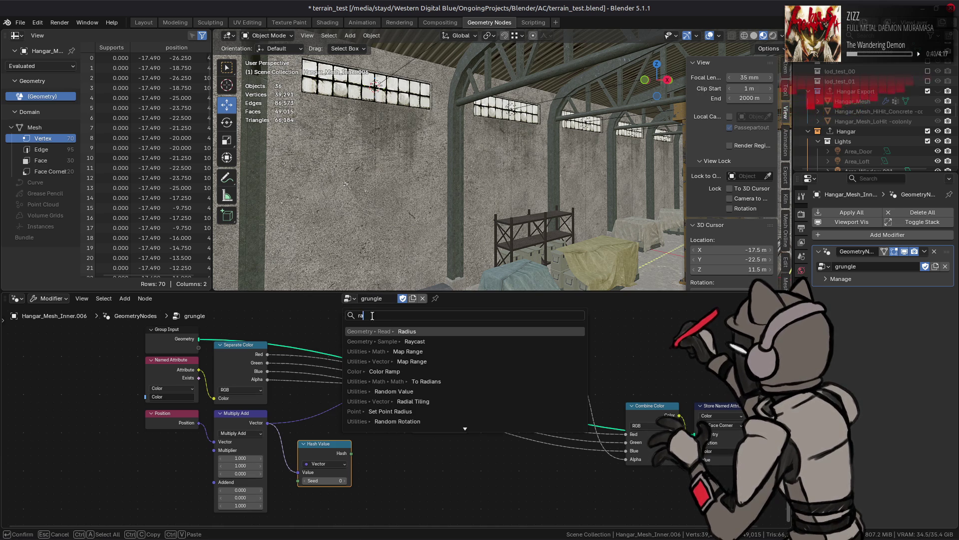
type("nd")
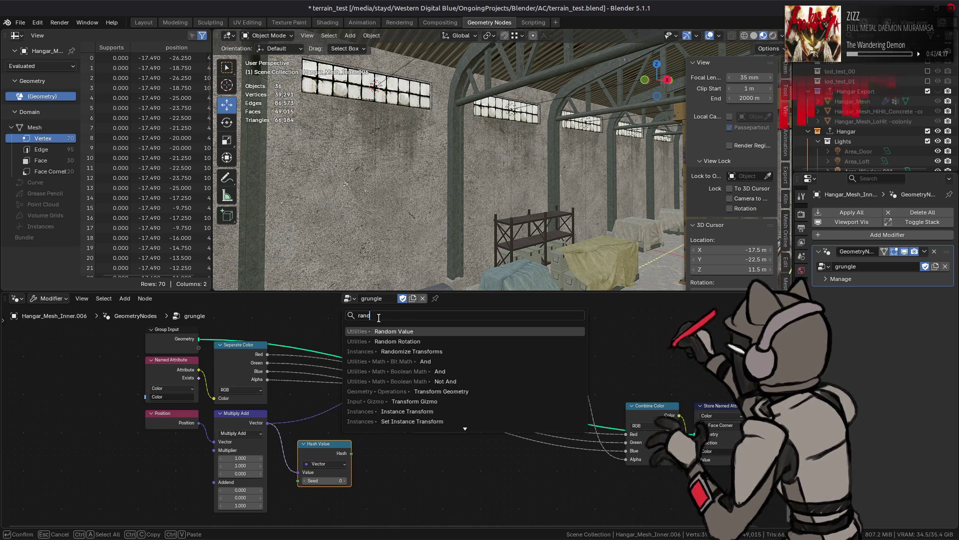
left_click(403, 331)
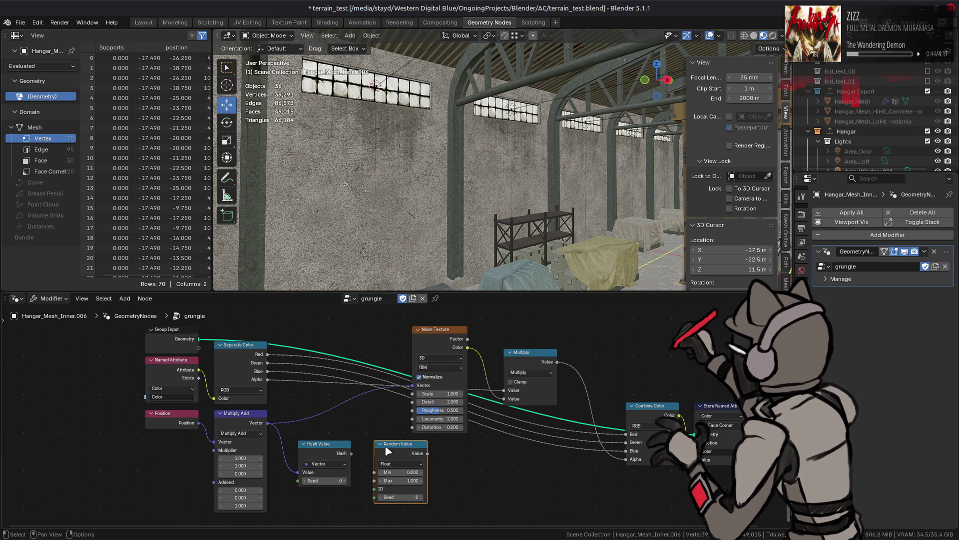
left_click(411, 446)
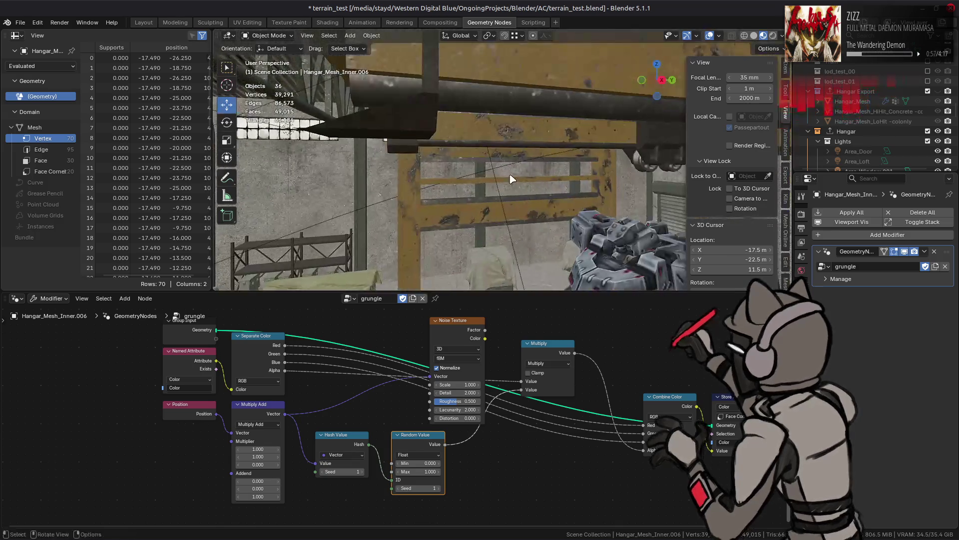
mouse_move(510, 179)
middle_mouse_down()
mouse_move(499, 170)
mouse_move(524, 167)
mouse_move(507, 173)
mouse_move(510, 161)
mouse_move(584, 152)
mouse_move(520, 181)
mouse_move(585, 175)
mouse_move(536, 184)
middle_mouse_up()
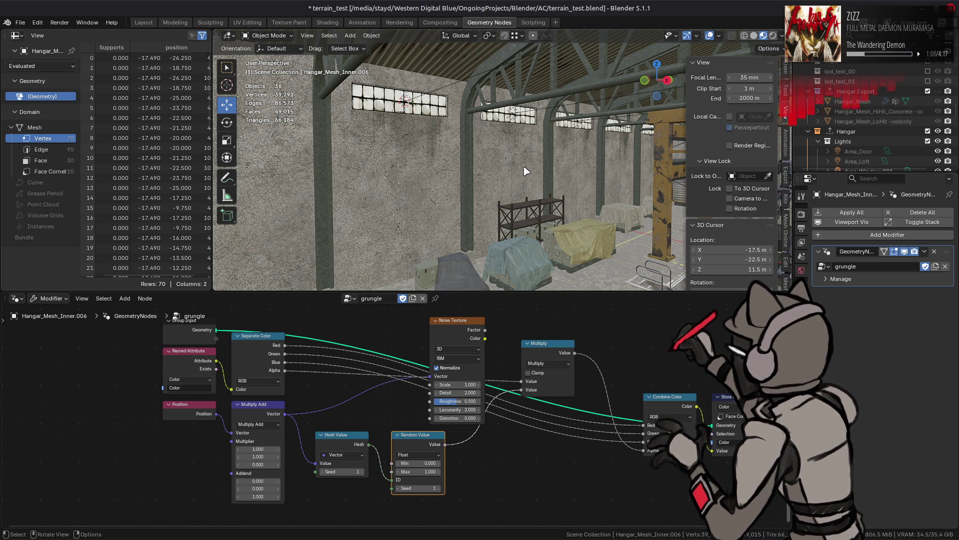
In Edit Mode, select two decal panels on Cube.107 along with their linked faces
key("Tab")
mouse_move(526, 171)
middle_mouse_down()
mouse_move(522, 153)
mouse_move(510, 161)
mouse_move(438, 141)
mouse_move(260, 35)
middle_mouse_up()
left_click(498, 157)
key("ctrl+l")
left_click(438, 142, "shift")
key("ctrl+l")
Mirror the selected panels' UVs horizontally (scale X -1, median pivot), then return to Layout
left_click(241, 23)
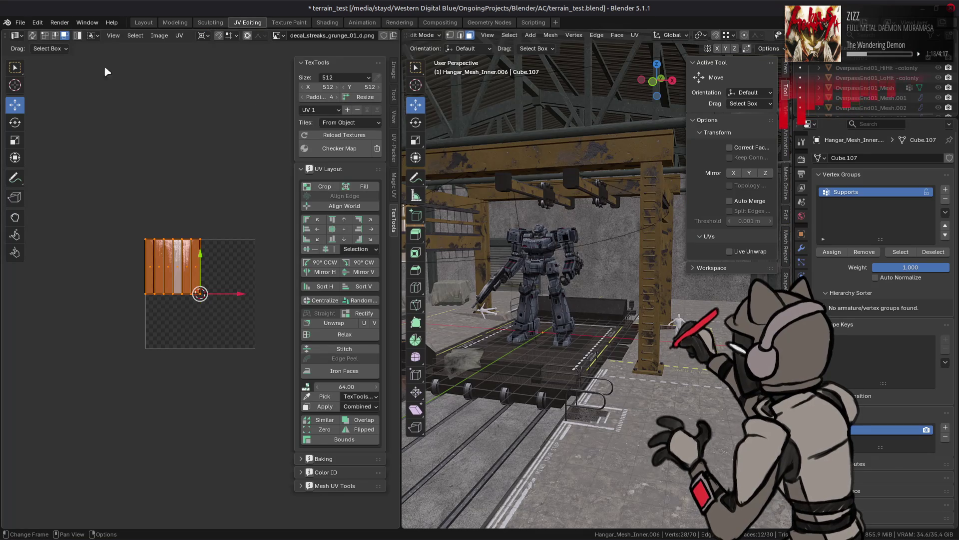
left_click(204, 36)
left_click(223, 71)
type("sx-1")
key("Return")
left_click(143, 22)
mouse_move(278, 165)
middle_mouse_down("shift")
mouse_move(293, 186)
mouse_move(311, 175)
middle_mouse_up("shift")
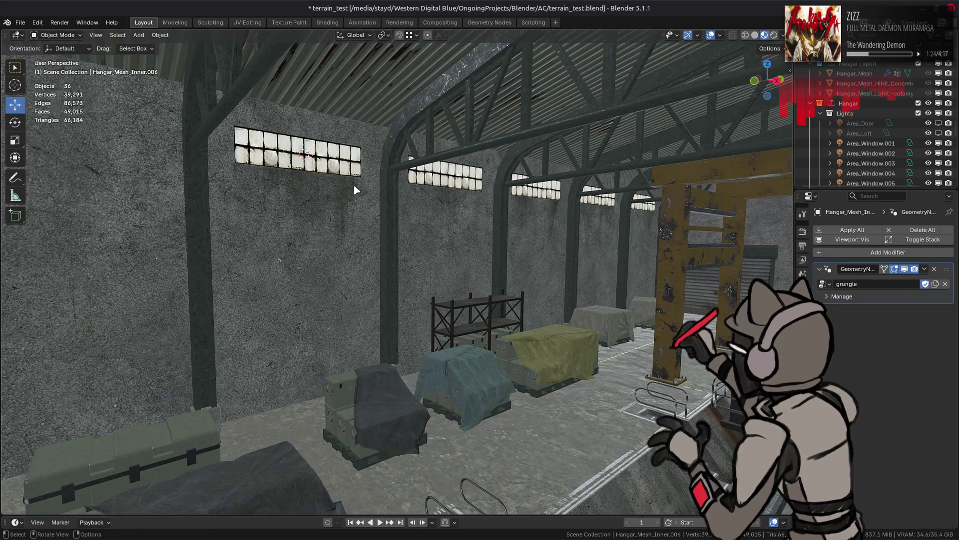
Set the viewport studio light strength to 1.000 and view decal_streaks_grunge_01 nodes in Shading
left_click(783, 35)
left_click(755, 95)
left_click(755, 95)
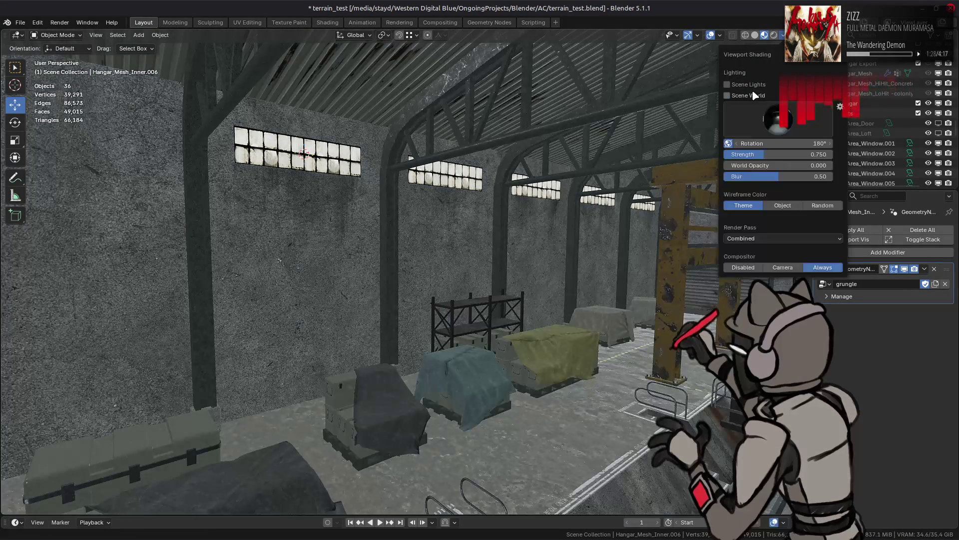
mouse_move(766, 153)
left_mouse_down()
mouse_move(799, 152)
mouse_move(765, 145)
left_mouse_up()
mouse_move(310, 230)
middle_mouse_down()
mouse_move(363, 225)
mouse_move(437, 248)
mouse_move(396, 245)
mouse_move(357, 208)
mouse_move(529, 219)
mouse_move(439, 256)
mouse_move(448, 255)
mouse_move(310, 282)
mouse_move(421, 274)
mouse_move(366, 284)
mouse_move(523, 297)
mouse_move(333, 296)
mouse_move(552, 336)
mouse_move(439, 306)
mouse_move(464, 315)
mouse_move(441, 292)
mouse_move(478, 289)
middle_mouse_up()
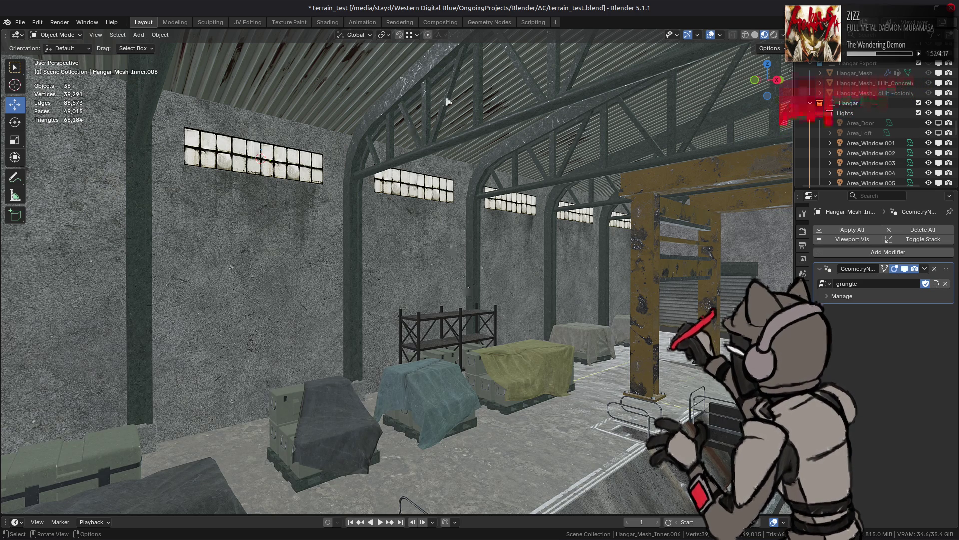
left_click(342, 23)
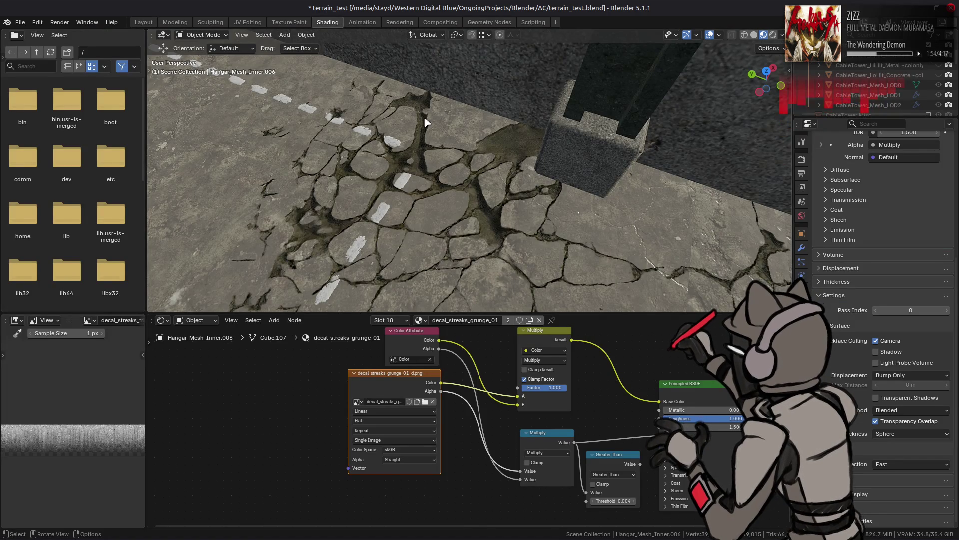
Back in Geometry Nodes, try Random Value ranges such as Min 0.1, then Min 1 and Max 2
left_click(492, 23)
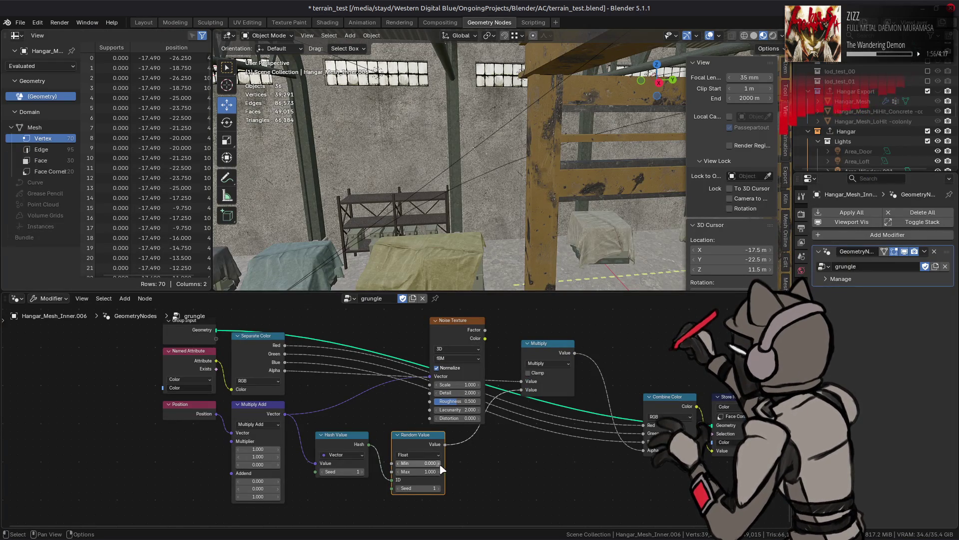
left_click(427, 463)
type("0.1")
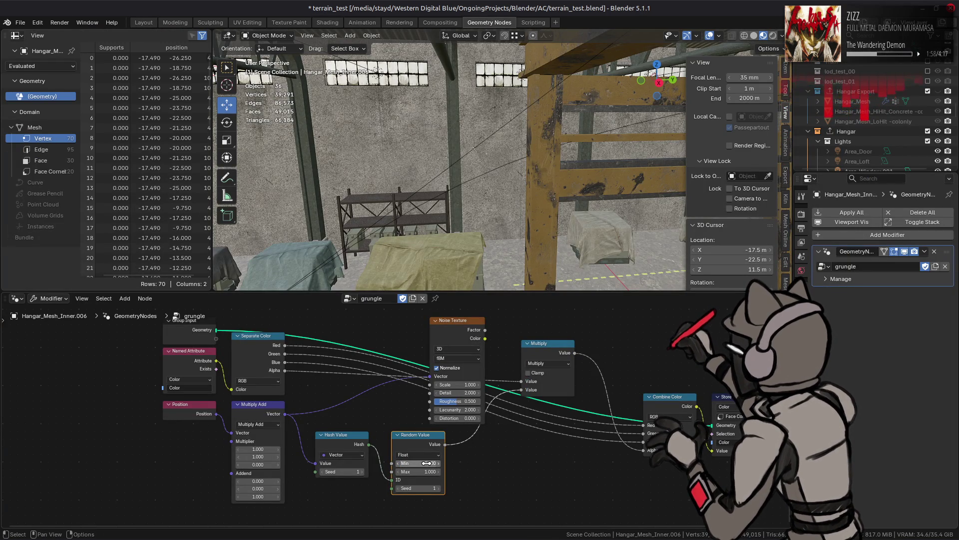
key("Return")
middle_click_drag(621, 180, 529, 143)
mouse_move(427, 463)
left_mouse_down()
mouse_move(470, 471)
mouse_move(422, 471)
left_mouse_up()
left_click(419, 463)
type("1")
key("Tab")
type("2")
key("Return")
Settle the Random Value range at Min 0.1 and Max 1
left_click(416, 463)
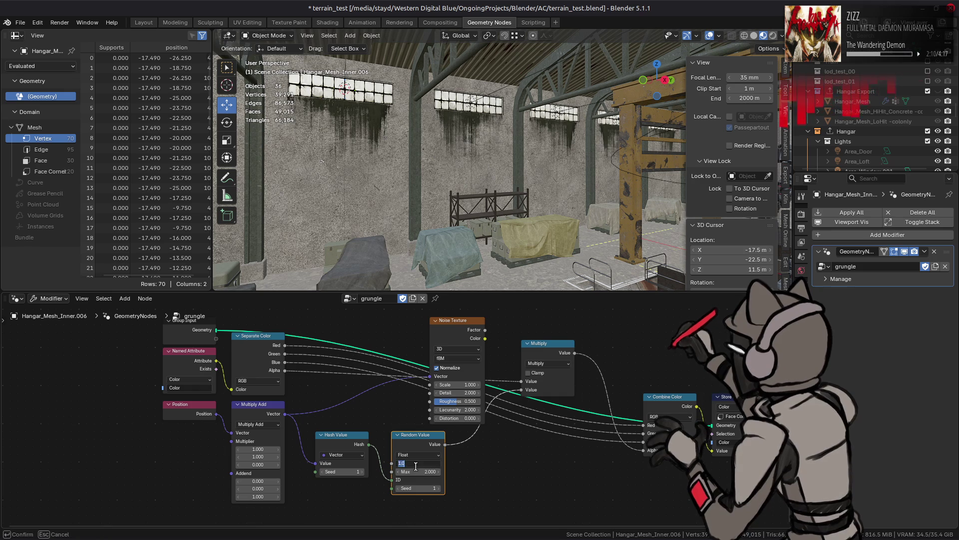
key("Return")
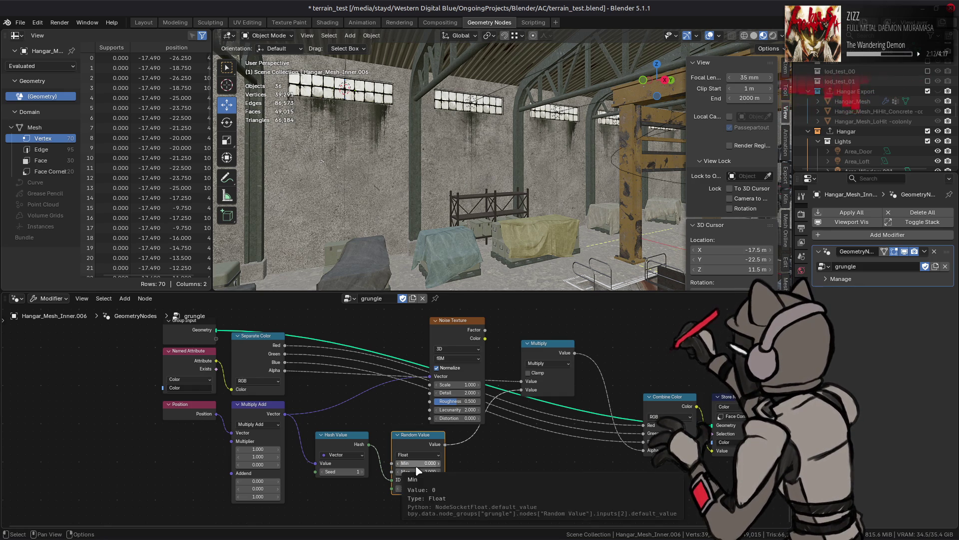
left_click(416, 464)
key("Tab")
type("1")
key("Return")
left_click(414, 463)
key("BackSpace")
key("Return")
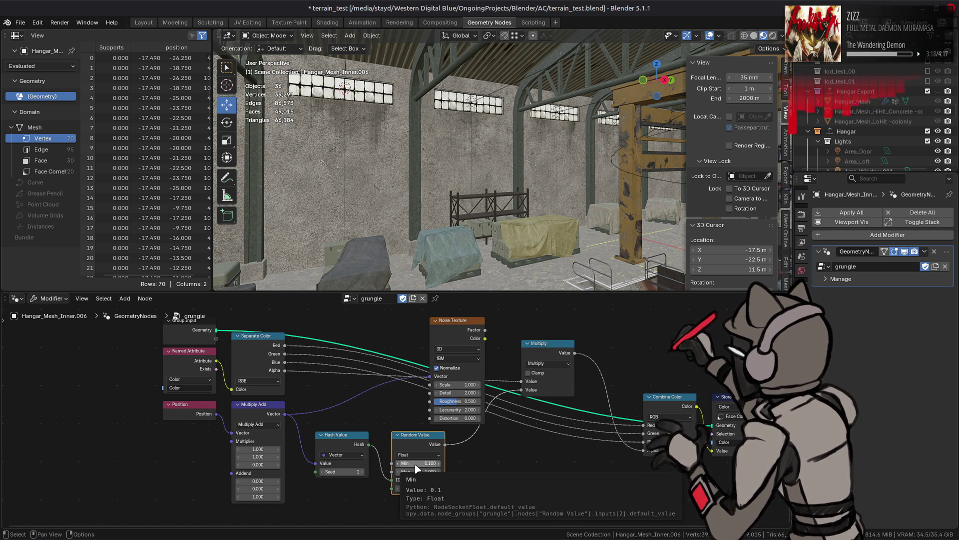
Swap the viewport's studio HDRI twice, ending on a darker one, and close the shading settings
left_click(781, 36)
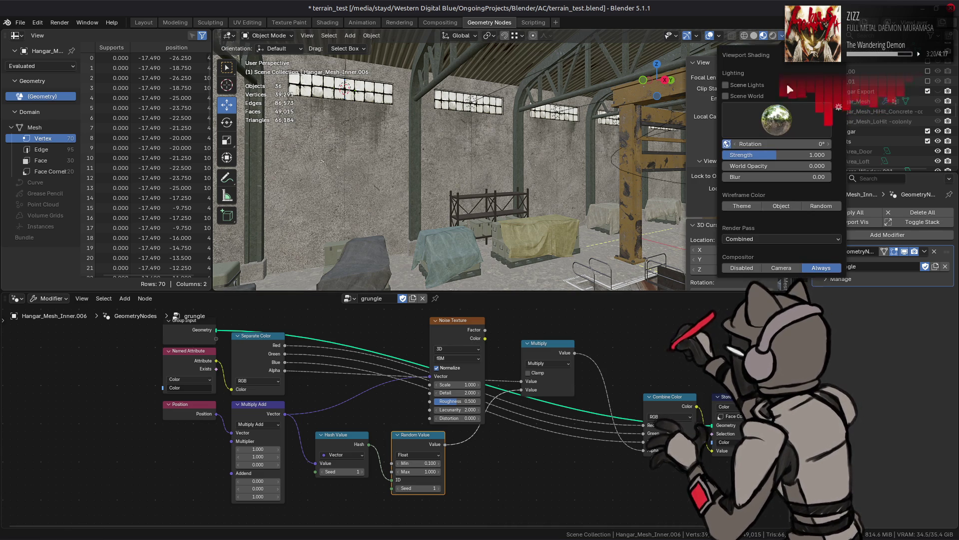
left_click(776, 119)
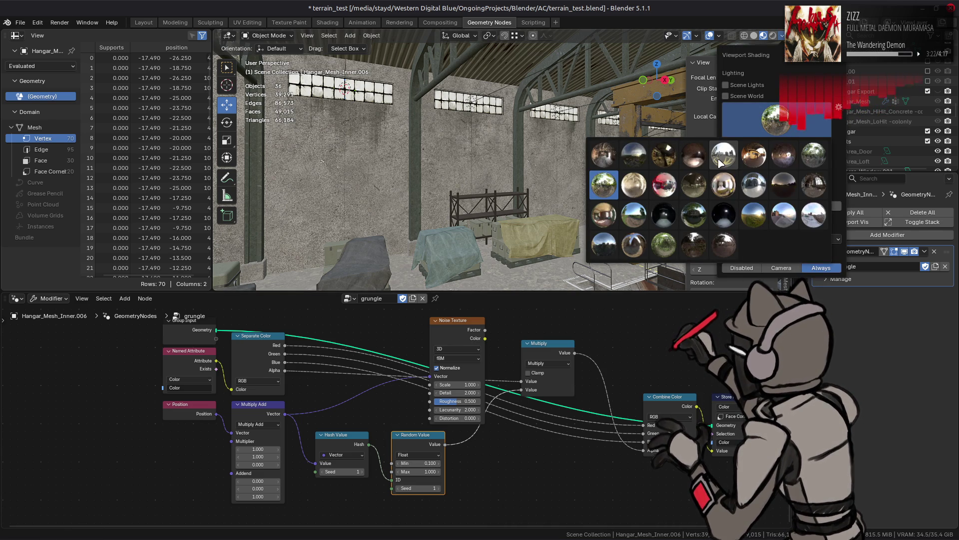
left_click(767, 224)
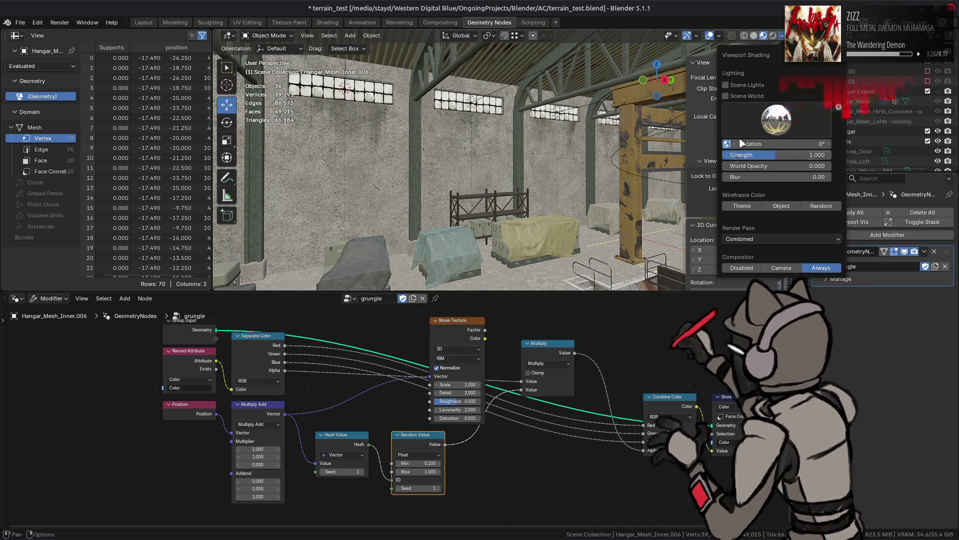
left_click(734, 118)
left_click(686, 215)
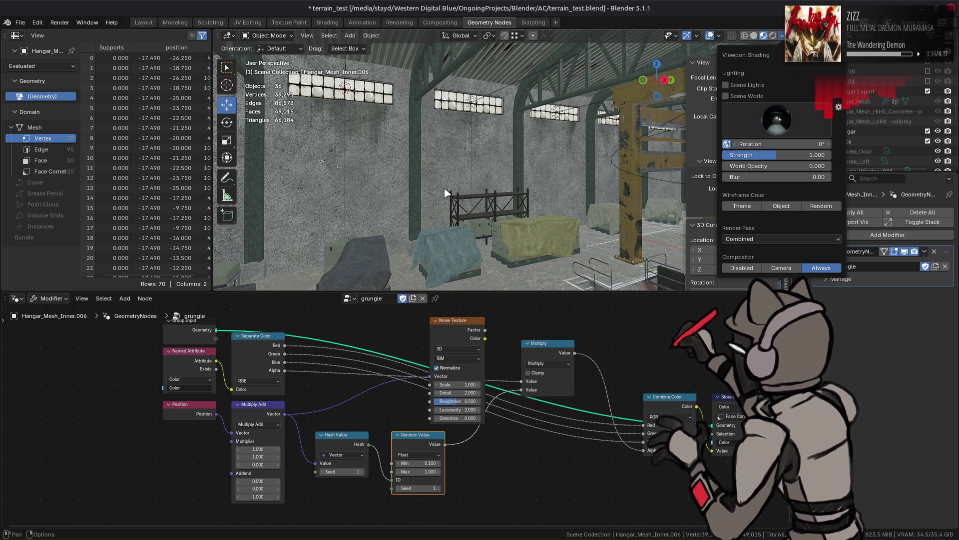
left_click(293, 483)
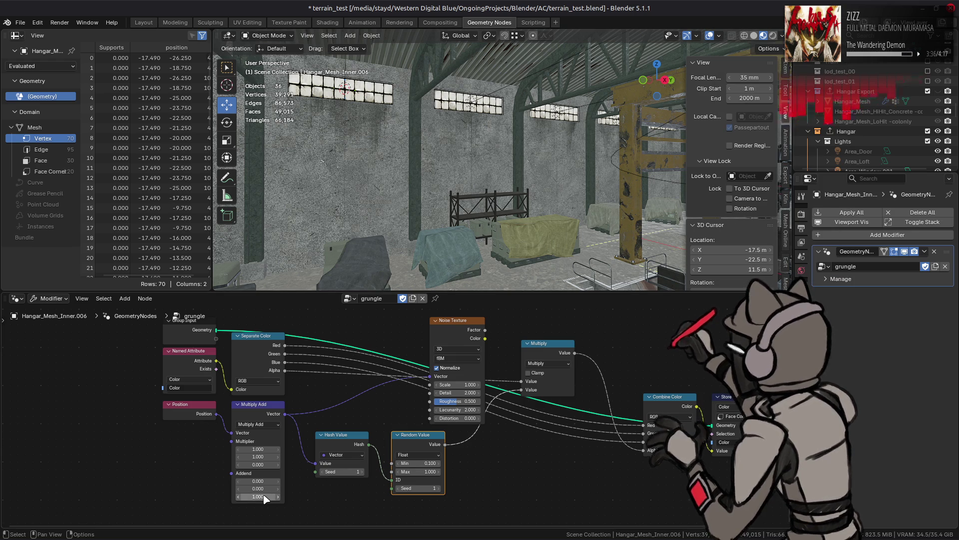
Test and restore Addend Z, then set Multiply Add's third Multiplier to 1
key("BackSpace")
key("ctrl+z")
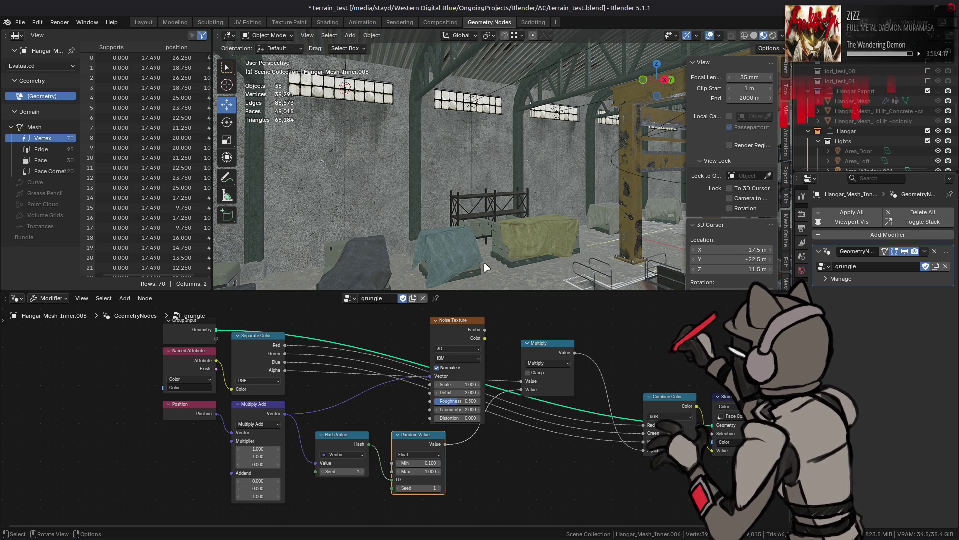
left_click(255, 464)
type("1")
key("Return")
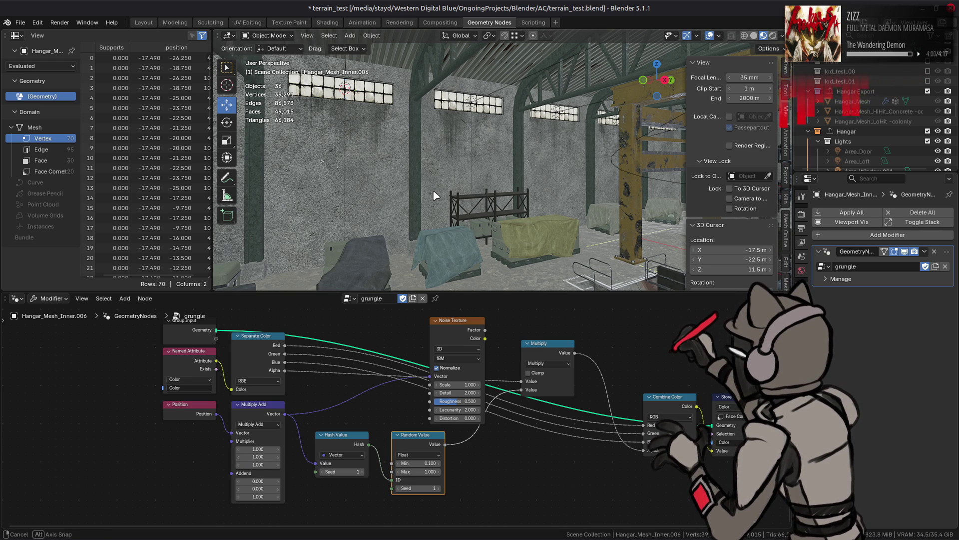
Test a Random Value Min of 0, restore it to 0.100, and delete the Noise Texture node
middle_click_drag(436, 195, 364, 172)
left_click(417, 463)
type("0")
key("Return")
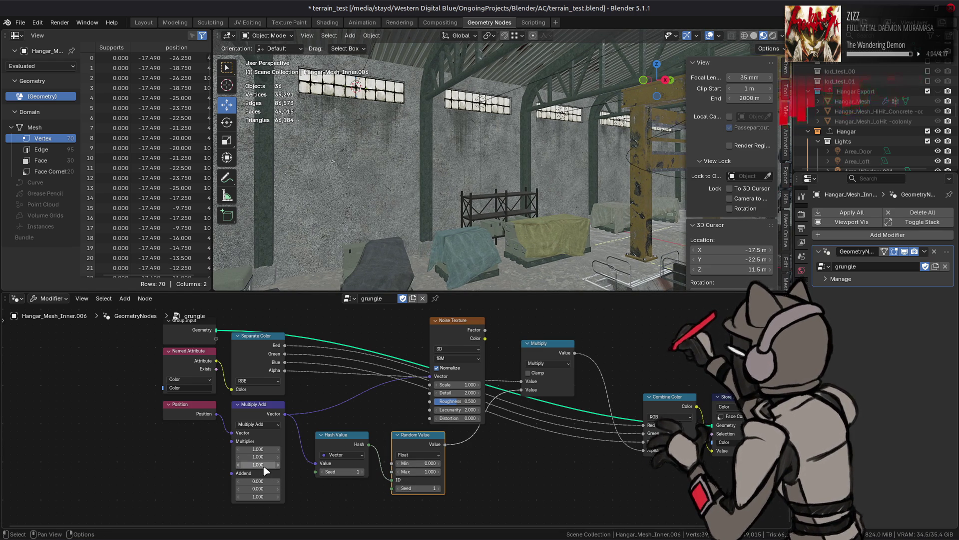
left_click_drag(266, 468, 263, 464)
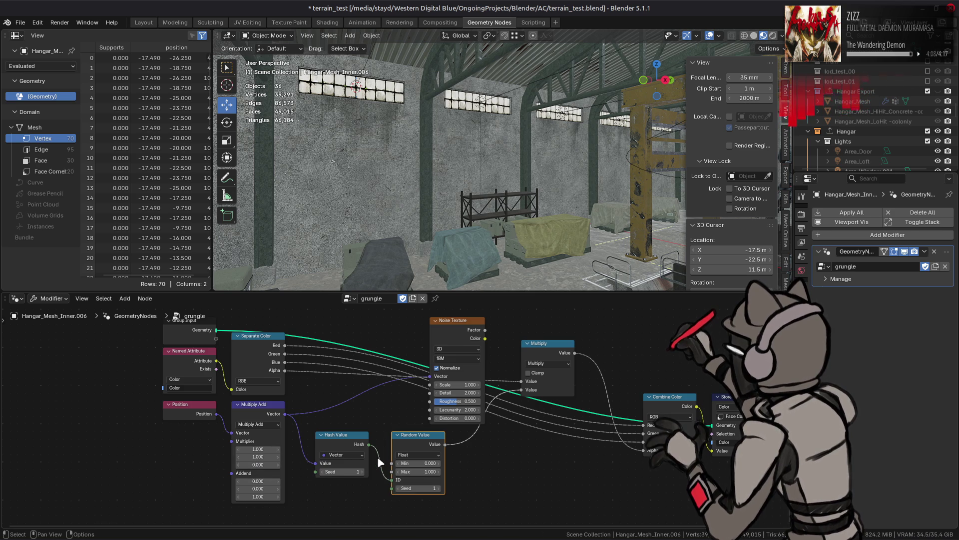
left_click(439, 464)
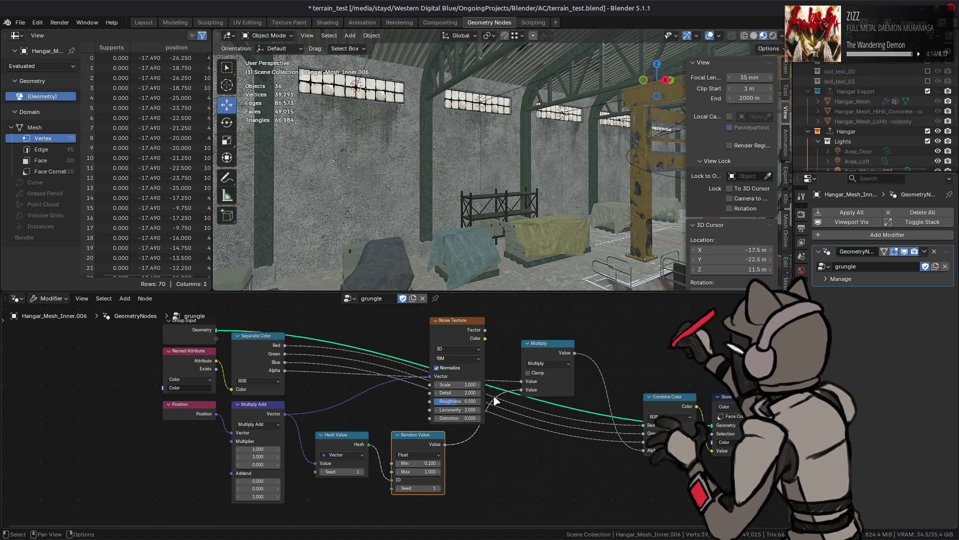
left_click(453, 328)
key("x")
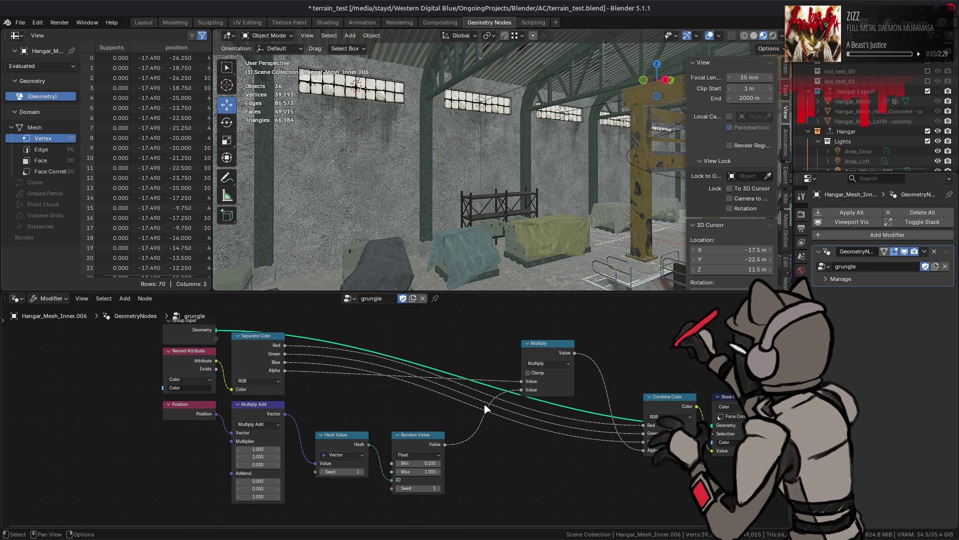
Add a Map Range node and feed the Random Value output into its Value input
key("shift+a")
mouse_move(479, 471)
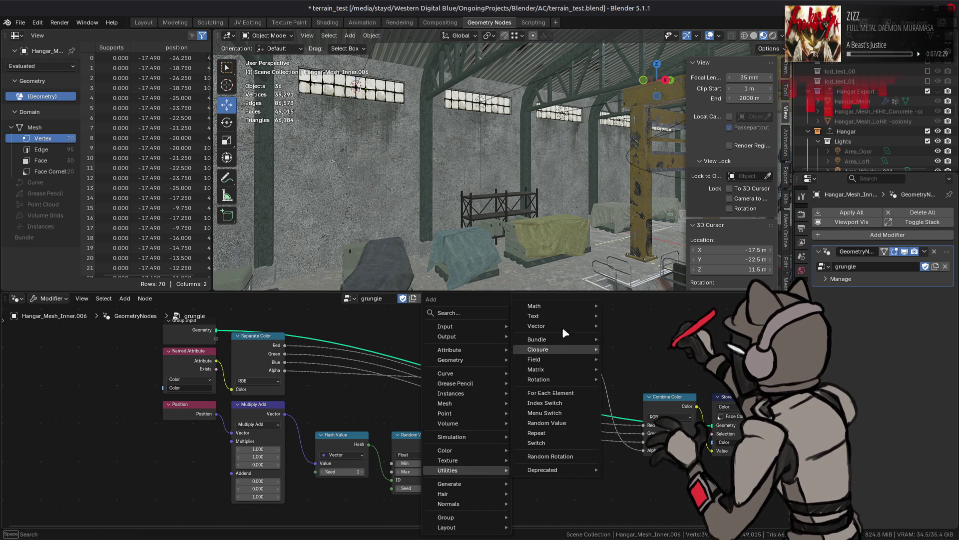
mouse_move(566, 308)
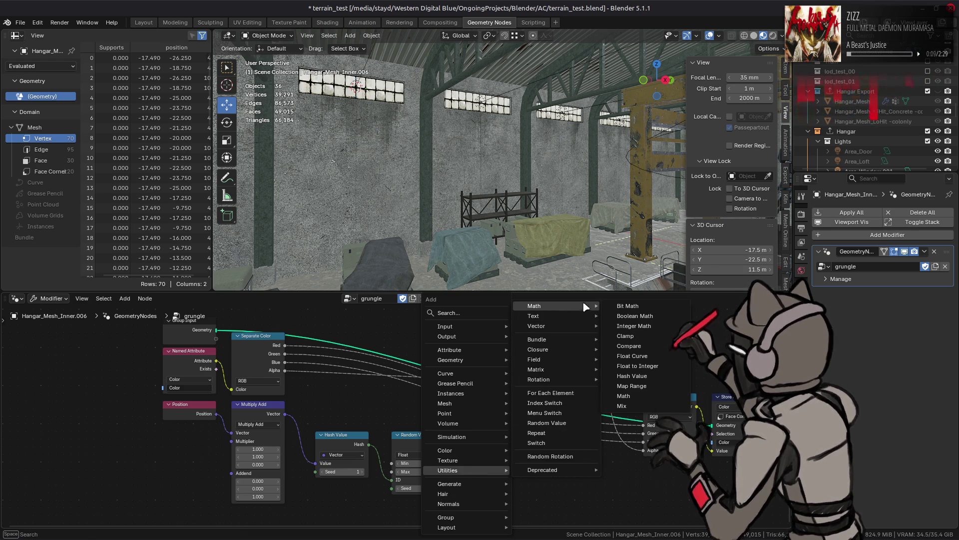
left_click(631, 385)
left_click(486, 401)
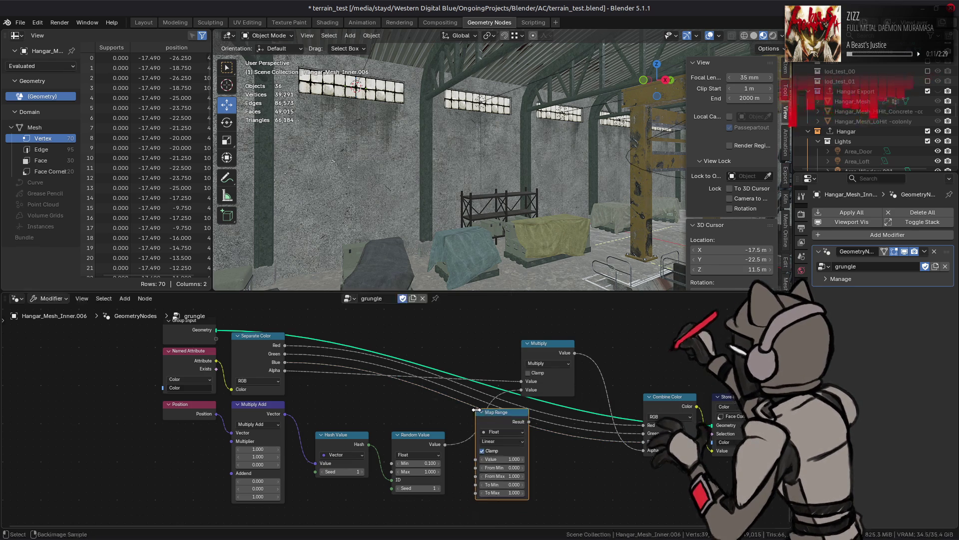
left_click_drag(445, 444, 476, 460)
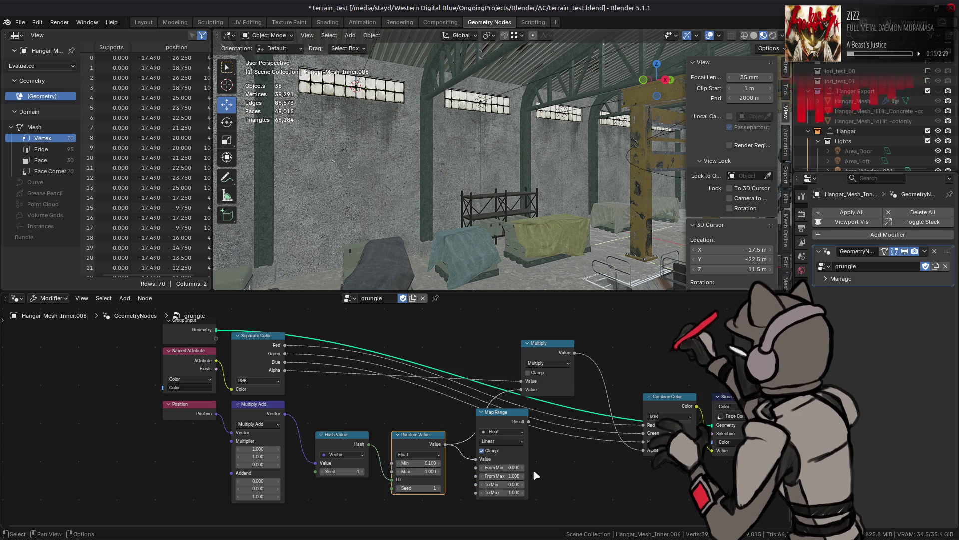
Switch Map Range to Smoother Step interpolation while testing To Min values up to 0.500
key("ctrl+v")
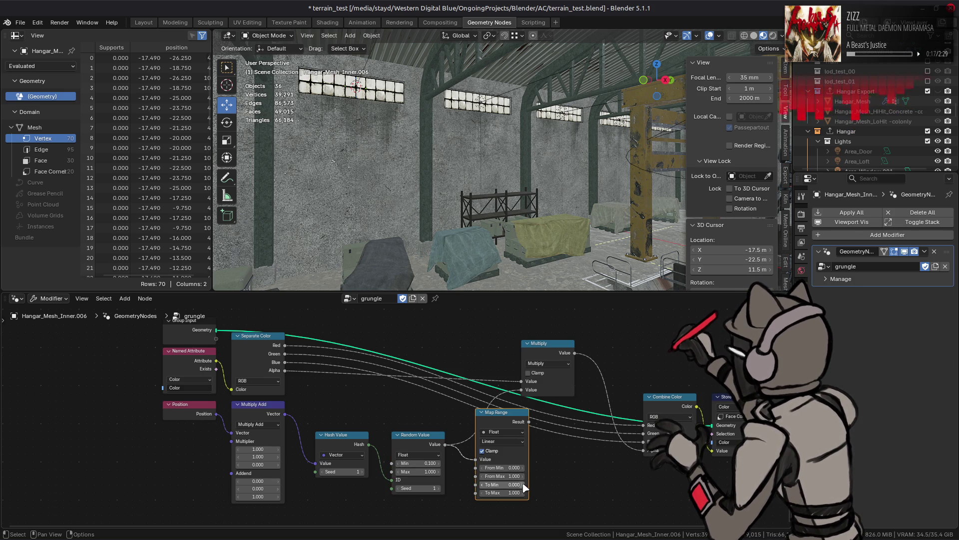
left_click(512, 441)
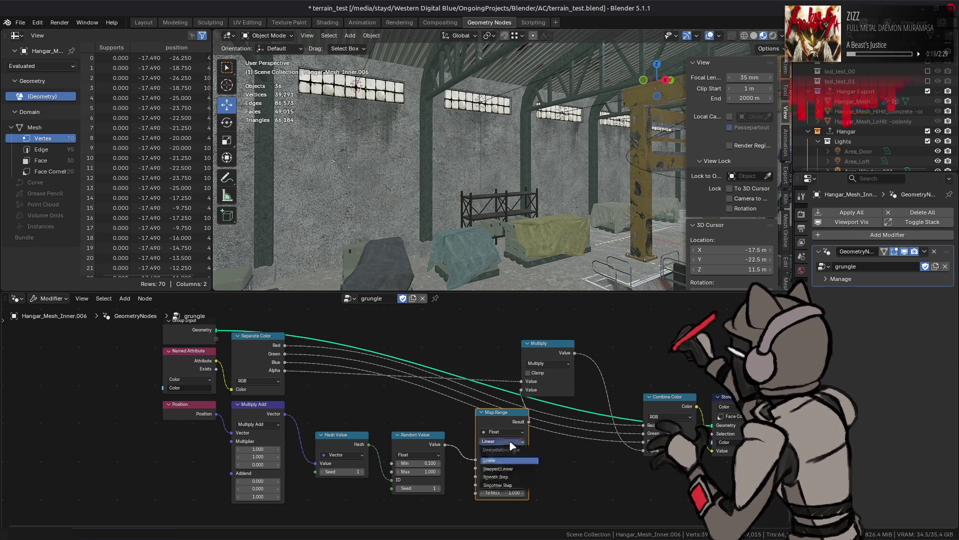
left_click(510, 459)
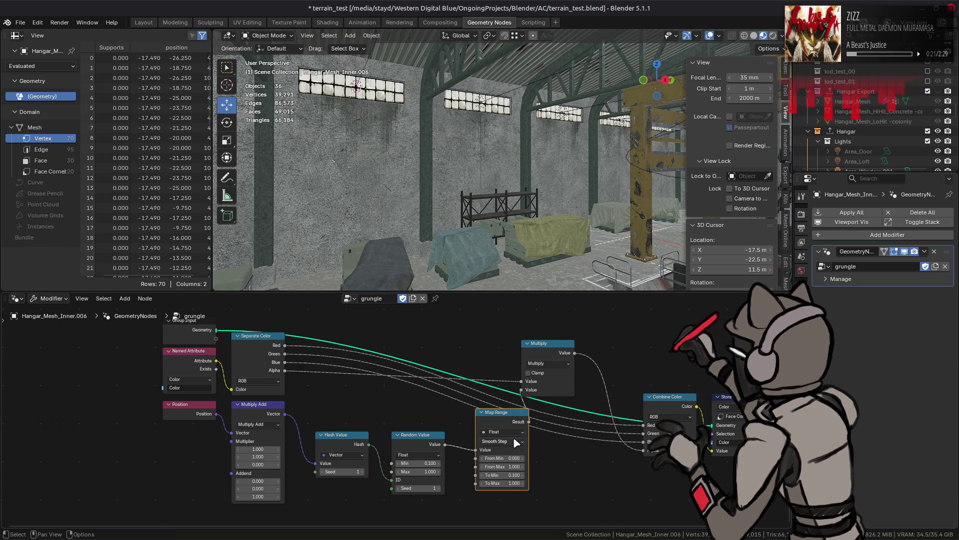
left_click(514, 442)
left_click(508, 489)
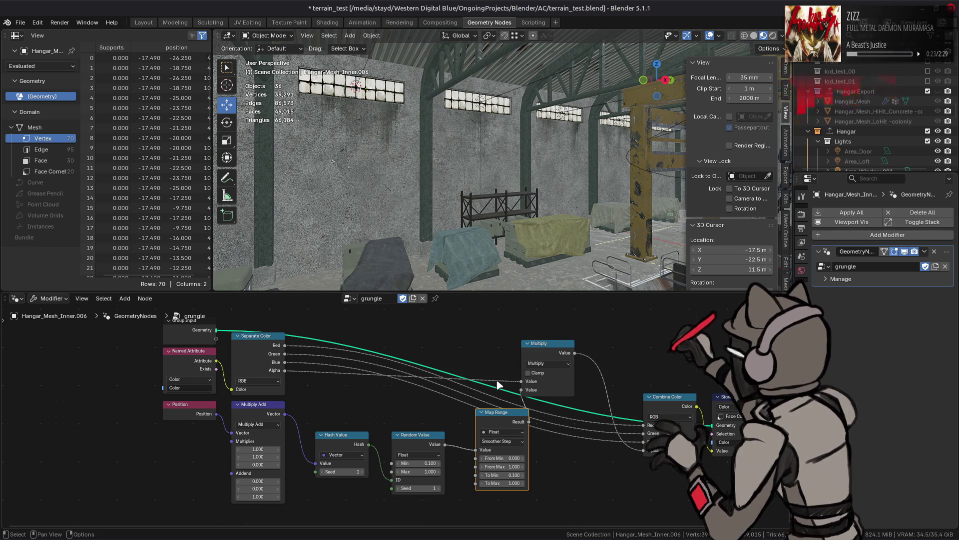
left_click(522, 475)
left_click(522, 475)
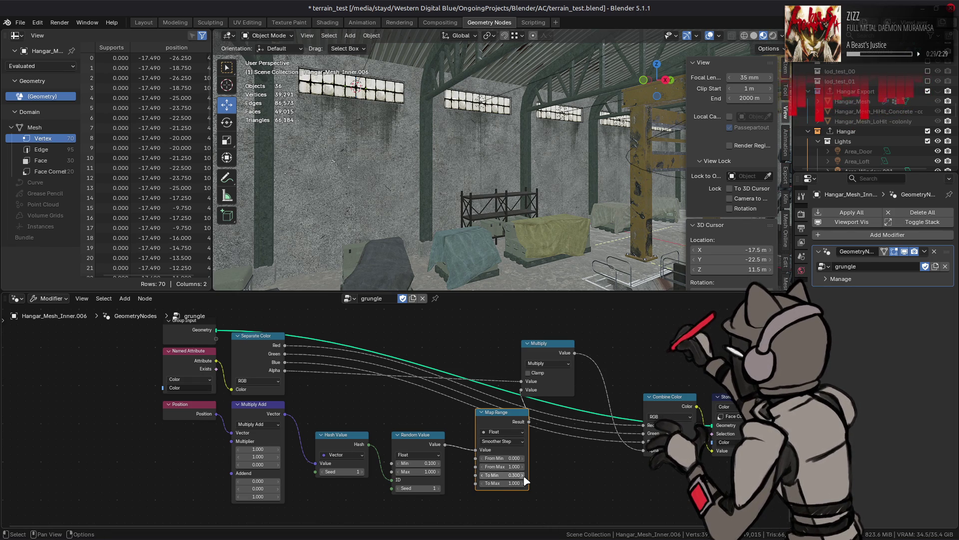
left_click(523, 475)
left_click(523, 476)
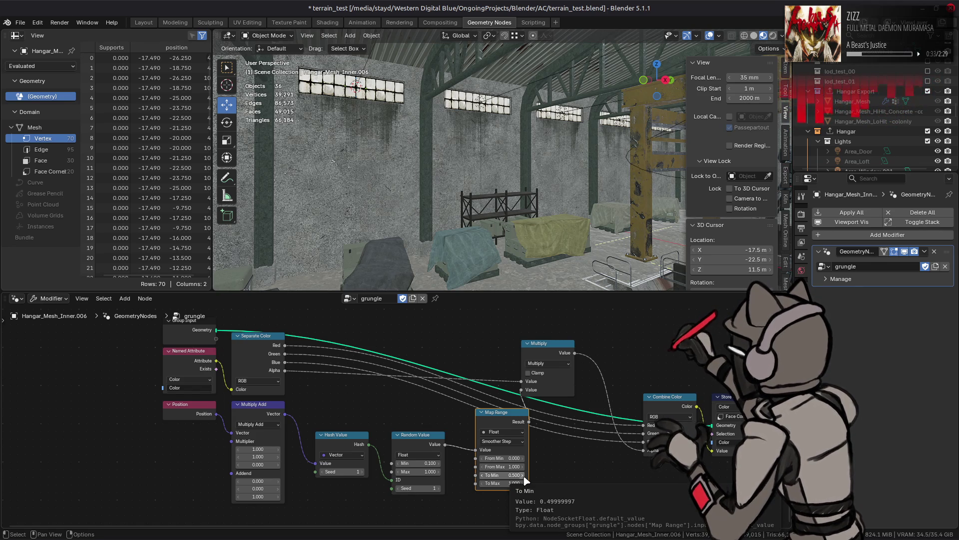
Reset Map Range To Min to 0 and set From Max to 0.600
key("ctrl+c")
key("ctrl+v")
left_click_drag(523, 466, 488, 466)
key("BackSpace")
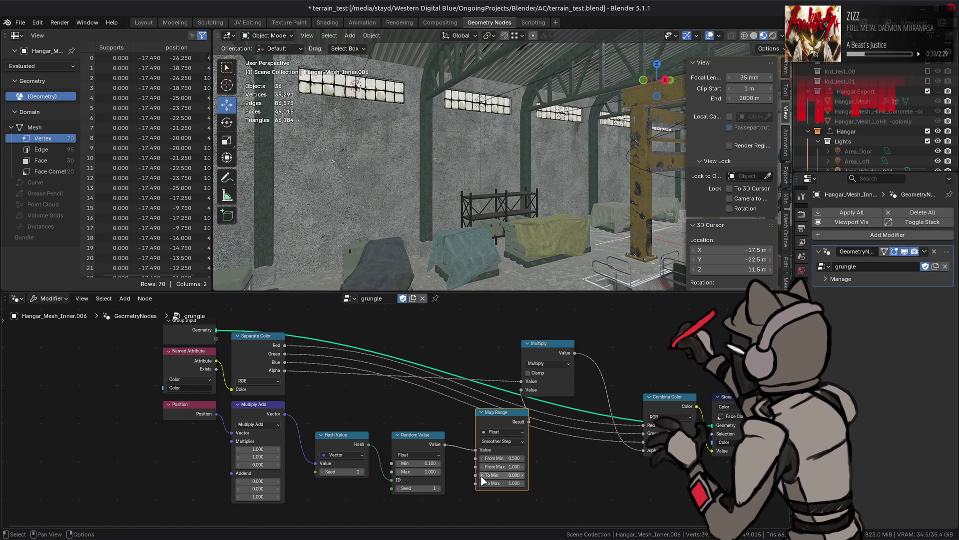
left_click_drag(485, 459, 481, 464)
scroll(481, 468, "up", 6, "ctrl")
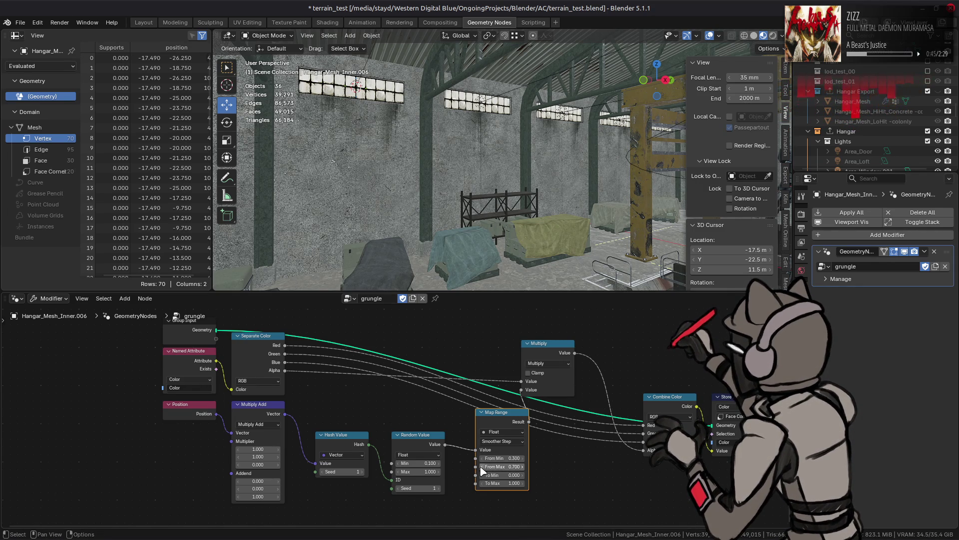
scroll(483, 468, "down", 2, "ctrl")
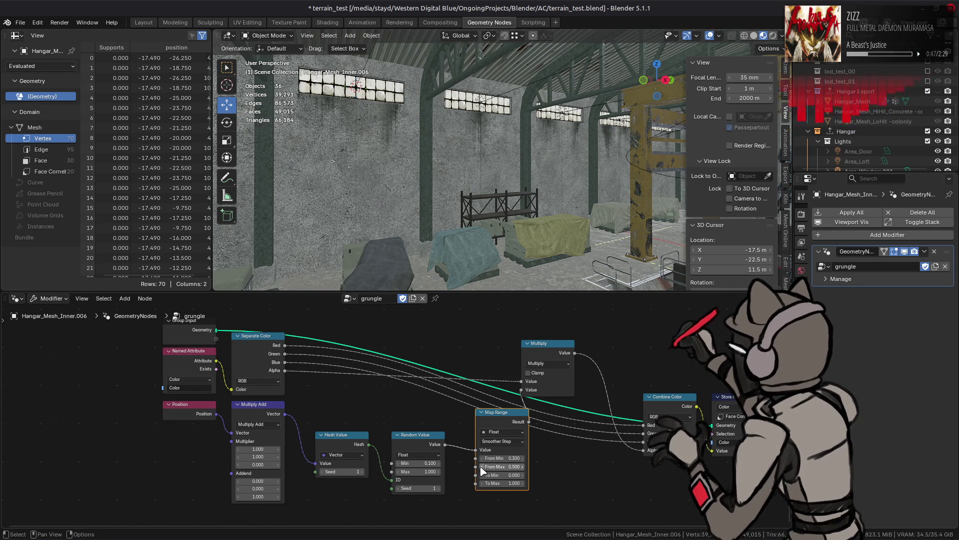
left_click_drag(483, 468, 525, 463)
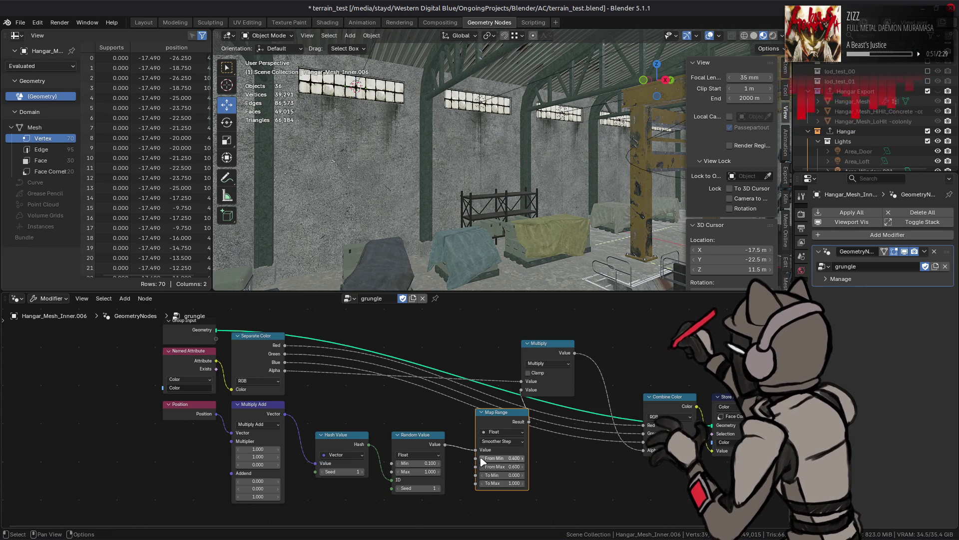
Re-enter the Map Range From Min as 0 and step it up to 0.300
left_click(482, 458)
type("0")
key("Return")
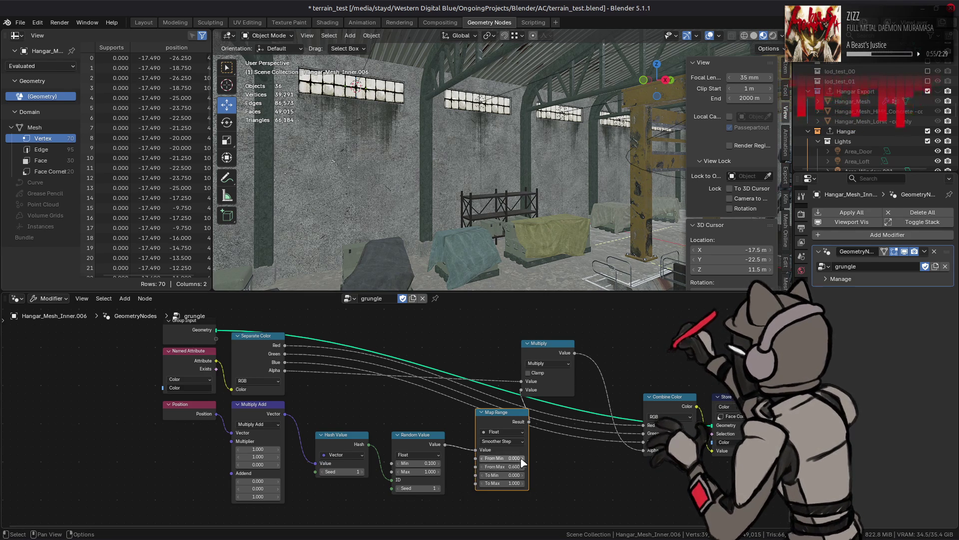
left_click(522, 458)
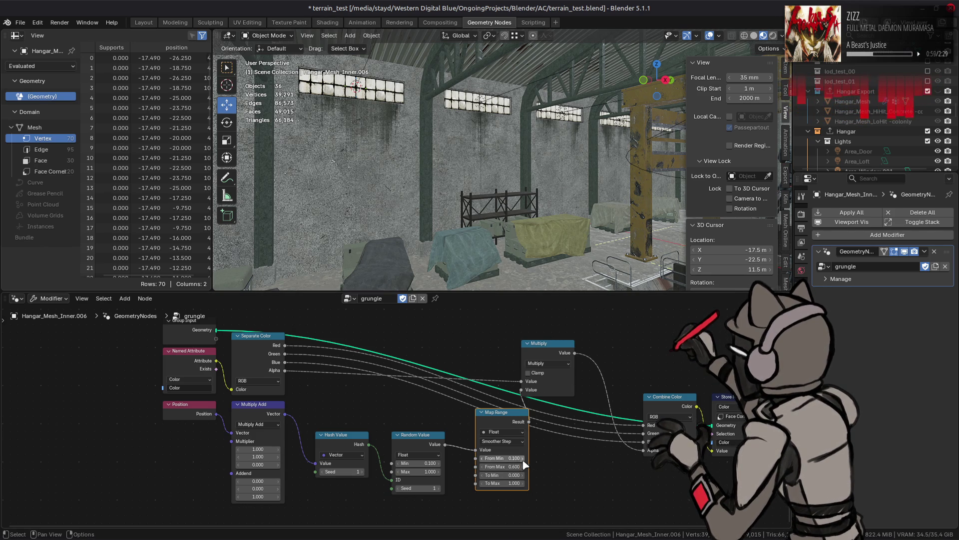
left_click(522, 458)
left_click(522, 458)
mouse_move(499, 190)
middle_mouse_down()
mouse_move(519, 185)
mouse_move(408, 186)
mouse_move(513, 192)
middle_mouse_up()
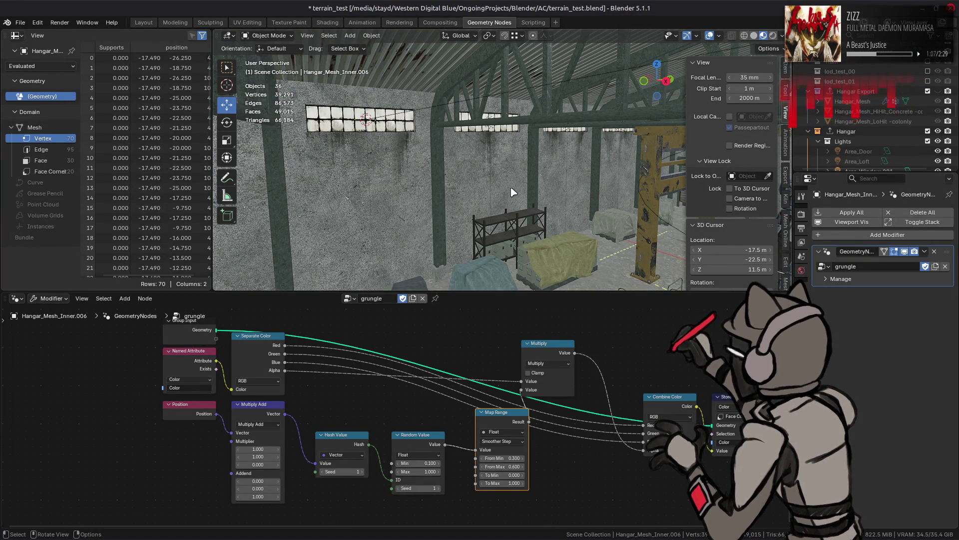
Switch Map Range back to Linear and enter a From Min of 0.1
left_click(503, 442)
left_click(506, 460)
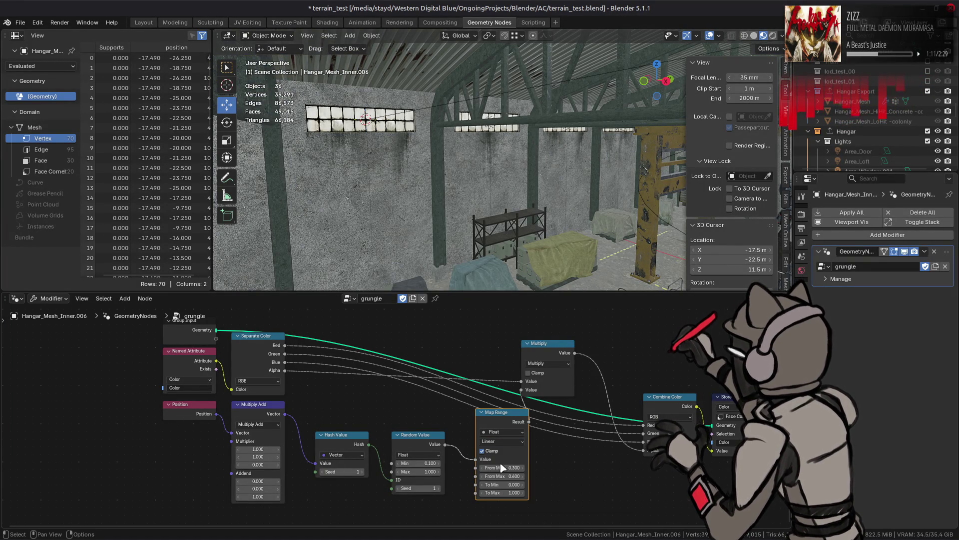
left_click(507, 466)
type("0.1")
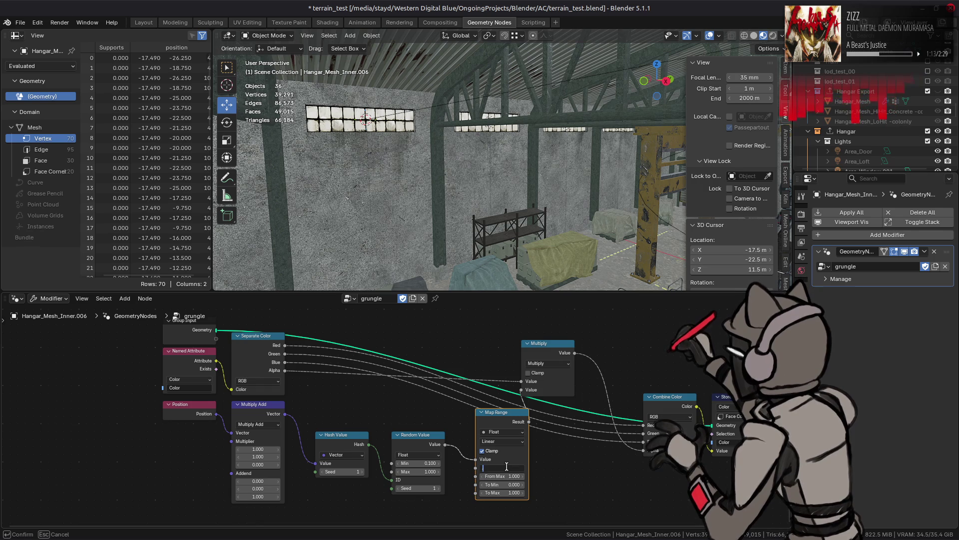
key("Return")
Use Smooth Step with From Max 0.900, To Min 0.100 and From Min 0.200
left_click(503, 442)
left_click(503, 474)
left_click_drag(504, 466, 495, 467)
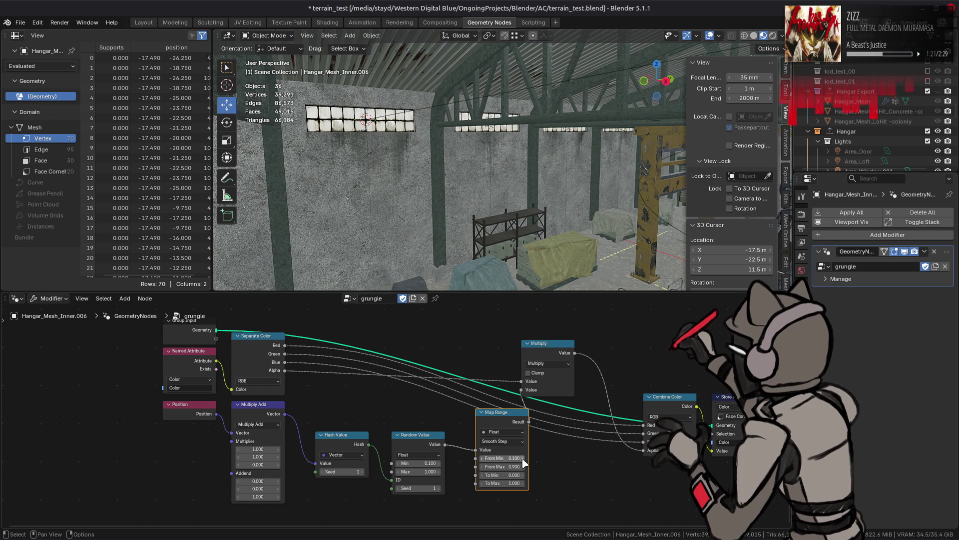
left_click(480, 458)
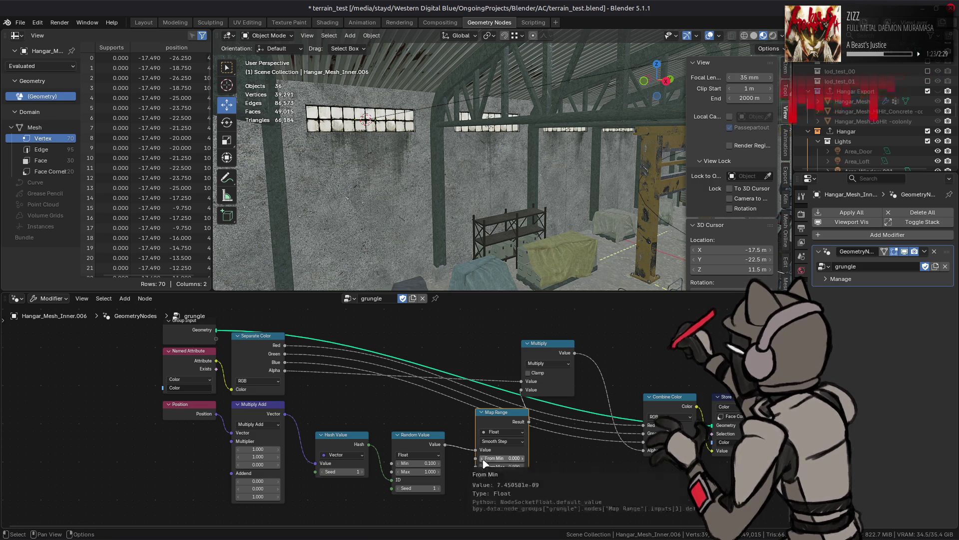
left_click(522, 475)
left_click(523, 459)
left_click(522, 458)
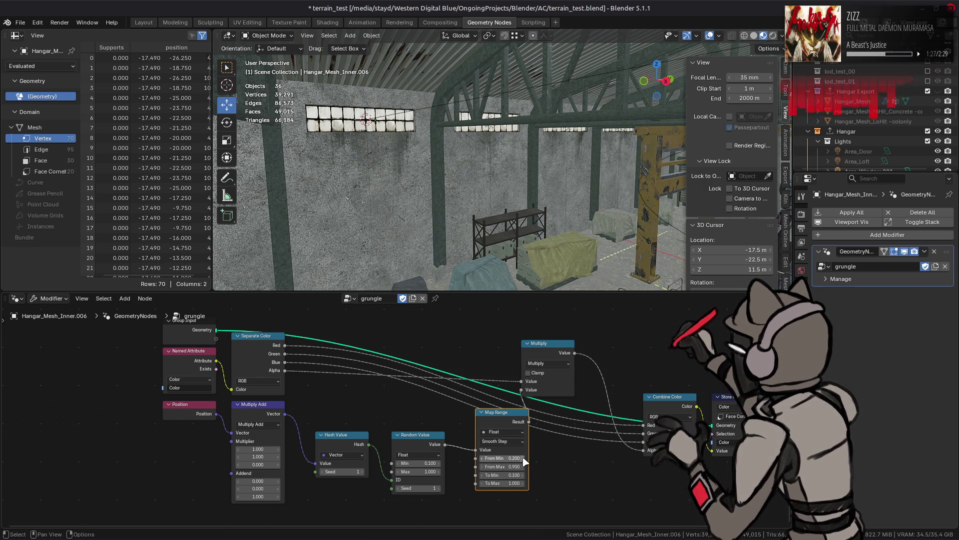
middle_click_drag(607, 220, 602, 217)
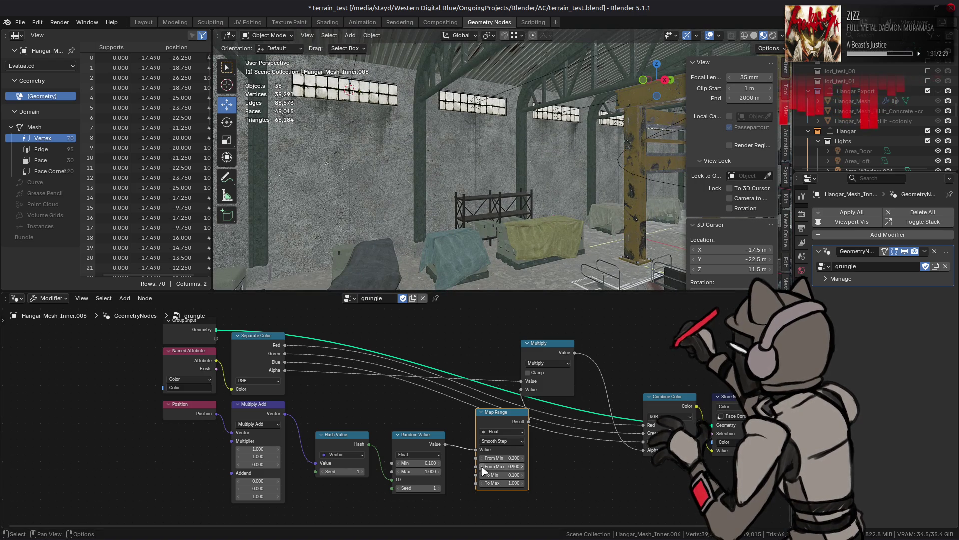
Set the Map Range From Max to 0.700 and From Min to 0.000
left_click(483, 467)
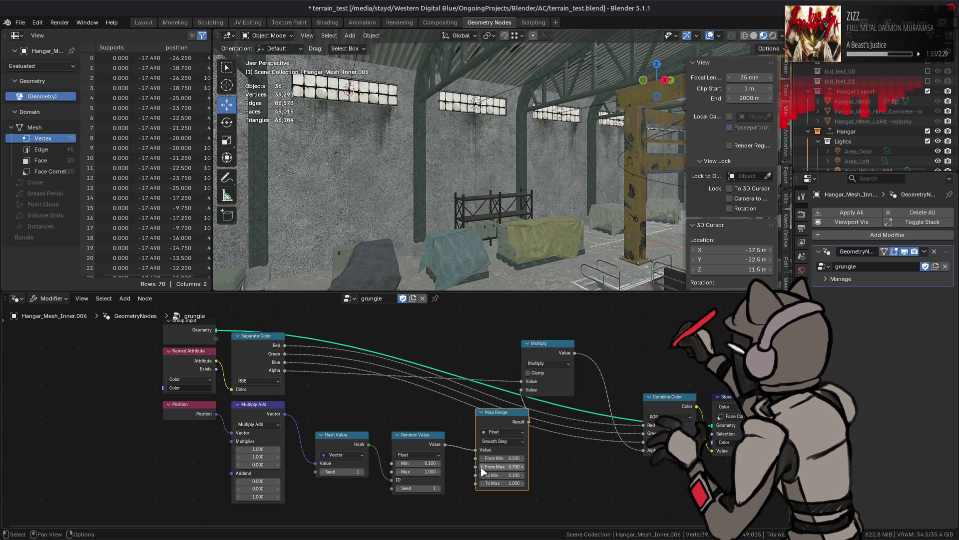
left_click_drag(524, 461, 526, 463)
middle_click_drag(652, 165, 490, 168)
mouse_move(510, 458)
left_mouse_down()
mouse_move(492, 458)
mouse_move(506, 465)
left_mouse_up()
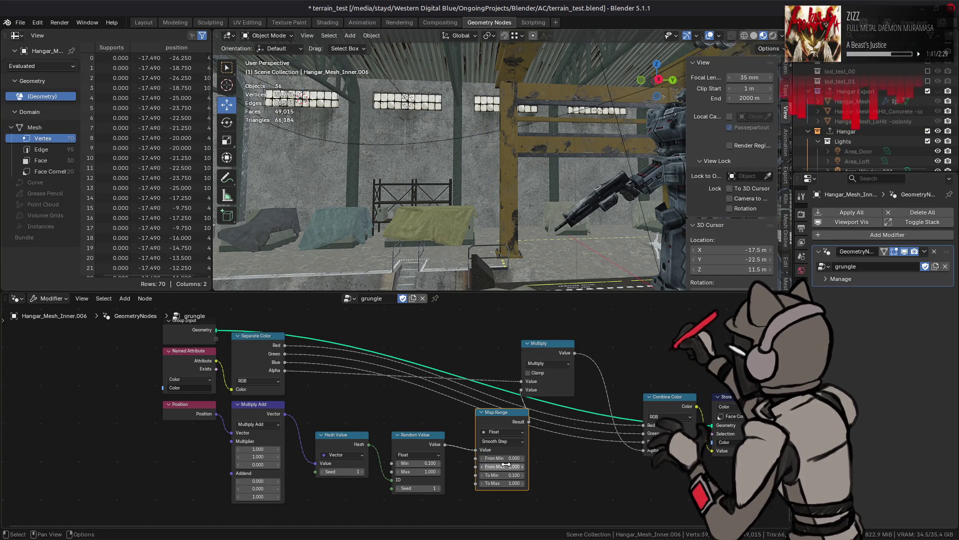
Toggle the grime modifier's viewport display off and on to compare the wall streaks
middle_click_drag(497, 196, 550, 193)
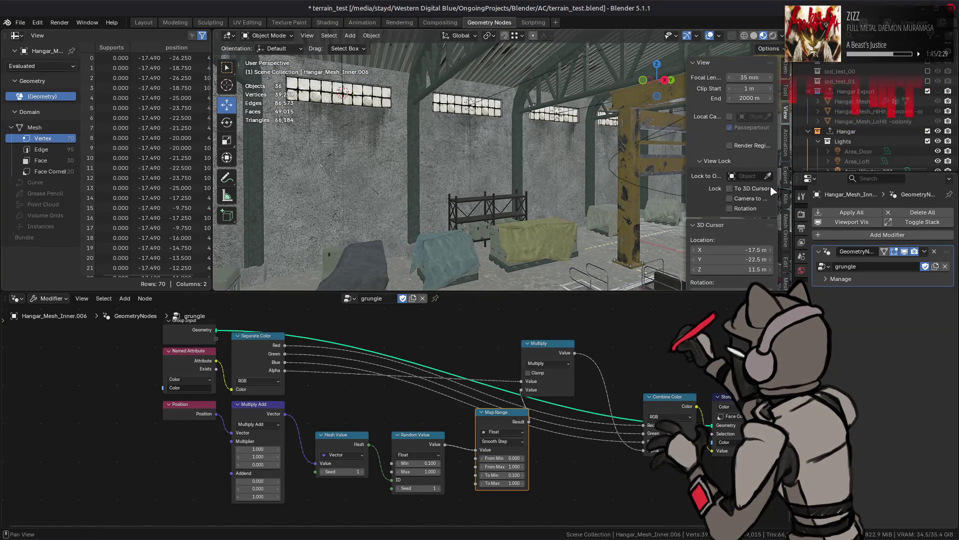
left_click(905, 253)
mouse_move(600, 220)
middle_mouse_down()
mouse_move(605, 199)
mouse_move(588, 194)
middle_mouse_up()
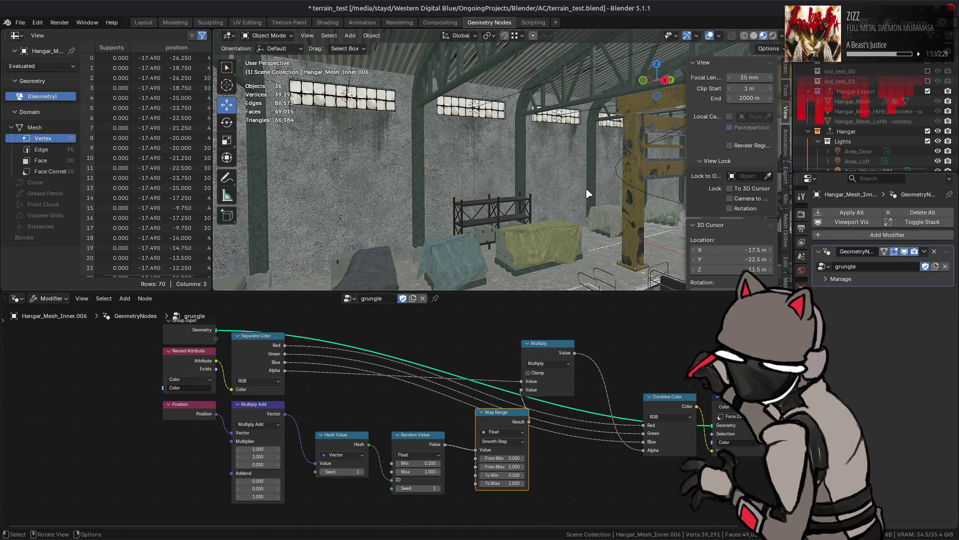
left_click(547, 349)
Drag the Multiply node onto the links beside Combine Color
mouse_move(548, 348)
left_mouse_down()
mouse_move(588, 397)
mouse_move(583, 426)
mouse_move(583, 373)
left_mouse_up()
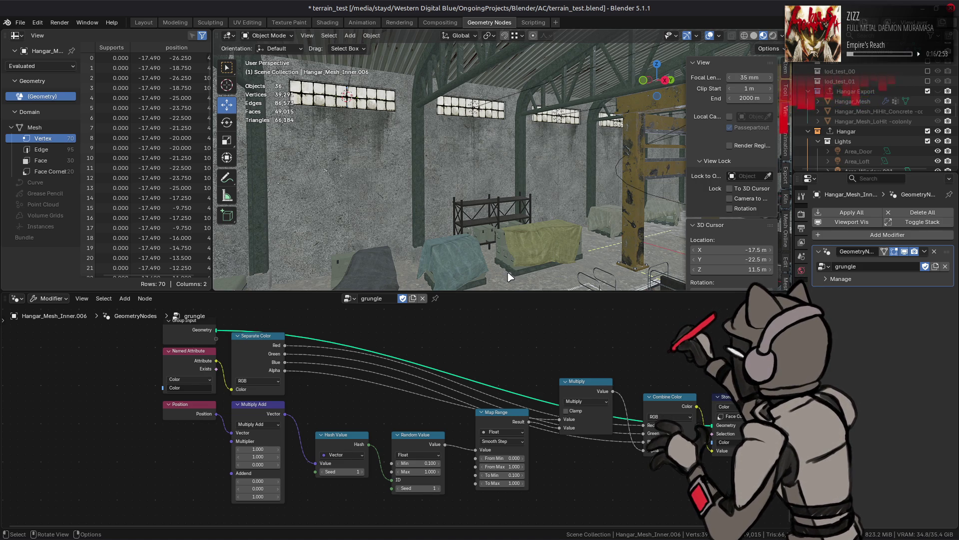
In the Layout workspace, save terrain_test.blend and orbit toward the windowed side wall
left_click(145, 24)
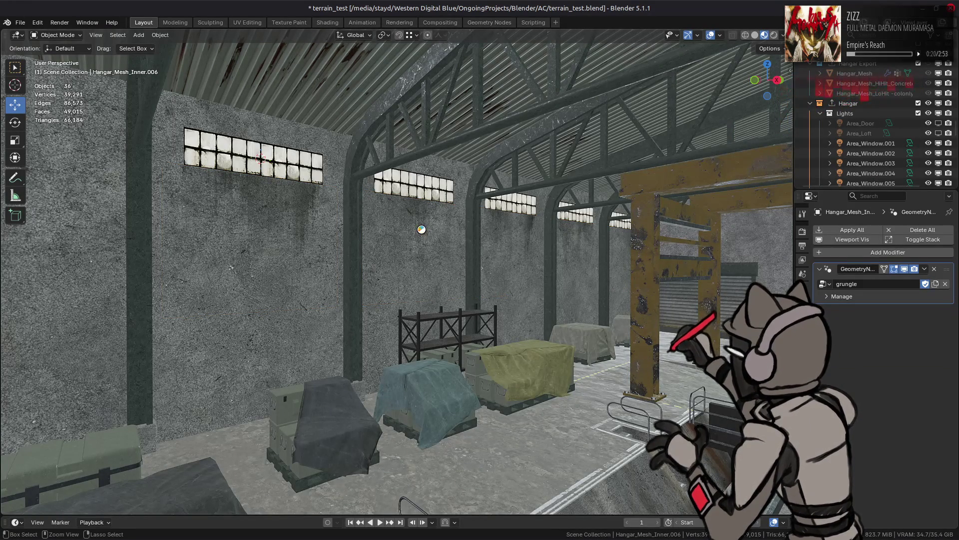
key("ctrl+s")
middle_click_drag(422, 229, 337, 204)
key("shift+s")
left_click(296, 241)
mouse_move(300, 242)
middle_mouse_down()
mouse_move(505, 190)
mouse_move(465, 178)
middle_mouse_up()
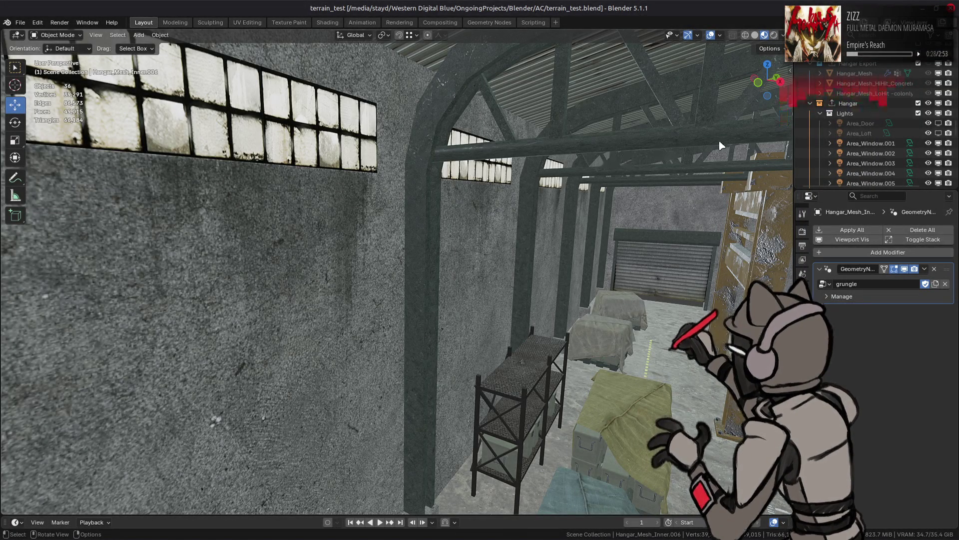
Unhide and select Hangar_Mesh_Outer in the Outliner
scroll(856, 127, "down", 8)
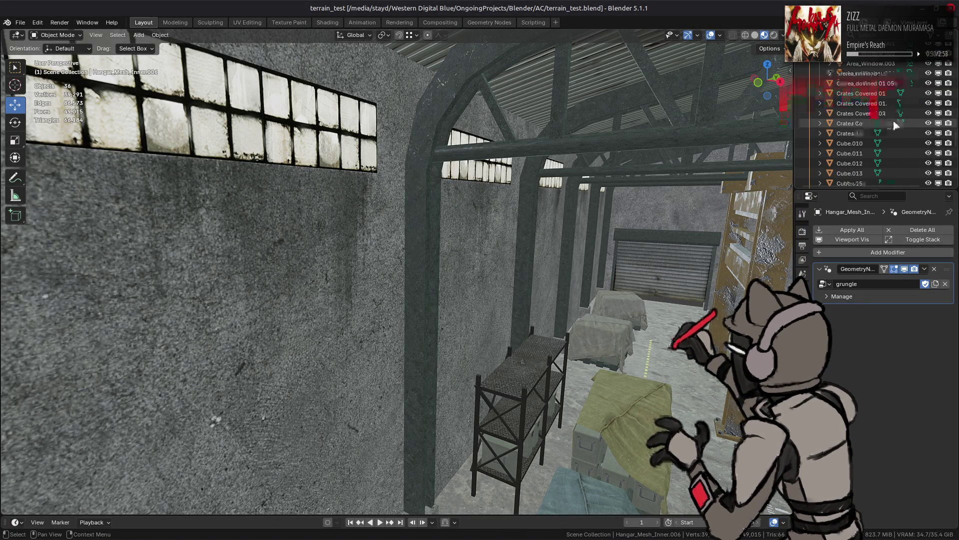
left_click(928, 173)
left_click(897, 173)
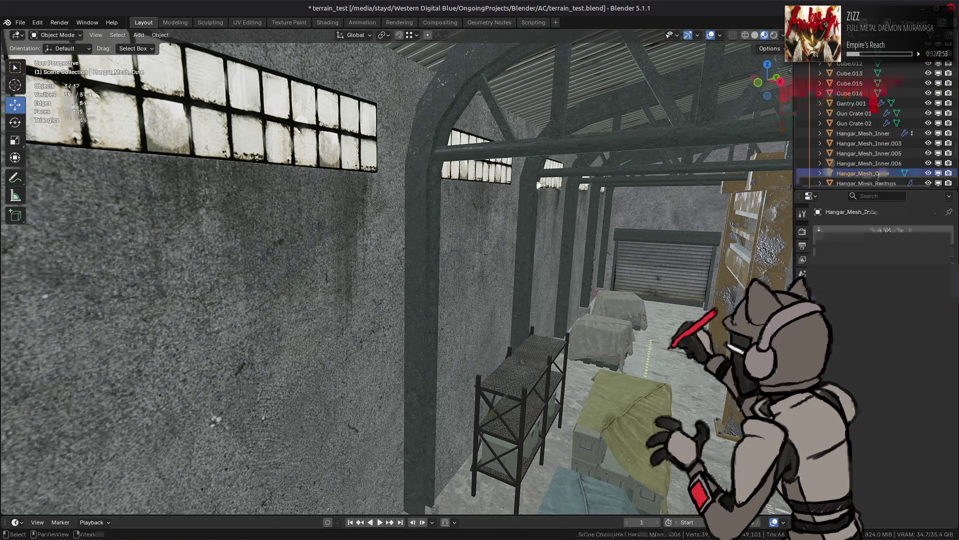
Frame Hangar_Mesh_Outer, turn off its wireframe display, enable Camera ray visibility, and enter Edit Mode
key("KP_Decimal")
left_click(802, 402)
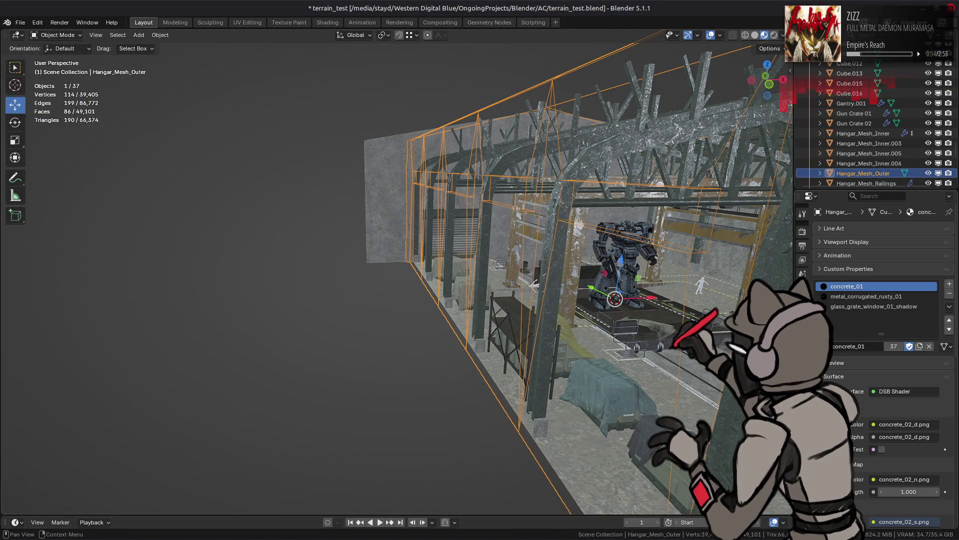
left_click(802, 316)
scroll(885, 349, "down", 5)
left_click(876, 433)
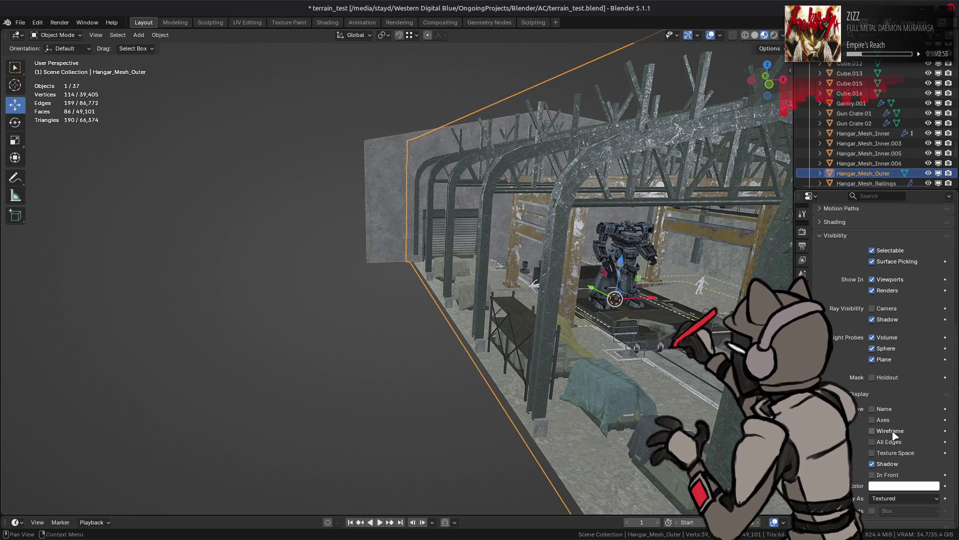
left_click(886, 310)
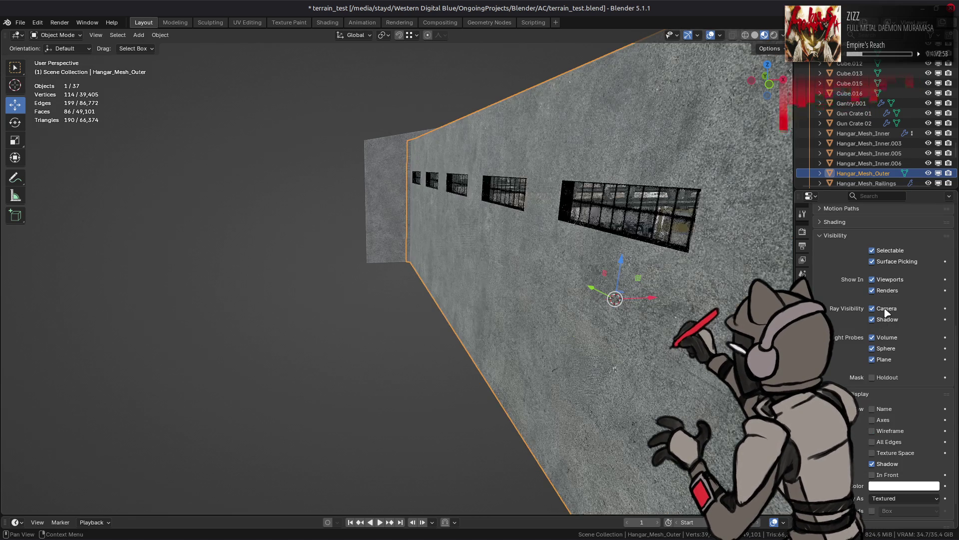
middle_click_drag(624, 295, 589, 298)
key("Tab")
scroll(619, 280, "up", 3)
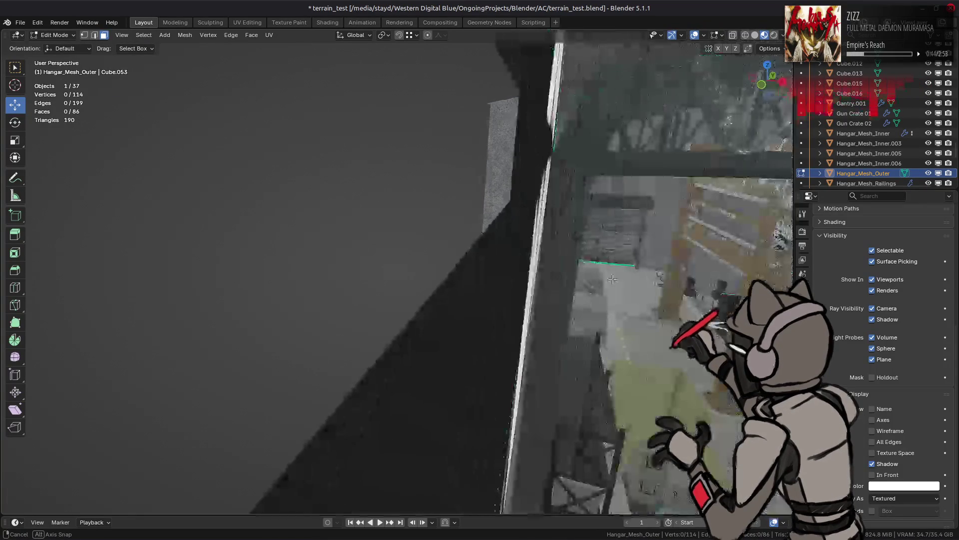
scroll(615, 278, "down", 2)
left_click(532, 339)
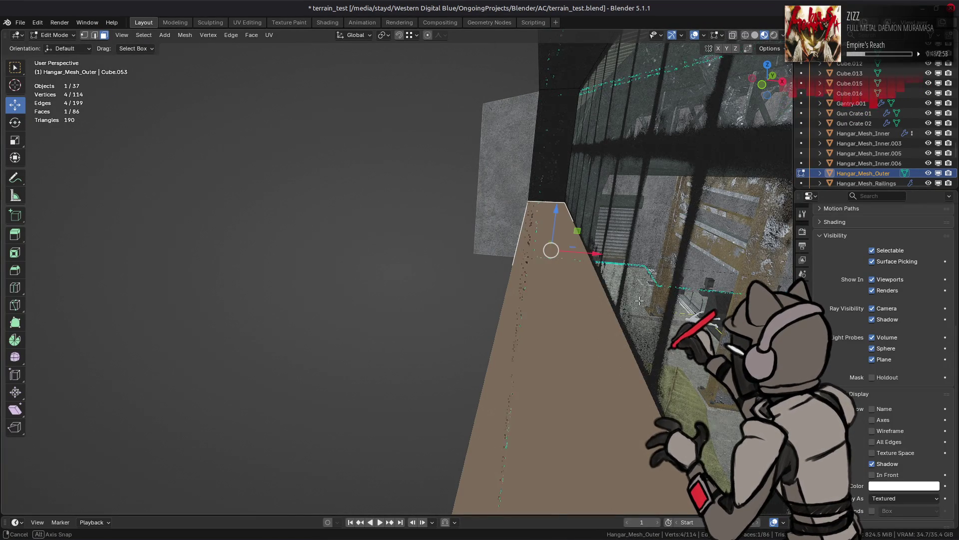
left_click_drag(551, 250, 603, 145)
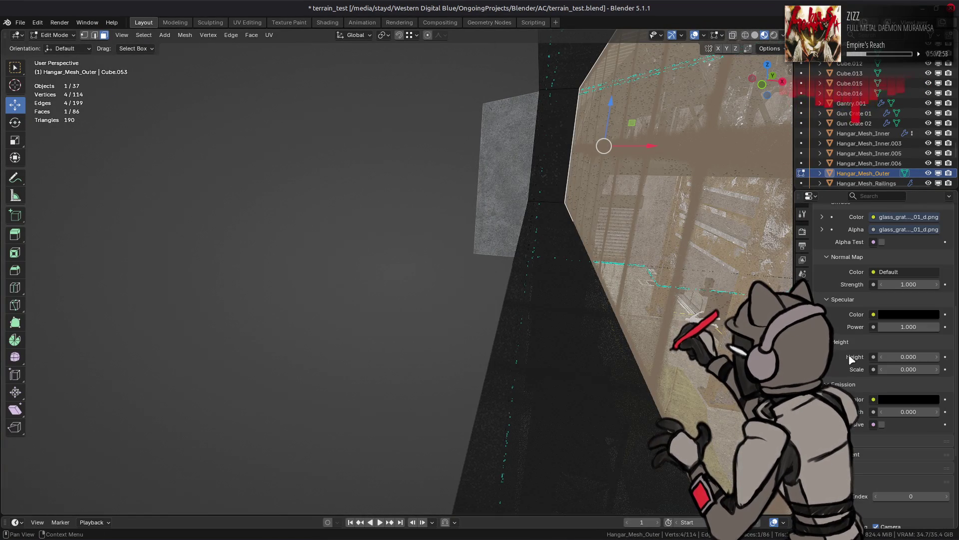
scroll(850, 359, "up", 10)
left_click(883, 359)
scroll(605, 336, "up", 3)
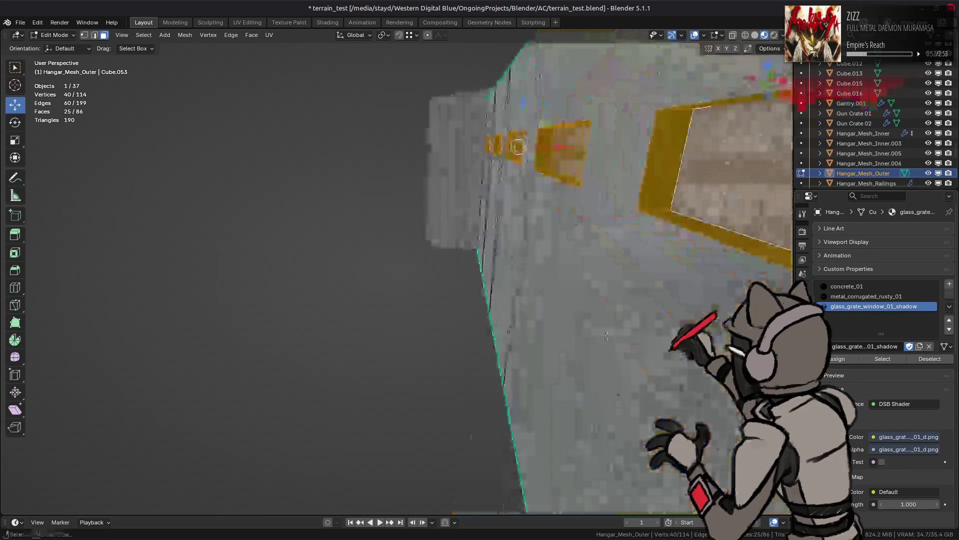
key("ctrl+KP_Subtract")
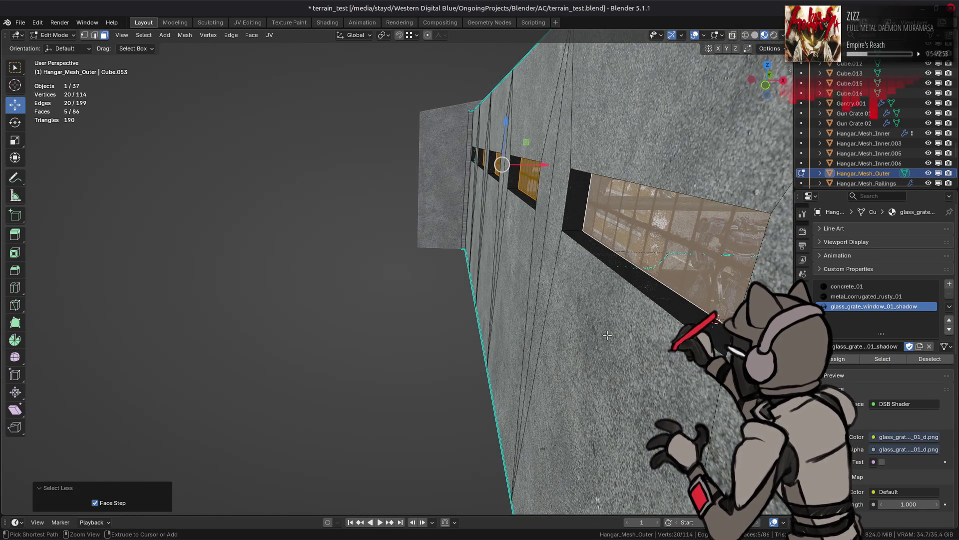
left_click(560, 347)
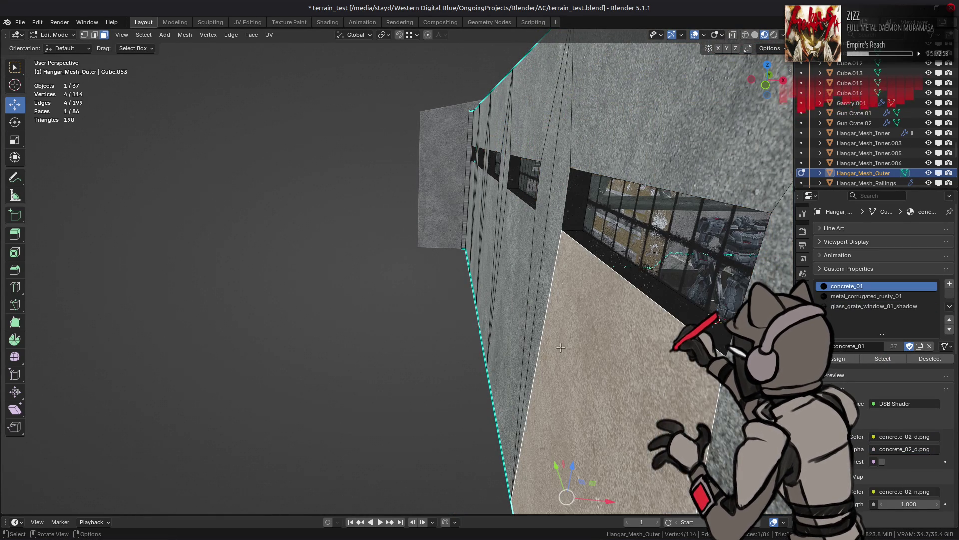
left_click(883, 359)
key("ctrl+KP_Add")
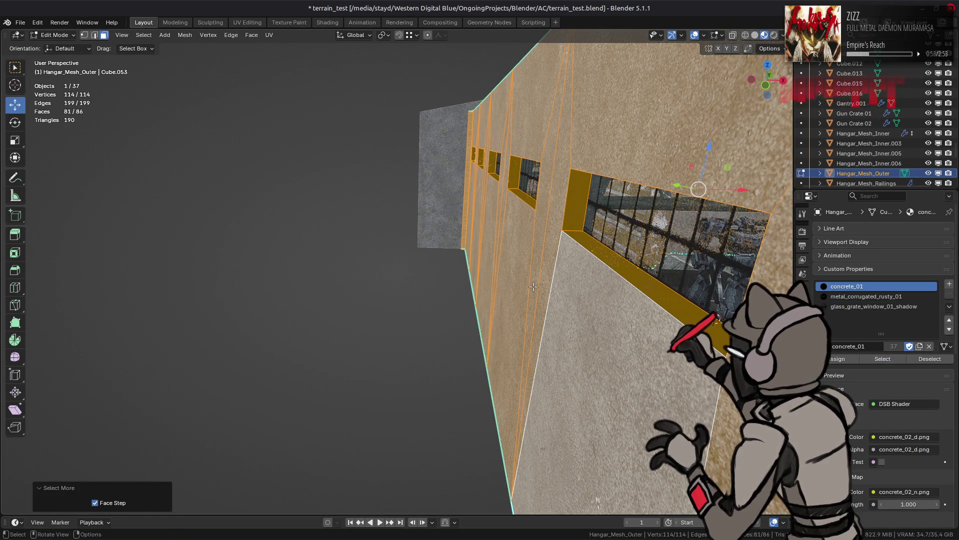
scroll(623, 288, "down", 10)
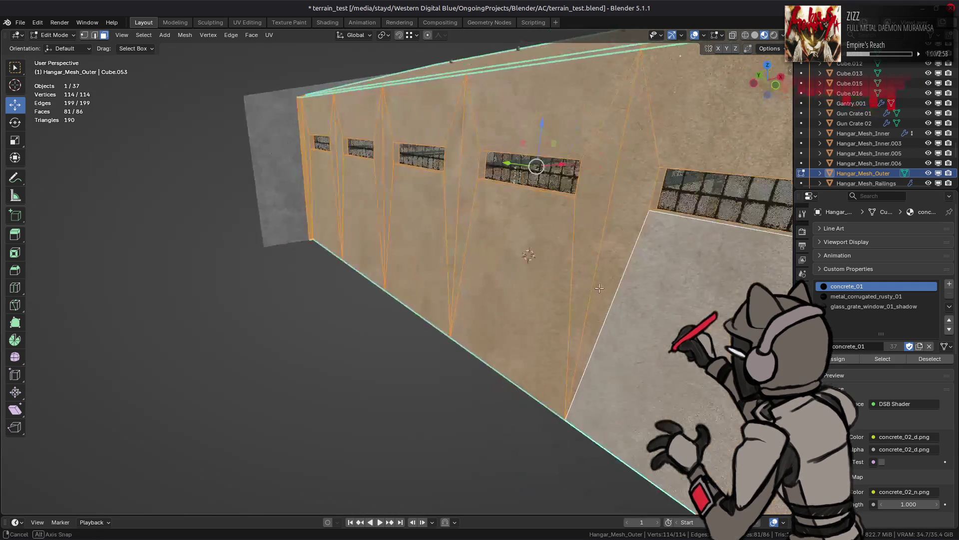
mouse_move(623, 287)
middle_mouse_down()
mouse_move(579, 280)
mouse_move(549, 300)
mouse_move(569, 335)
mouse_move(549, 289)
middle_mouse_up()
scroll(549, 290, "up", 5)
key("Tab")
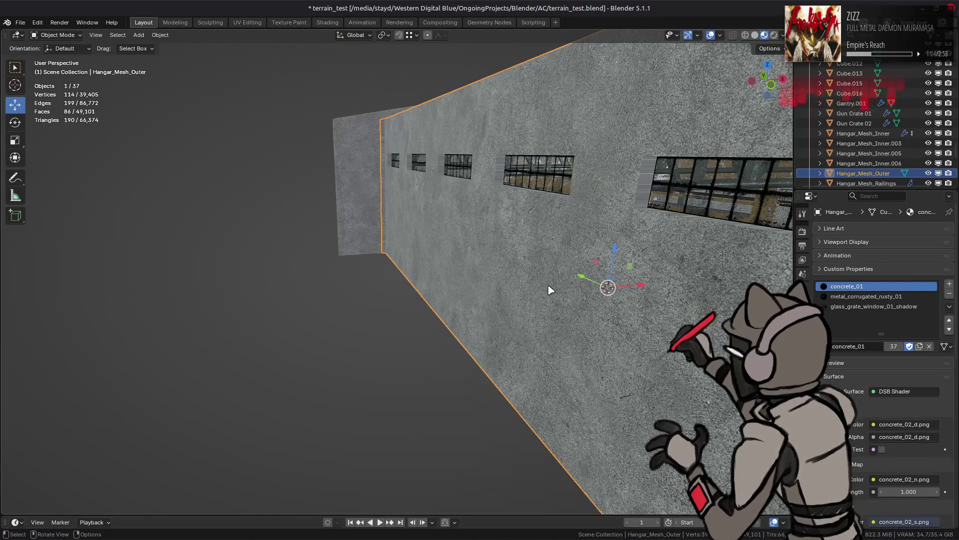
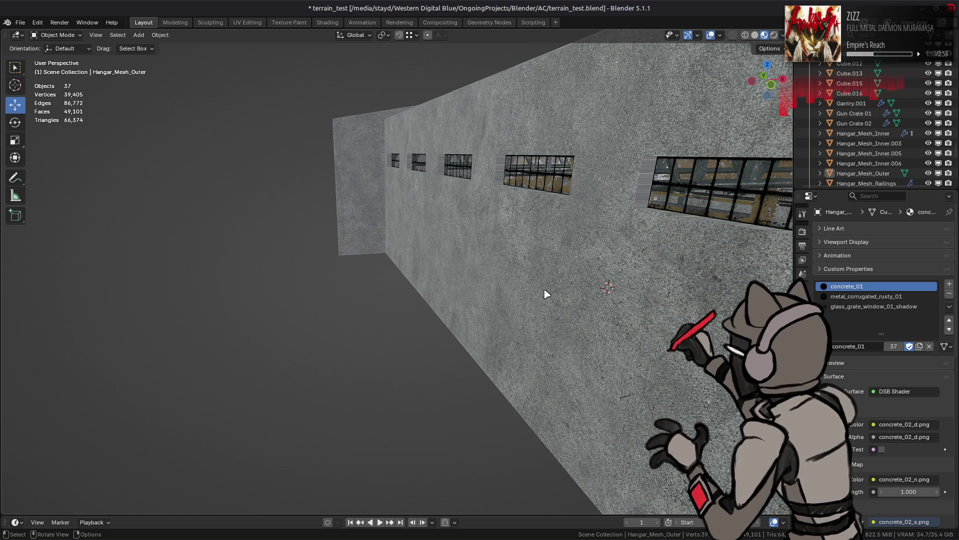
Remove the unused metal_corrugated_rusty_01 material slot from Hangar_Mesh_Outer
mouse_move(547, 292)
middle_mouse_down()
mouse_move(505, 290)
mouse_move(560, 282)
middle_mouse_up()
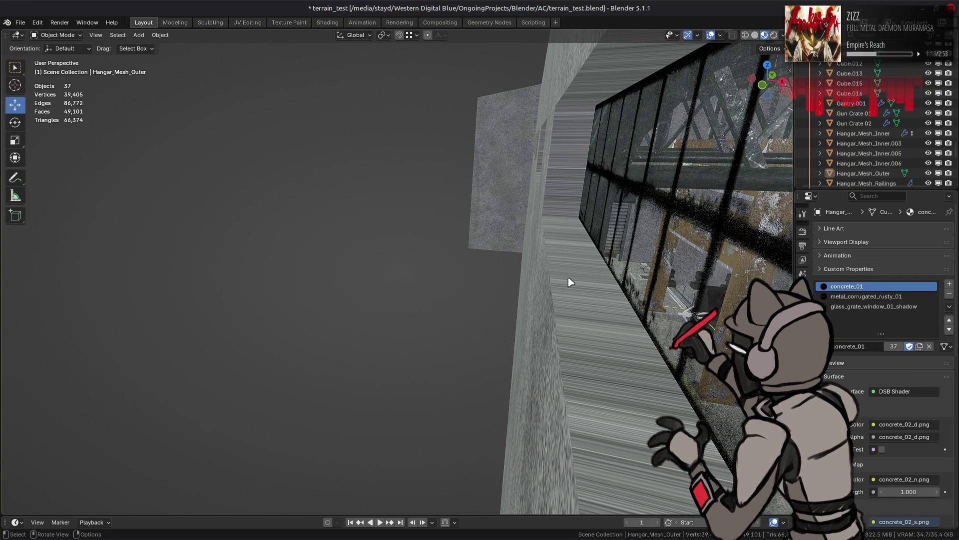
left_click(867, 297)
left_click(950, 307)
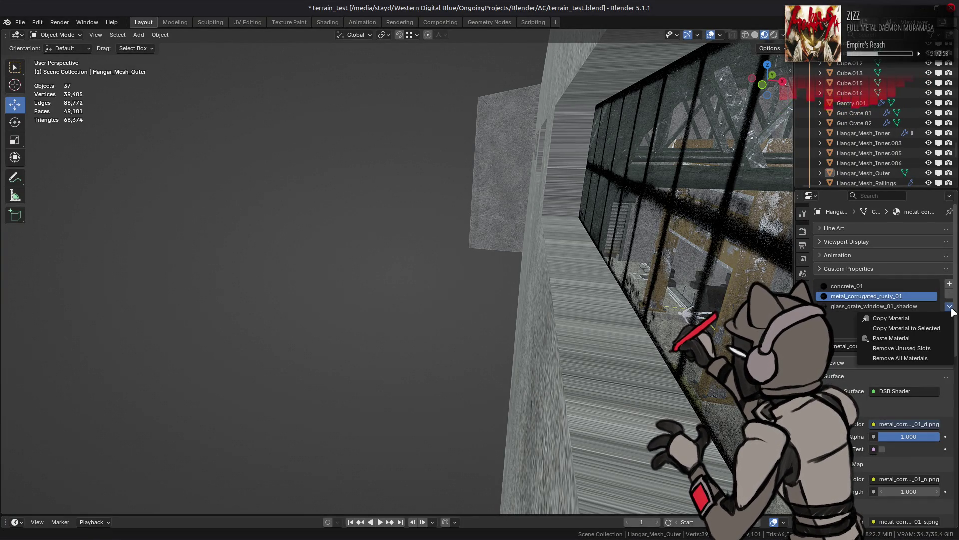
left_click(944, 349)
Save the Blender file and reselect Hangar_Mesh_Outer
mouse_move(590, 282)
middle_mouse_down()
mouse_move(584, 272)
mouse_move(550, 270)
middle_mouse_up()
left_click(548, 260)
key("ctrl+s")
mouse_move(388, 262)
middle_mouse_down()
mouse_move(456, 252)
mouse_move(422, 215)
mouse_move(548, 239)
middle_mouse_up()
scroll(625, 224, "down", 3)
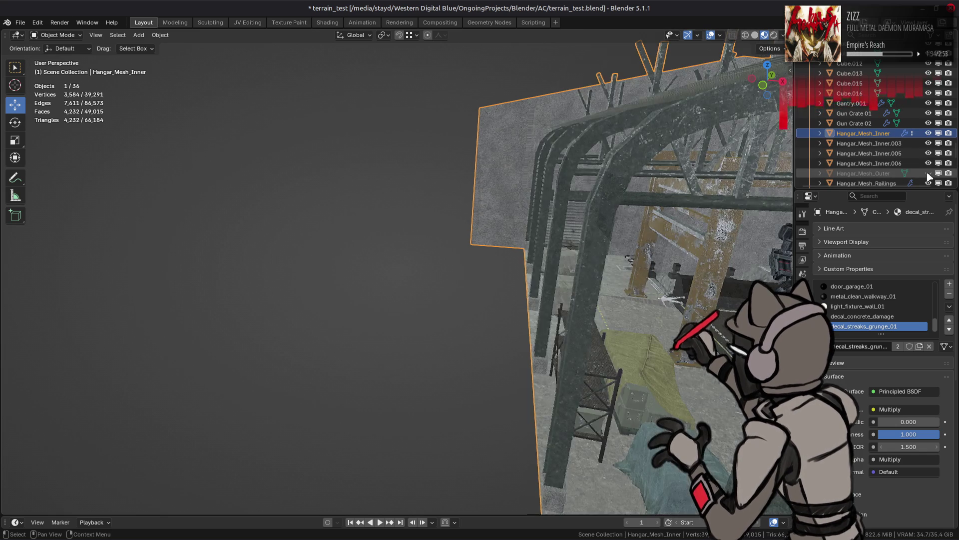
left_click(882, 174)
Delete the glass_grate_window_01_shadow faces from Hangar_Mesh_Outer
key("Tab")
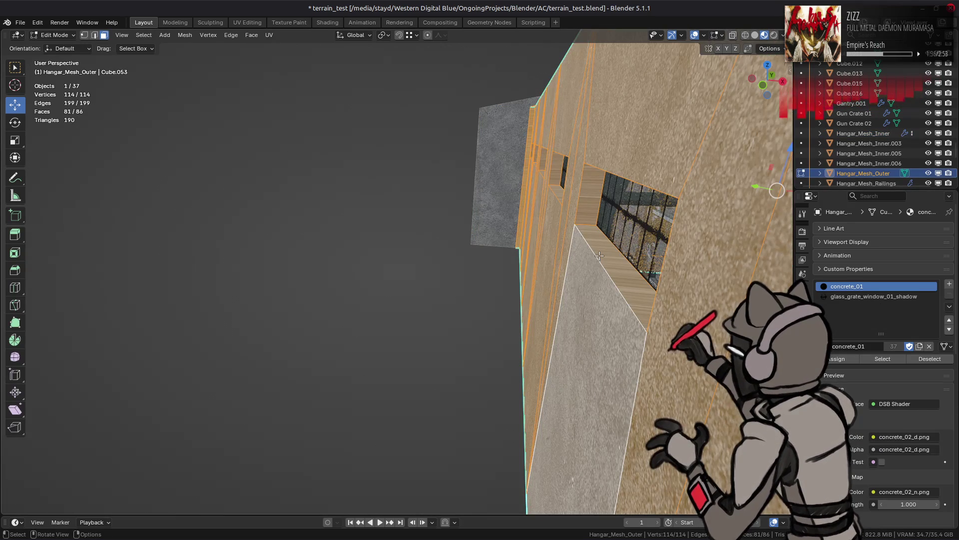
key("alt+a")
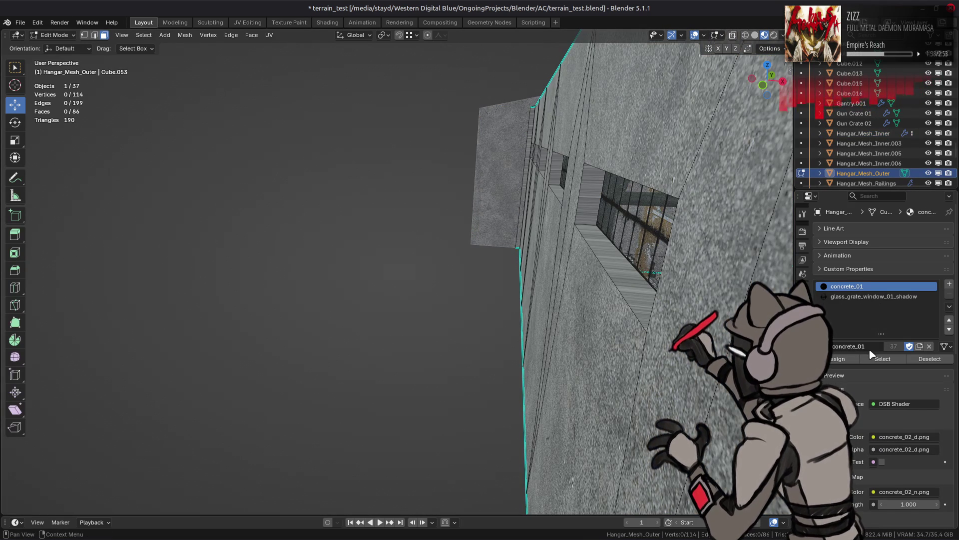
left_click(882, 296)
left_click(883, 359)
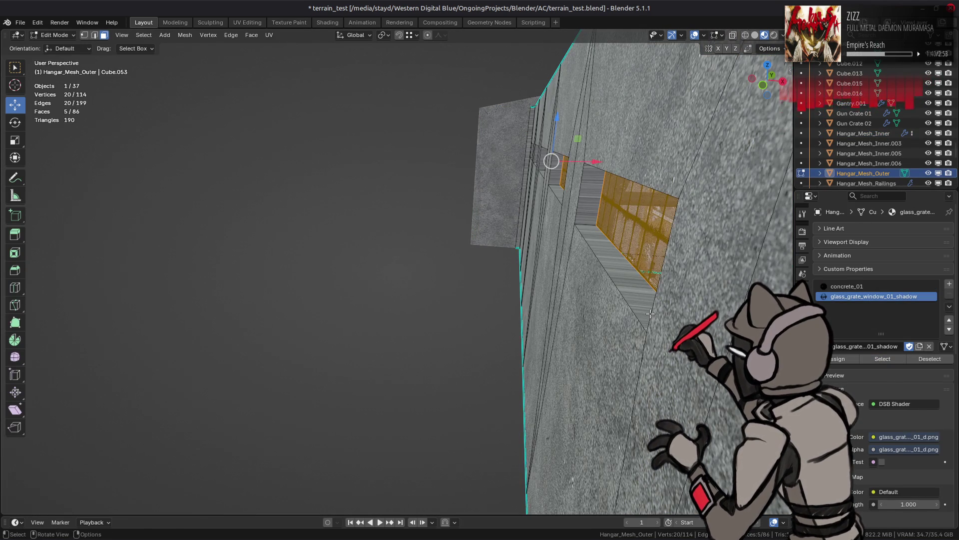
right_click(594, 345)
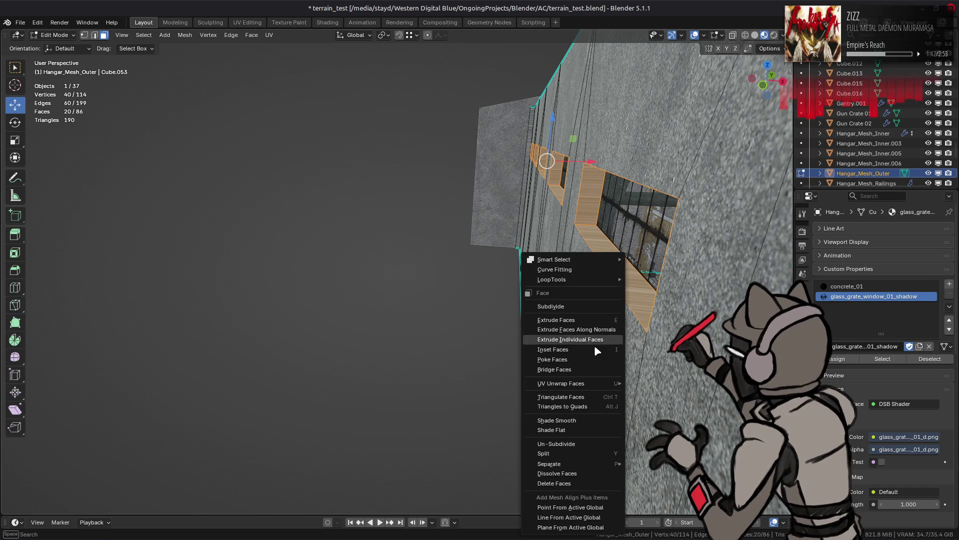
left_click(574, 486)
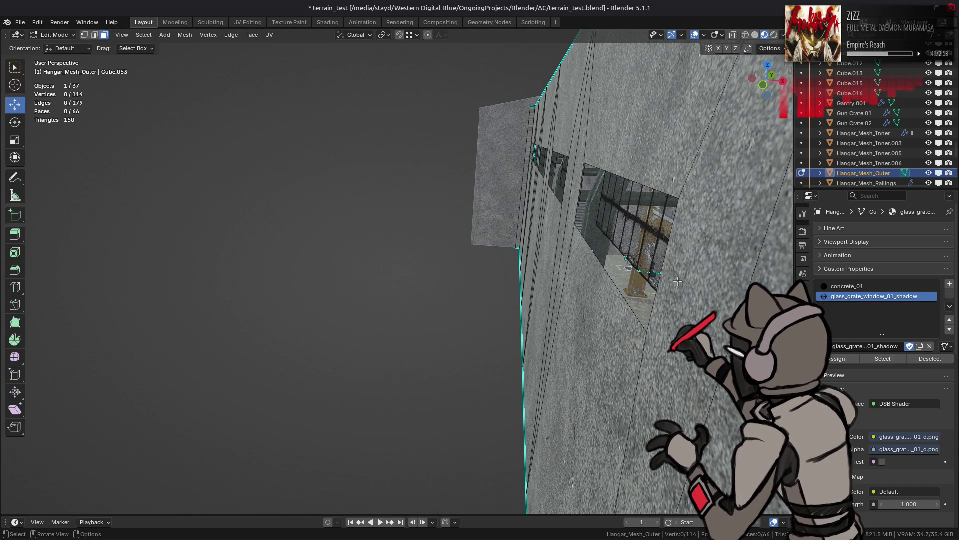
Shift a window edge of Hangar_Mesh_Outer 0.51 m along X
key("Tab")
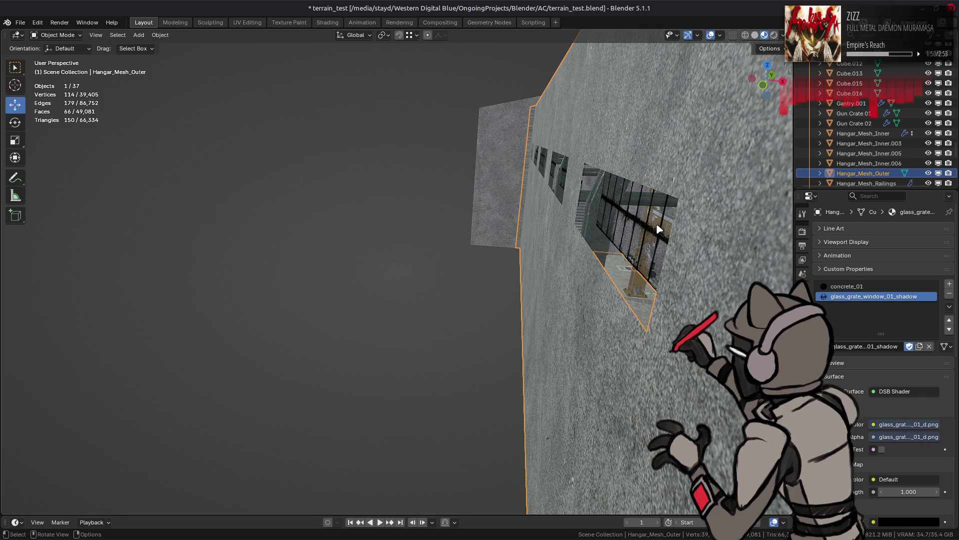
key("Tab")
left_click(584, 244)
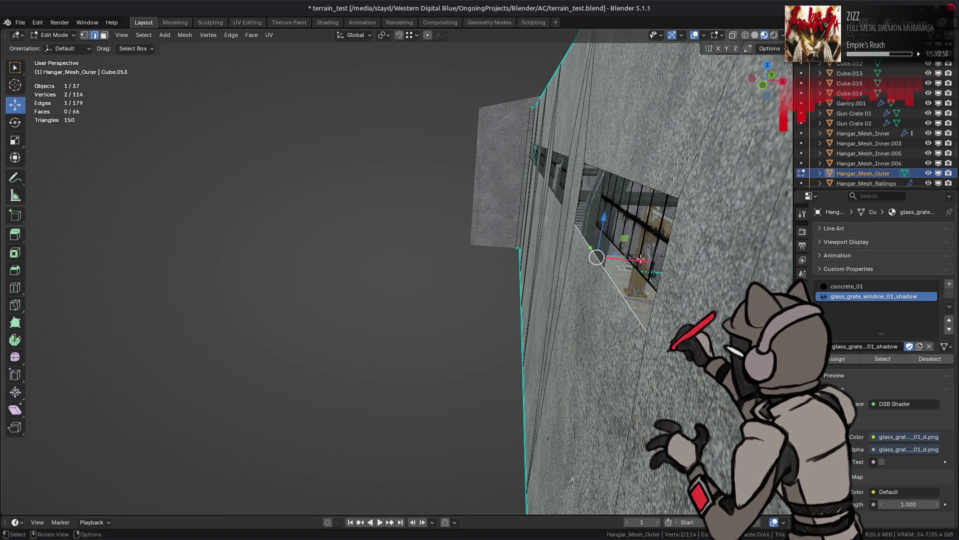
key("g")
key("x")
left_click(610, 233)
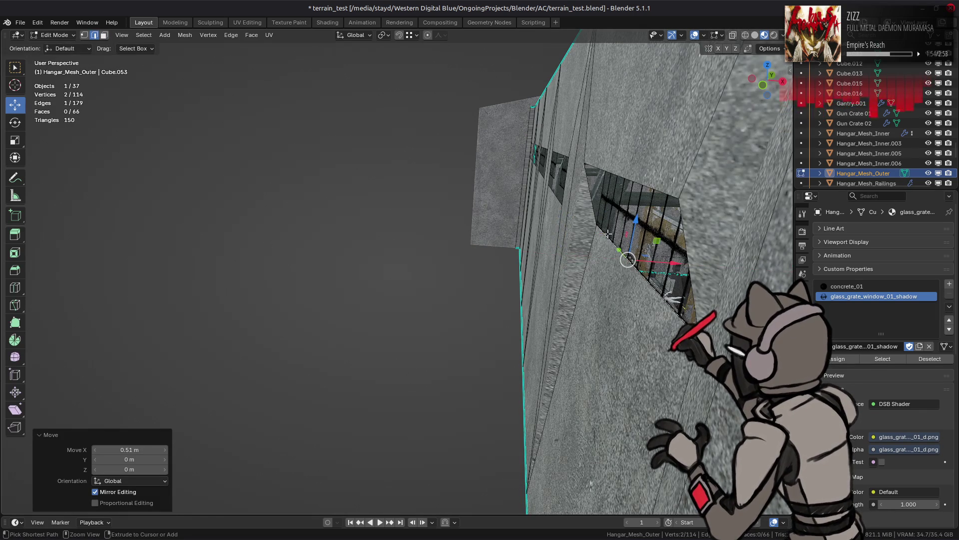
middle_click_drag(607, 233, 557, 240, "ctrl")
scroll(556, 240, "up", 5)
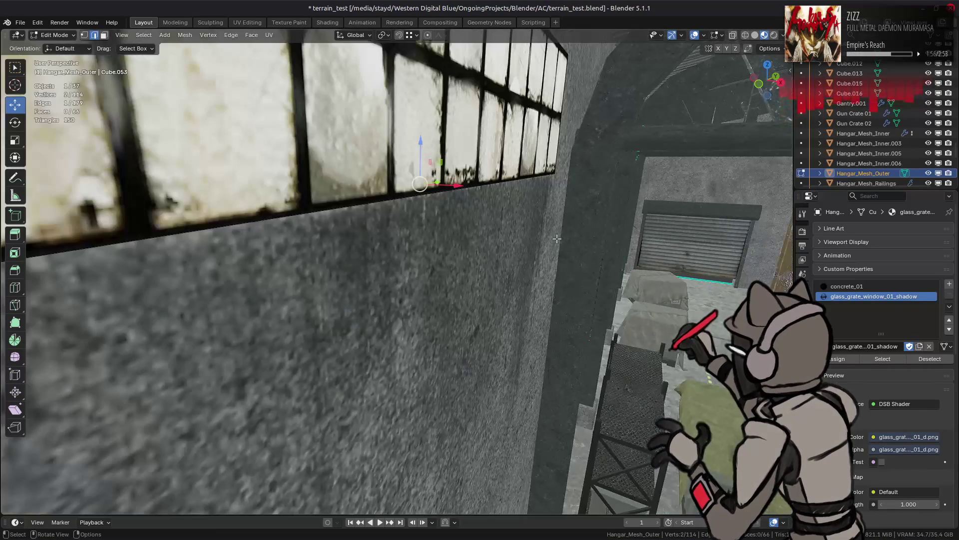
Open Hangar_Mesh_Inner in face-select Edit Mode and select the window pane face
key("Tab")
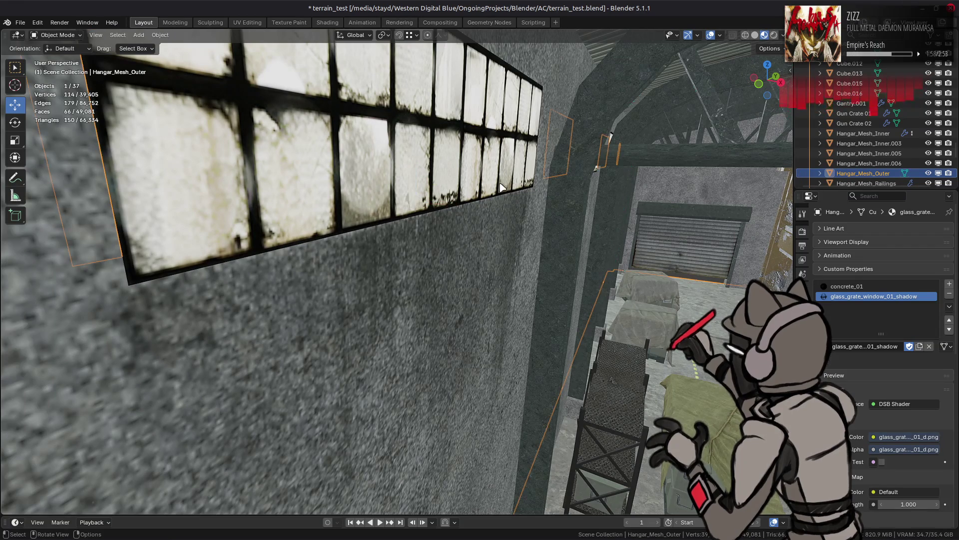
left_click(490, 168)
key("Tab")
key("3")
left_click(473, 169)
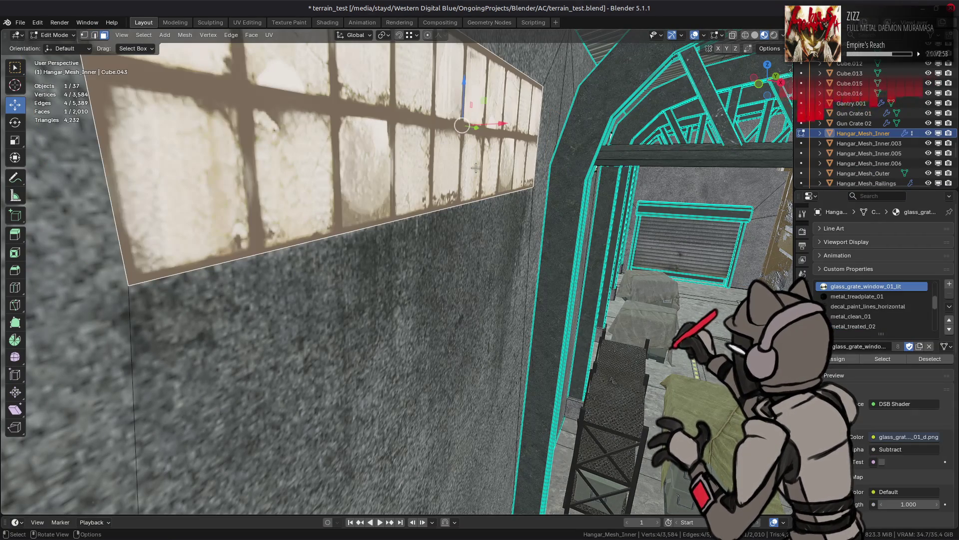
Split the lit glass window faces of Hangar_Mesh_Inner and move them -0.1 m along X
left_click_drag(502, 126, 492, 100)
key("Escape")
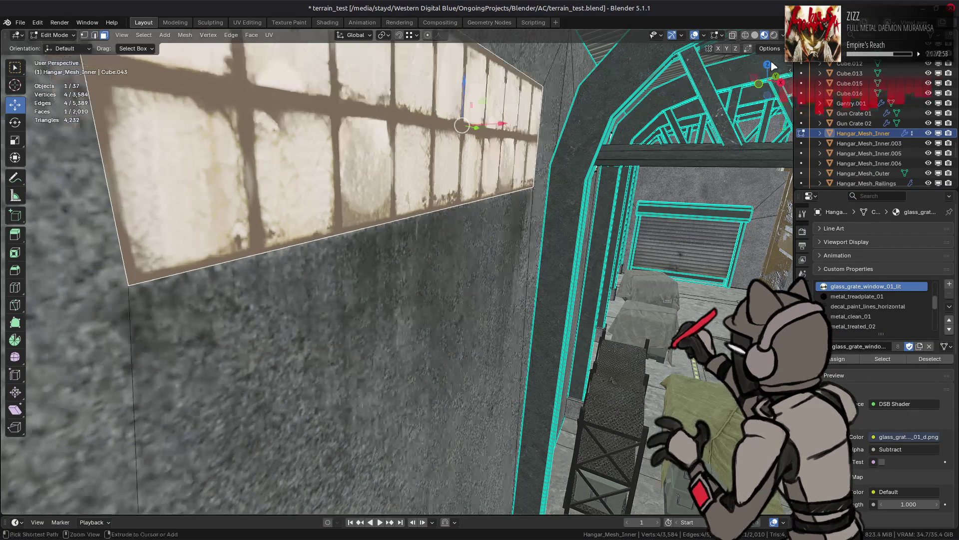
right_click(501, 178)
scroll(501, 178, "down", 8)
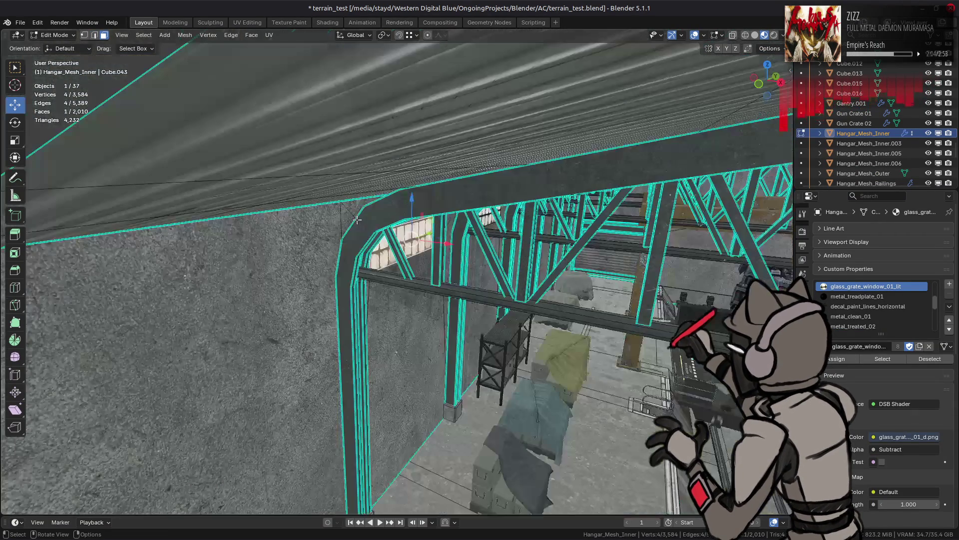
left_click(882, 358)
scroll(550, 310, "up", 3)
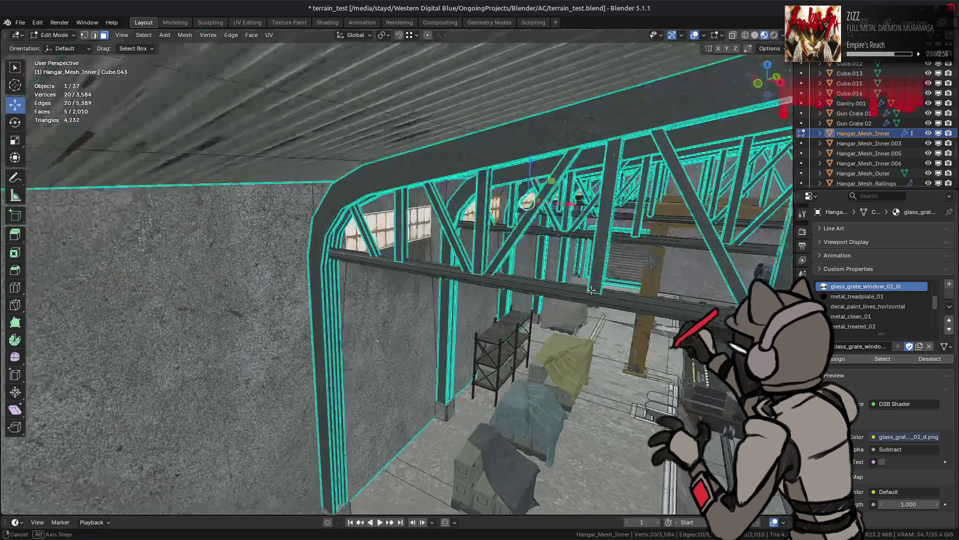
right_click(559, 320)
left_click(564, 260)
scroll(675, 163, "up", 8)
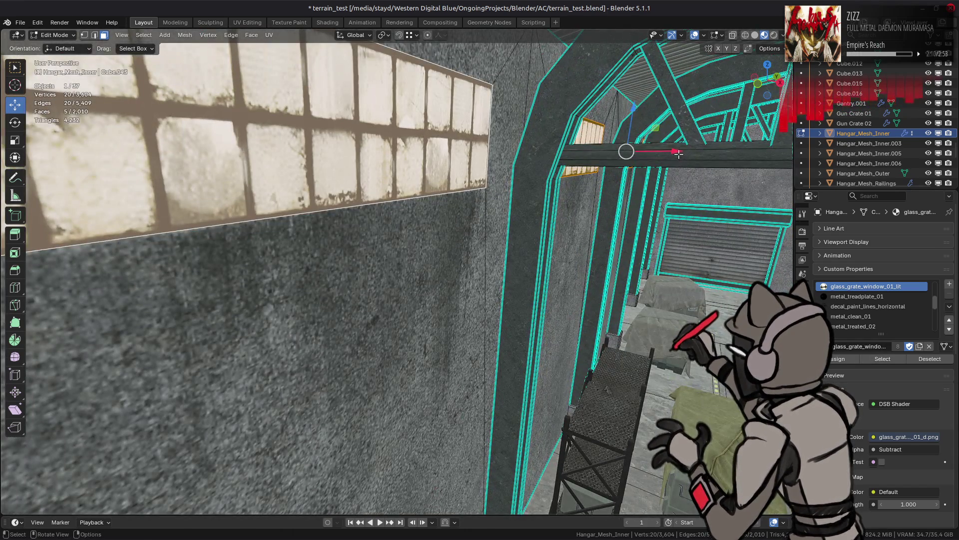
left_click_drag(678, 153, 671, 156)
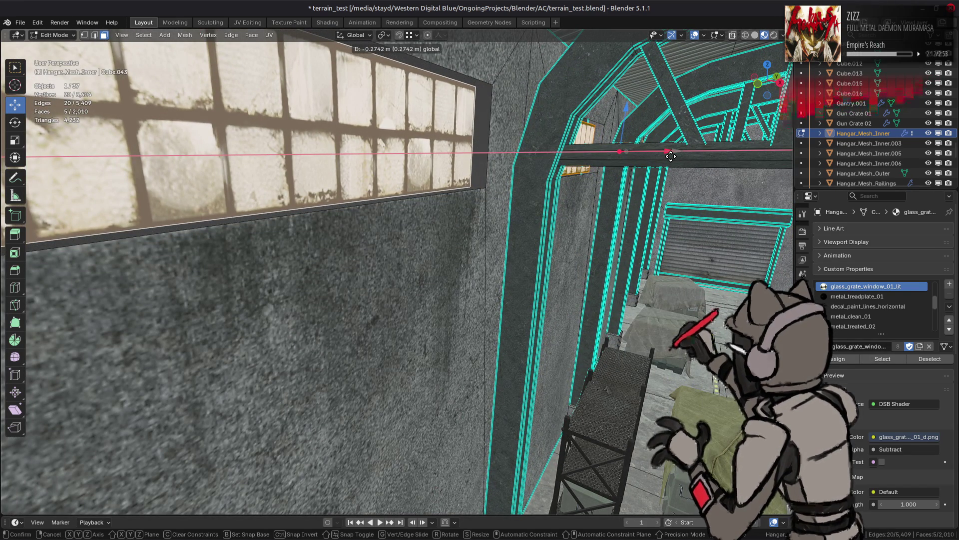
type(".1")
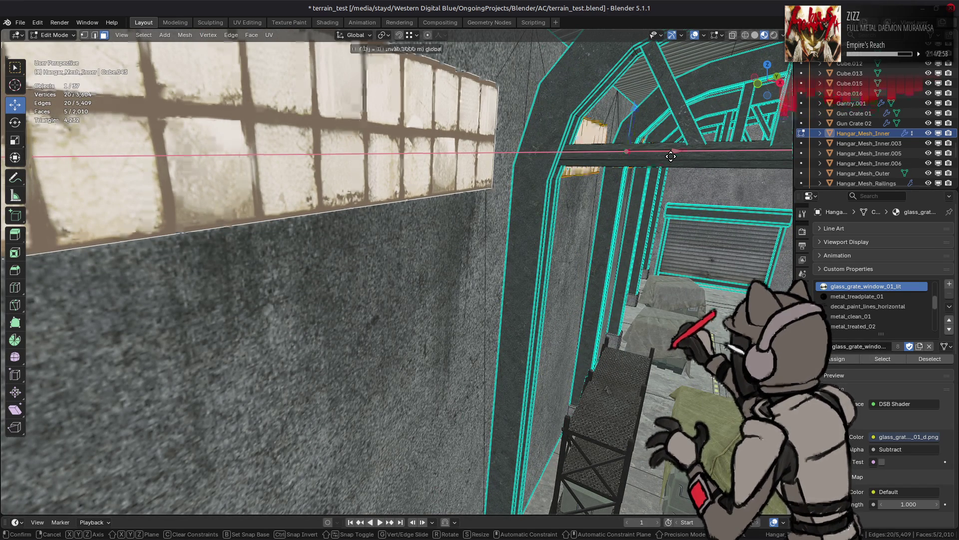
type("-")
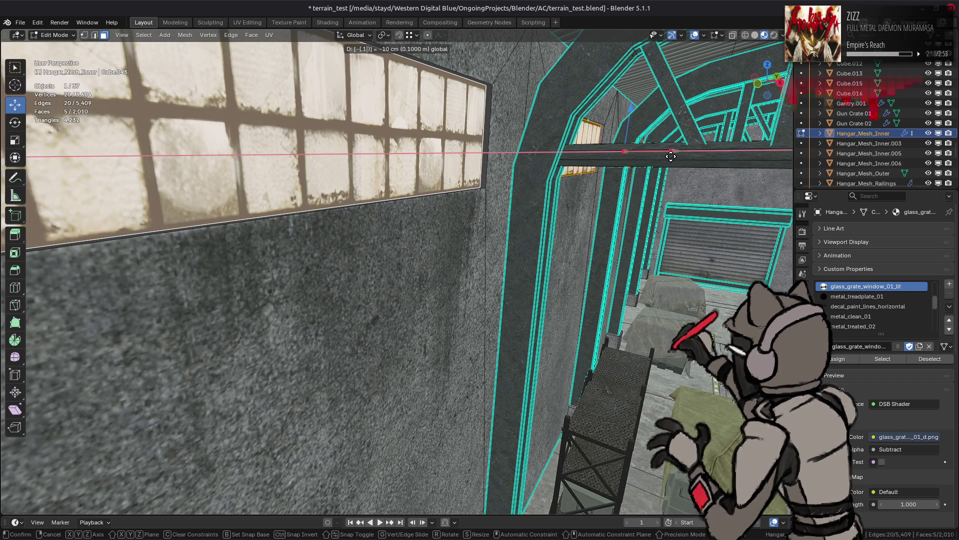
key("Return")
Extrude the four inner window edge loops 0.5 m along -X
mouse_move(671, 156)
middle_mouse_down()
mouse_move(539, 190)
mouse_move(551, 184)
mouse_move(512, 225)
mouse_move(550, 248)
mouse_move(410, 240)
mouse_move(380, 234)
mouse_move(233, 110)
middle_mouse_up()
key("2")
left_click(539, 191, "alt")
left_click(512, 225, "alt+shift")
left_click(549, 249, "alt+shift")
left_click(350, 210, "alt+shift")
type("gx")
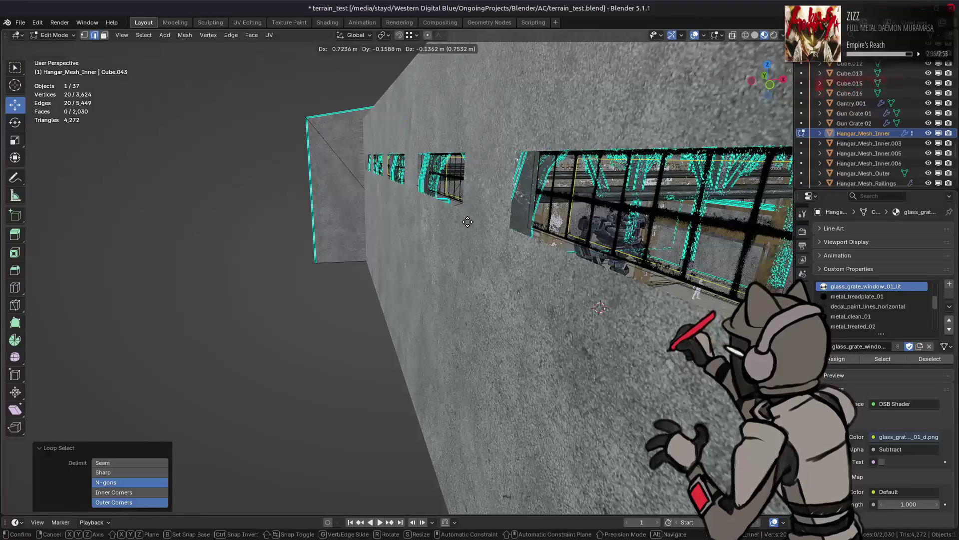
type("-0.5")
key("Return")
Split Hangar_Mesh_Outer's window faces and shift them 10 cm along X
mouse_move(501, 228)
middle_mouse_down()
mouse_move(447, 227)
mouse_move(549, 227)
middle_mouse_up()
key("Tab")
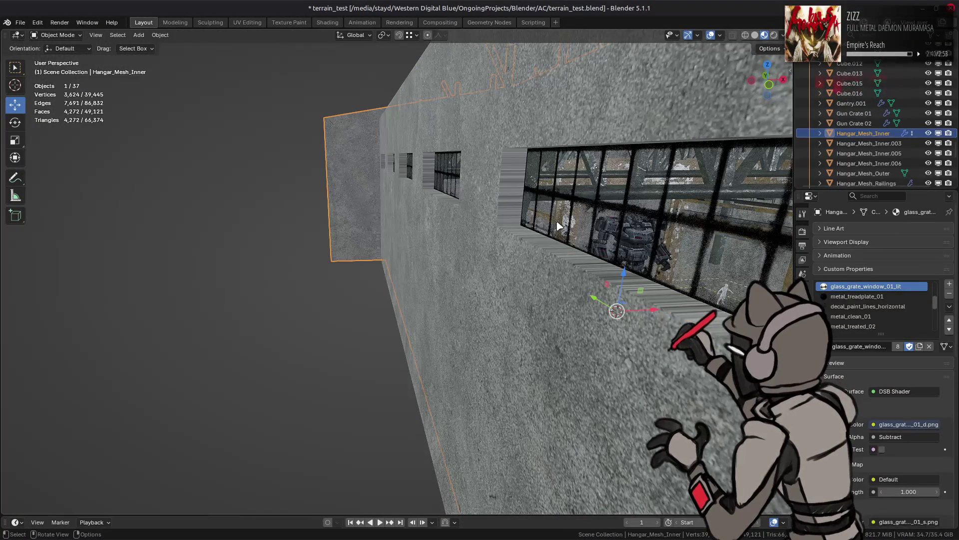
left_click(560, 227)
key("Tab")
left_click(553, 224)
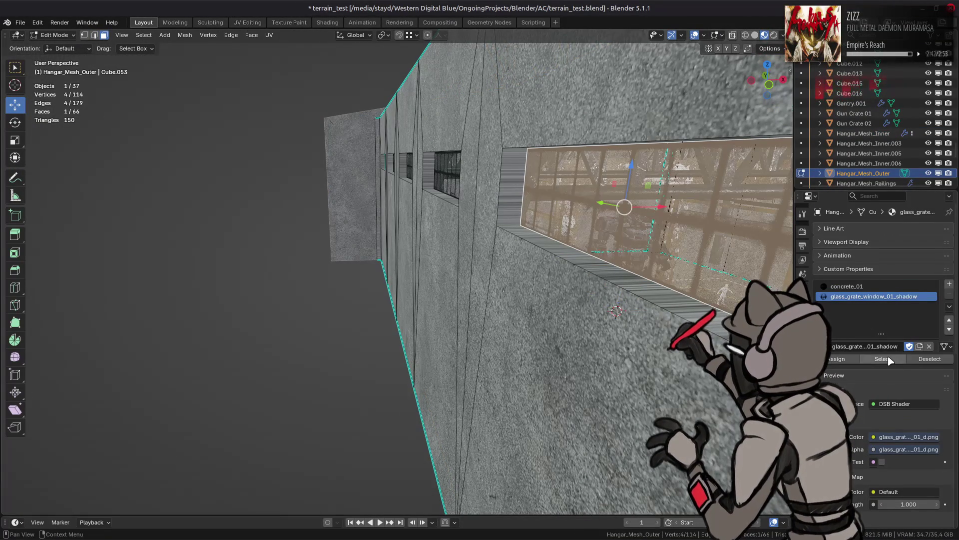
right_click(518, 247)
left_click(515, 245)
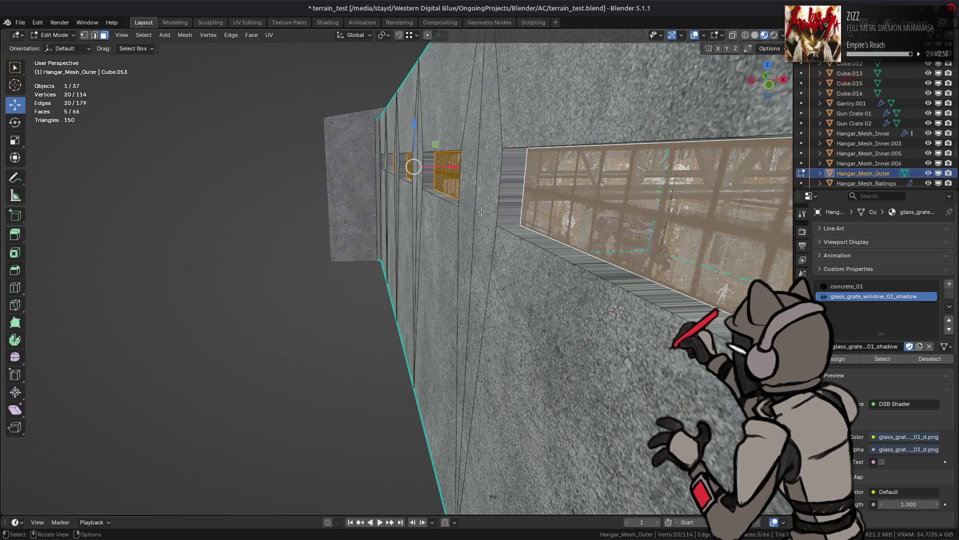
left_click_drag(457, 166, 467, 171)
key("Tab")
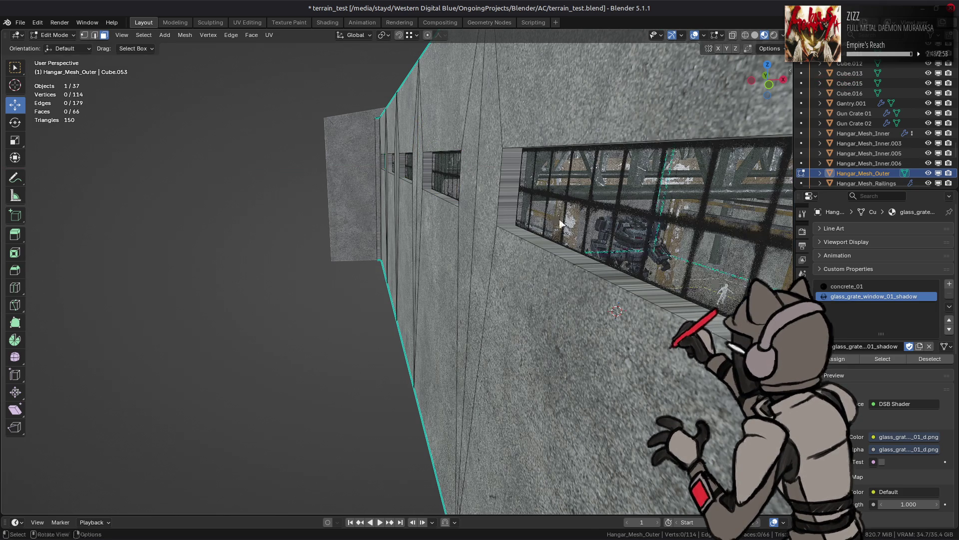
Reopen Hangar_Mesh_Inner in Edit Mode
mouse_move(558, 219)
middle_mouse_down()
mouse_move(417, 240)
mouse_move(462, 256)
middle_mouse_up()
left_click(447, 191)
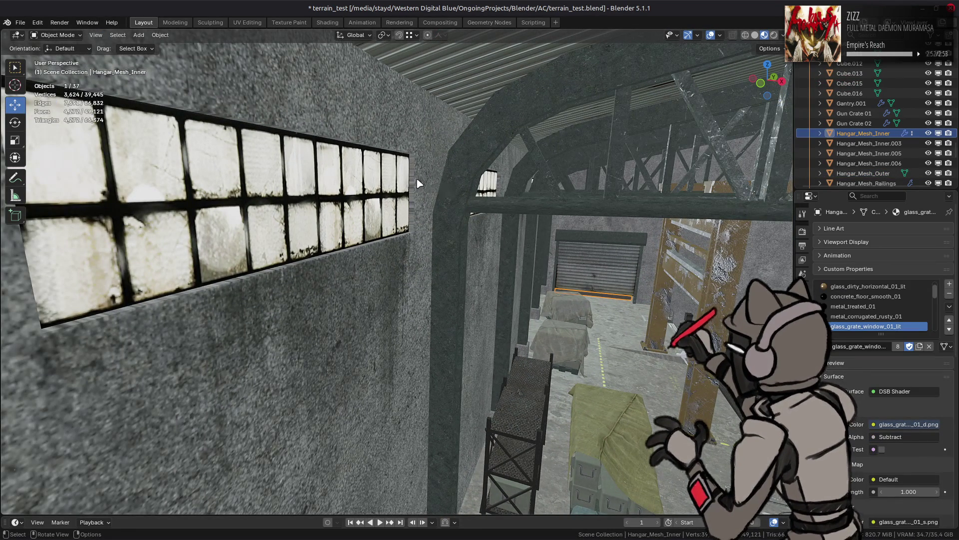
key("Tab")
middle_click_drag(409, 182, 524, 179)
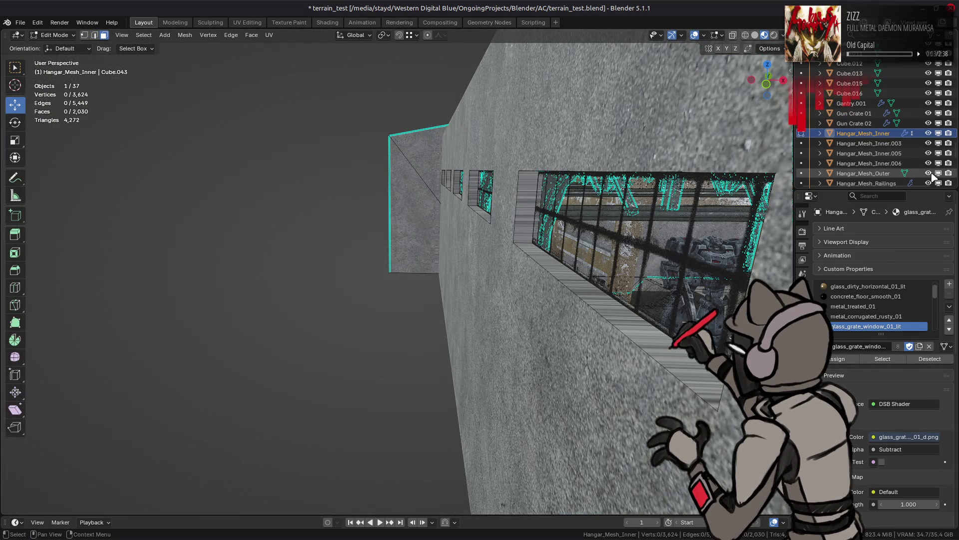
Hide Hangar_Mesh_Outer, select the inner arch corner faces, grow them, and mark their edges sharp
left_click(928, 173)
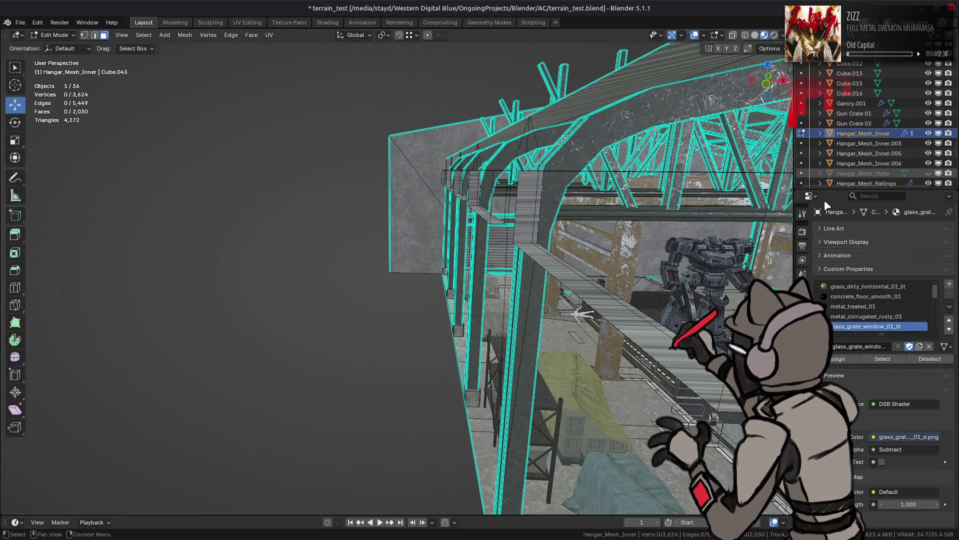
left_click(522, 242, "alt")
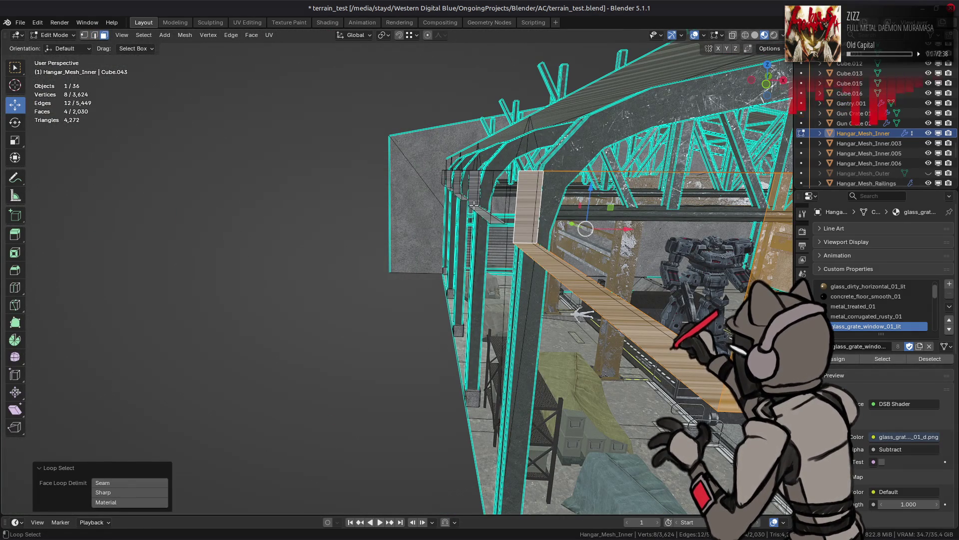
key("KP_1")
scroll(464, 135, "up", 4)
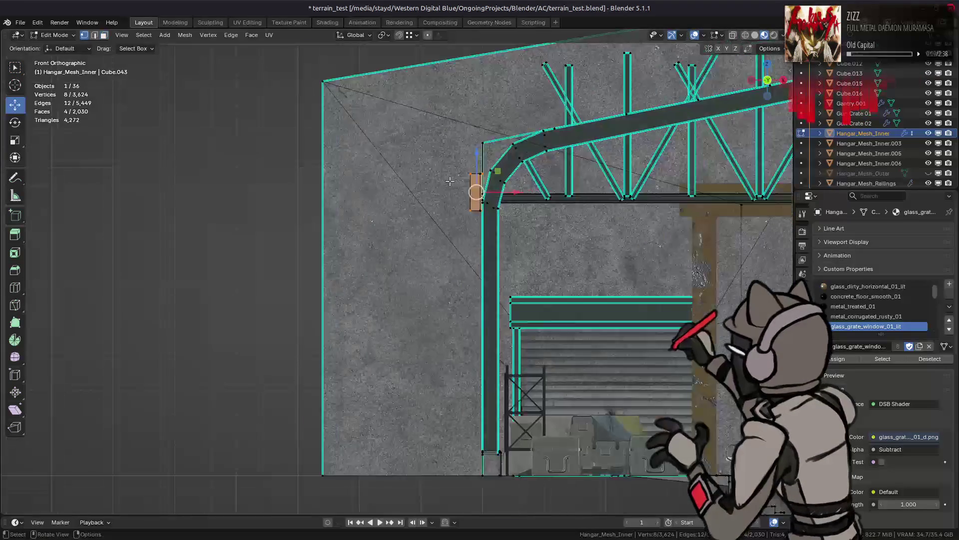
left_click_drag(488, 216, 489, 216)
key("ctrl+KP_Add")
key("ctrl+KP_Add")
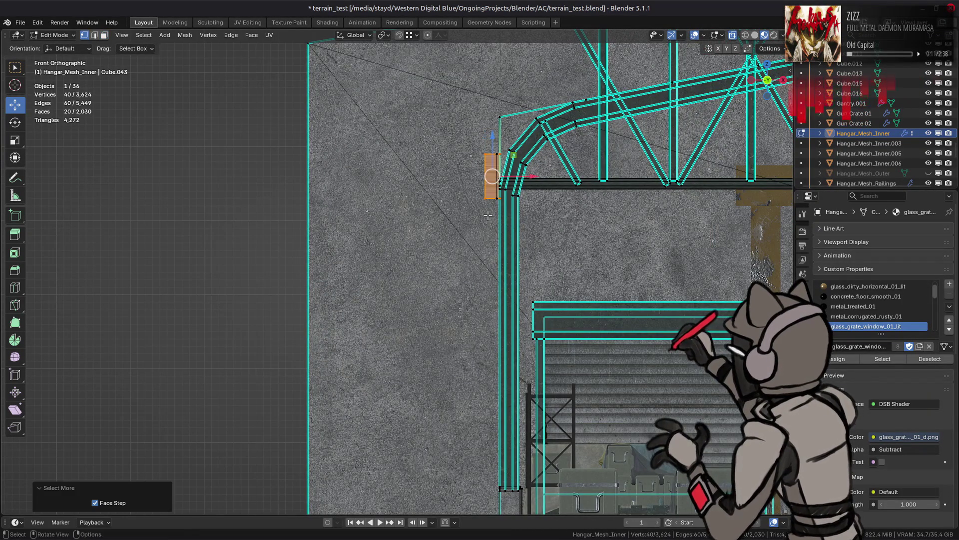
mouse_move(489, 215)
middle_mouse_down()
mouse_move(470, 226)
mouse_move(472, 295)
middle_mouse_up()
scroll(477, 222, "up", 5)
key("2")
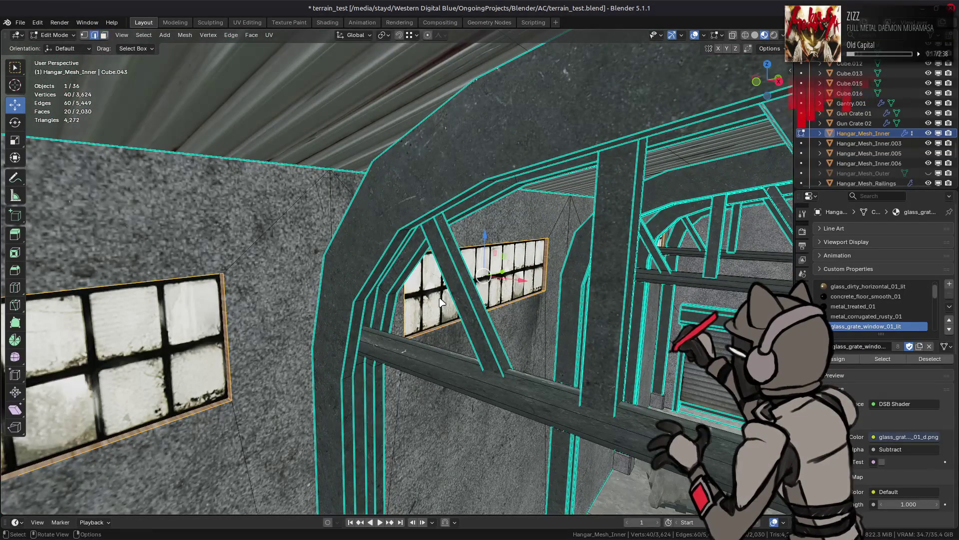
key("ctrl+e")
left_click(414, 282)
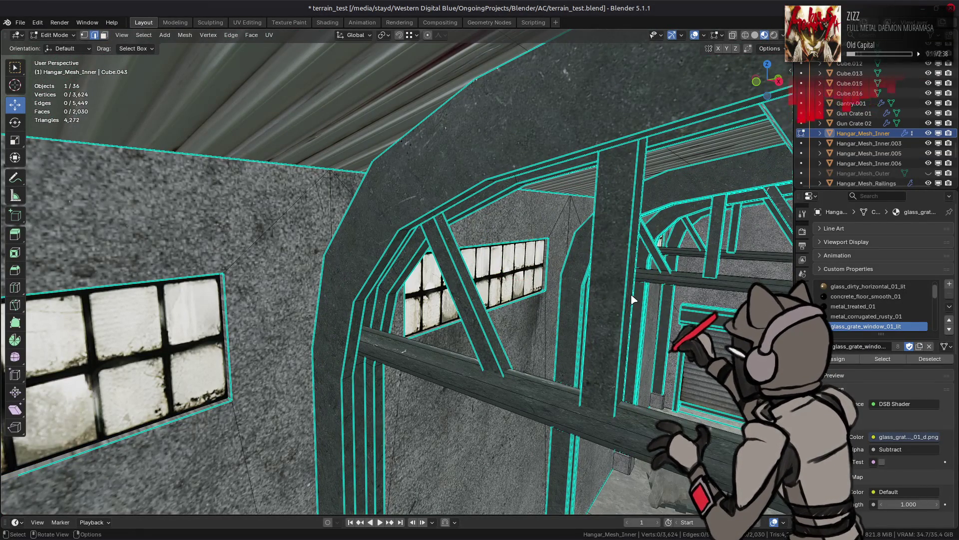
Inspect the arch shading in Object Mode and deselect everything
key("Tab")
middle_click_drag(658, 295, 497, 253)
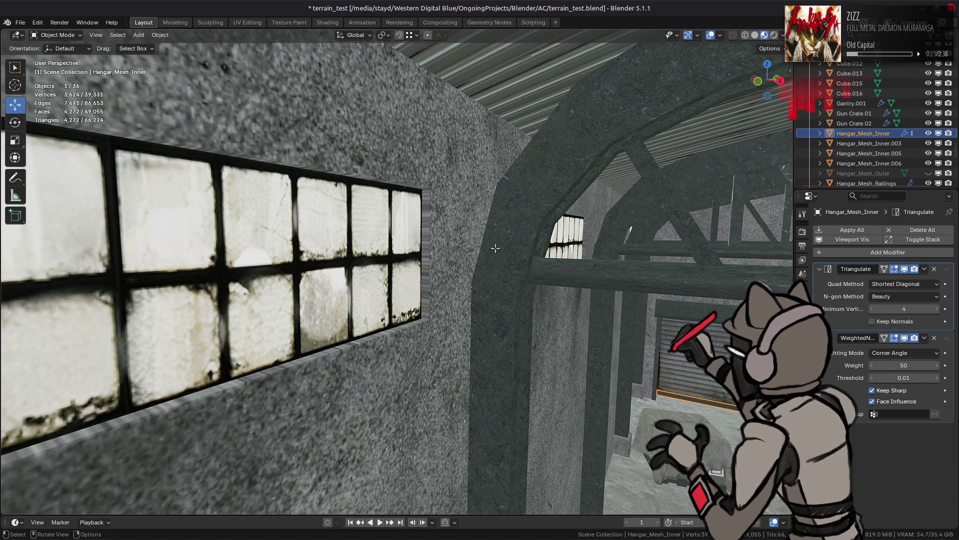
key("Tab")
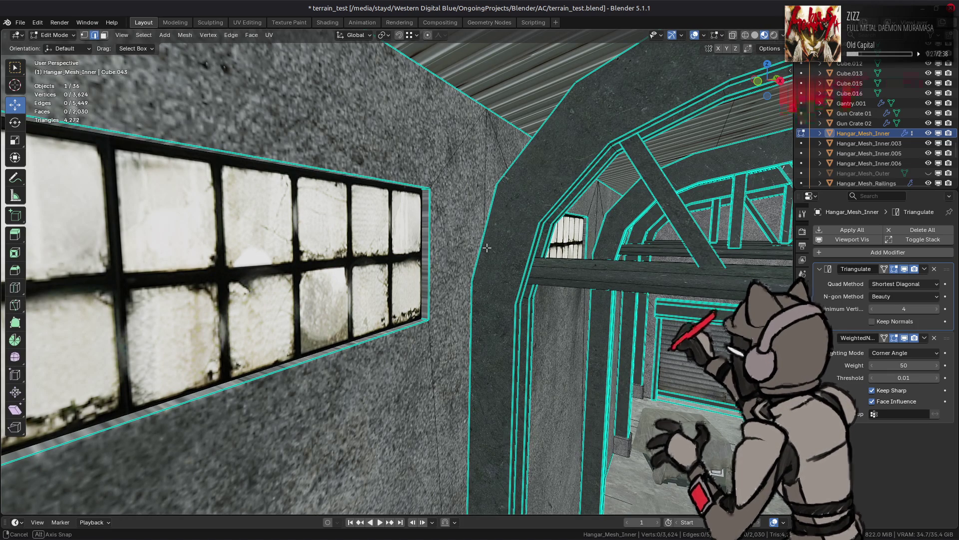
mouse_move(487, 248)
middle_mouse_down()
mouse_move(441, 253)
mouse_move(447, 246)
mouse_move(468, 257)
mouse_move(406, 266)
mouse_move(439, 278)
mouse_move(443, 288)
mouse_move(422, 294)
mouse_move(436, 295)
middle_mouse_up()
key("Tab")
key("alt+a")
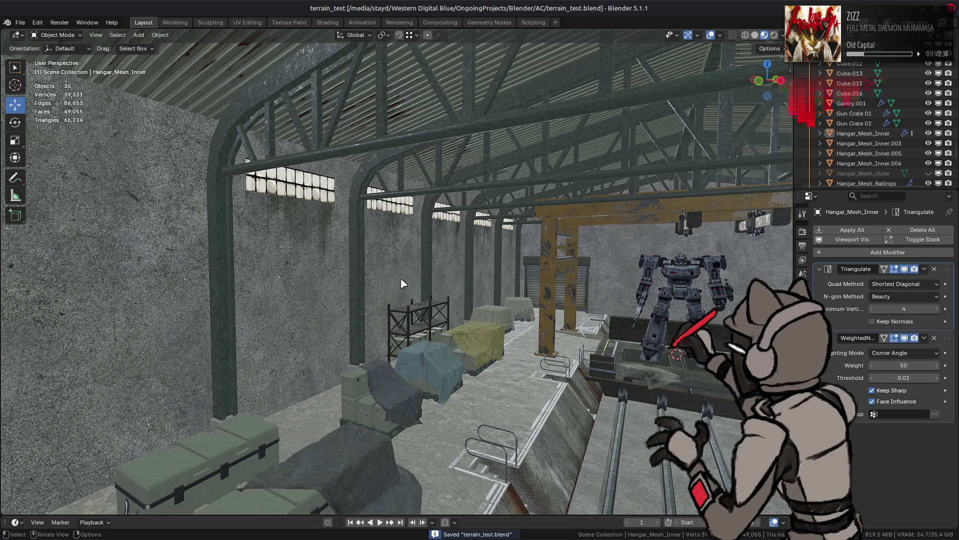
Select Hangar_Mesh_Inner.006 alone and enter its Edit Mode
mouse_move(400, 284)
middle_mouse_down()
mouse_move(394, 269)
mouse_move(381, 285)
mouse_move(398, 220)
middle_mouse_up()
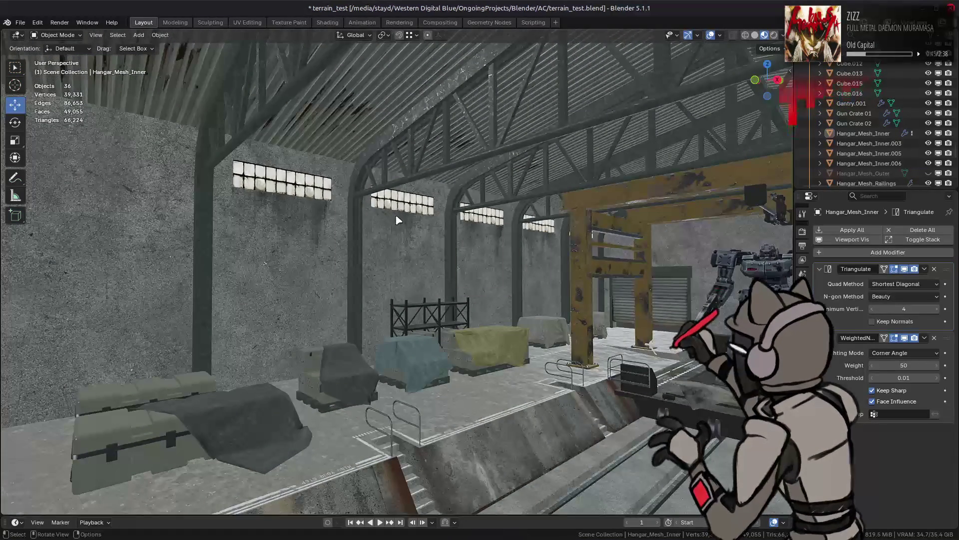
left_click(398, 220)
key("a")
scroll(424, 221, "up", 3)
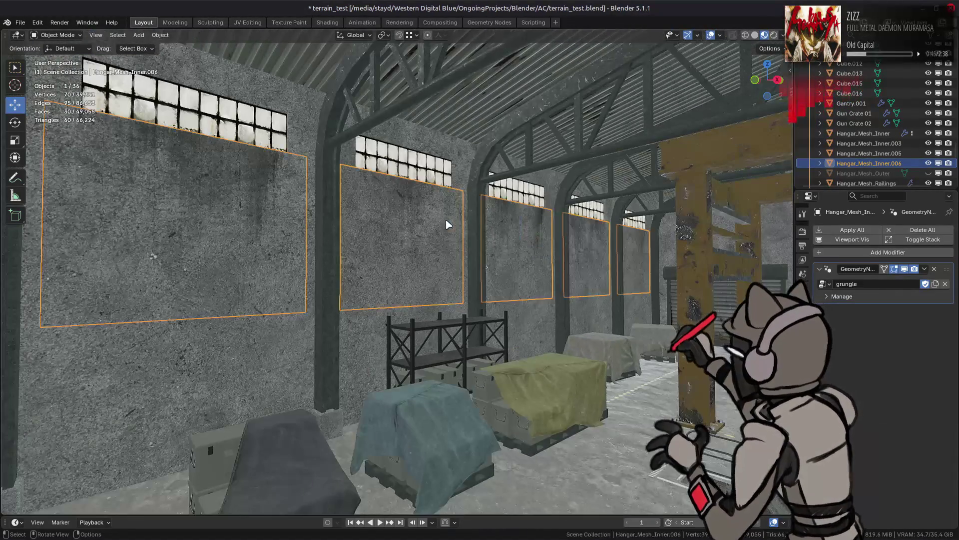
left_click(402, 233)
key("Tab")
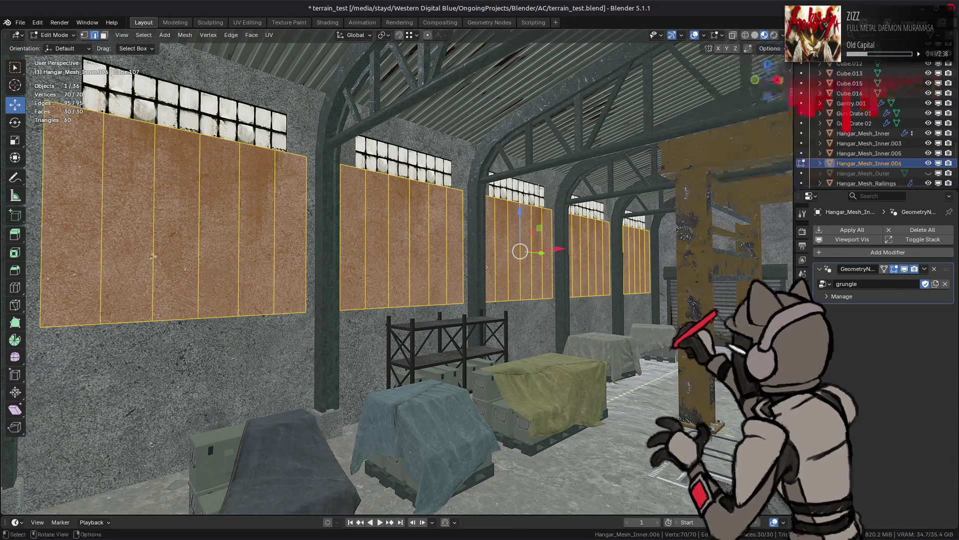
Lower the wall panel faces 1.5 m along Z, then switch to editing Hangar_Mesh_Inner
key("g")
key("z")
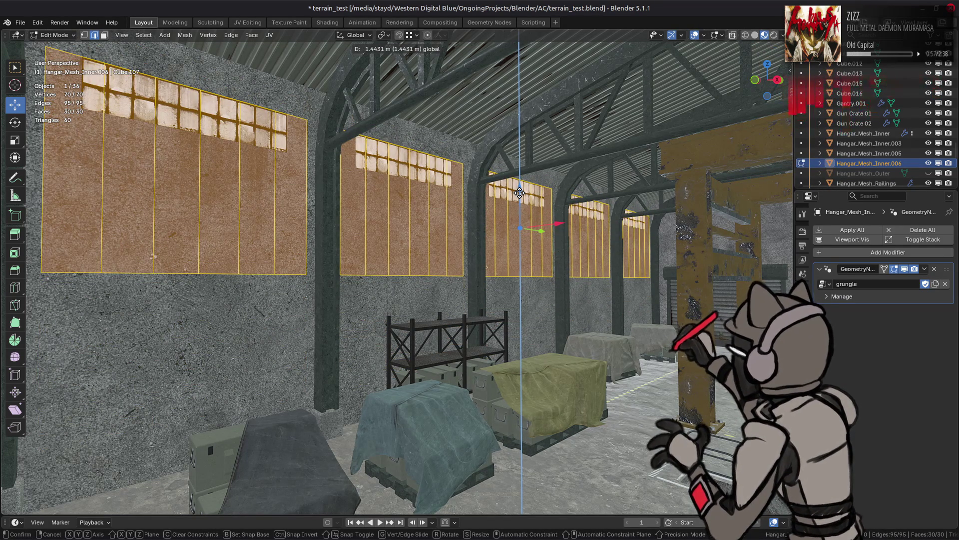
left_click(441, 163)
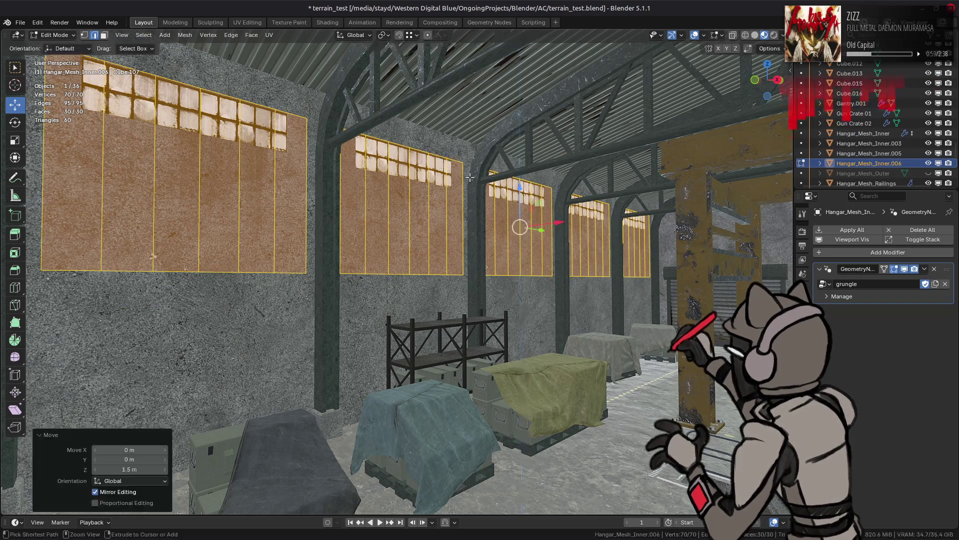
key("ctrl+z")
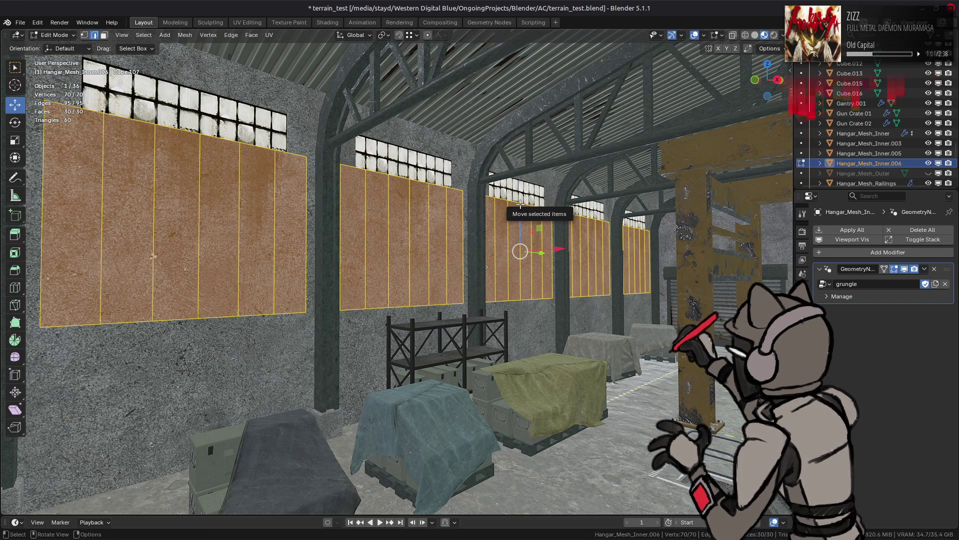
left_click(520, 205)
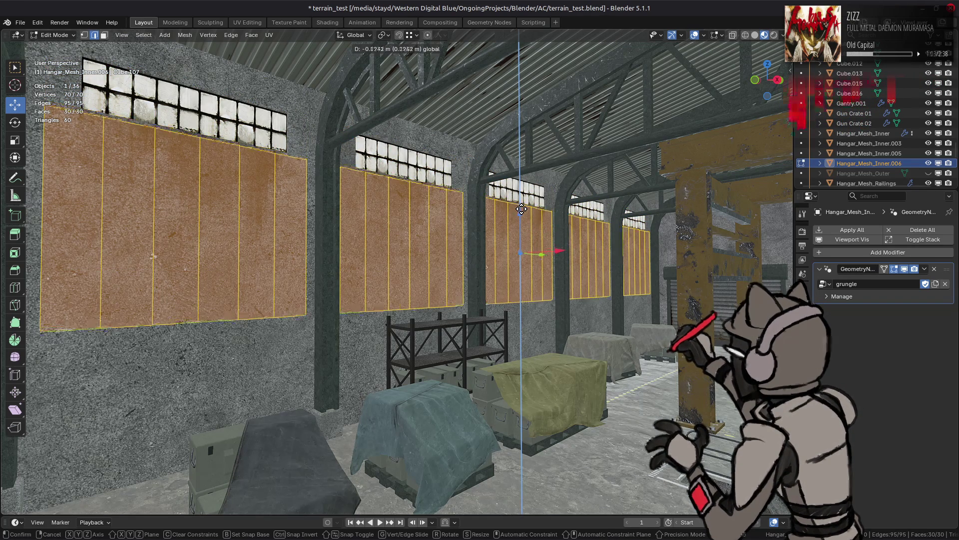
type("1.5-")
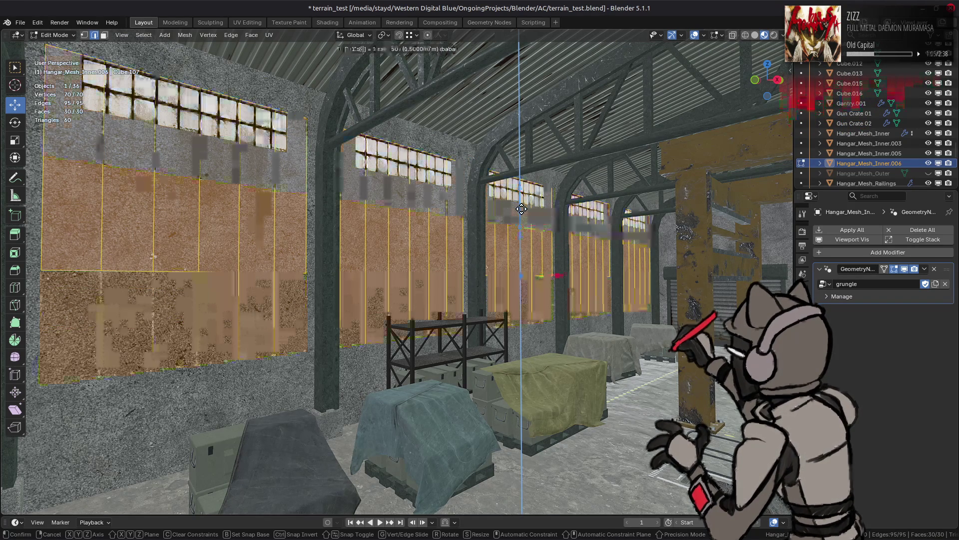
key("Return")
key("alt+q")
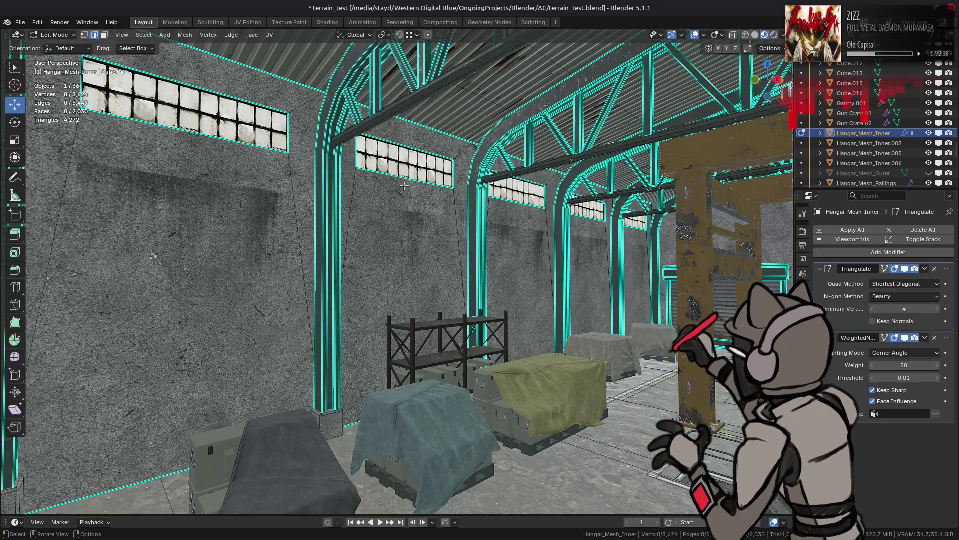
Lower the window openings' bottom vertices 1.5 m along Z
key("KP_1")
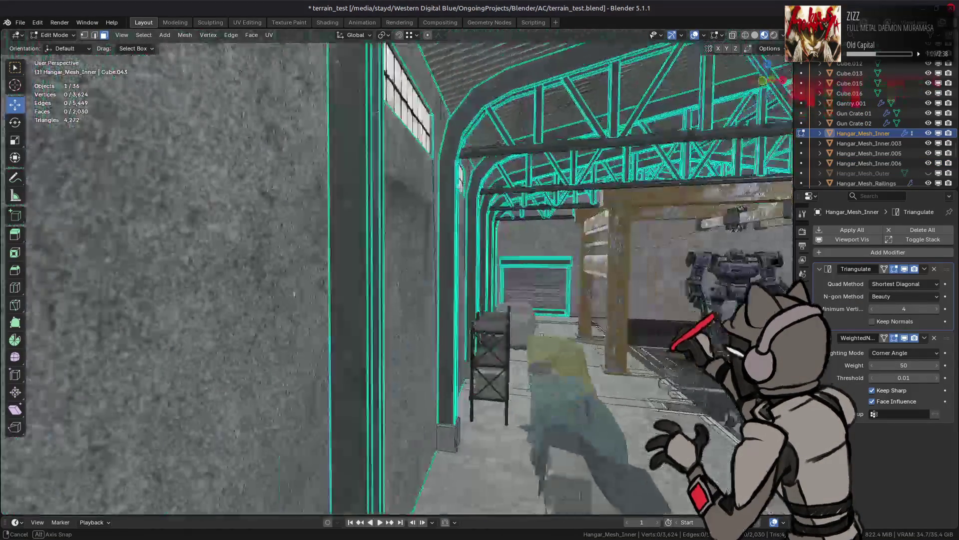
scroll(439, 191, "up", 2)
scroll(439, 191, "up", 4)
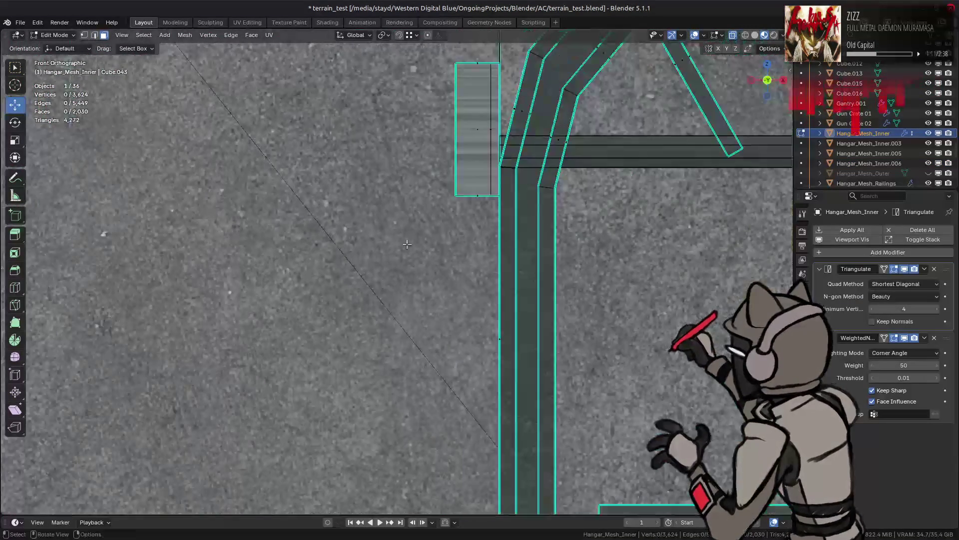
key("b")
left_click_drag(474, 200, 489, 226)
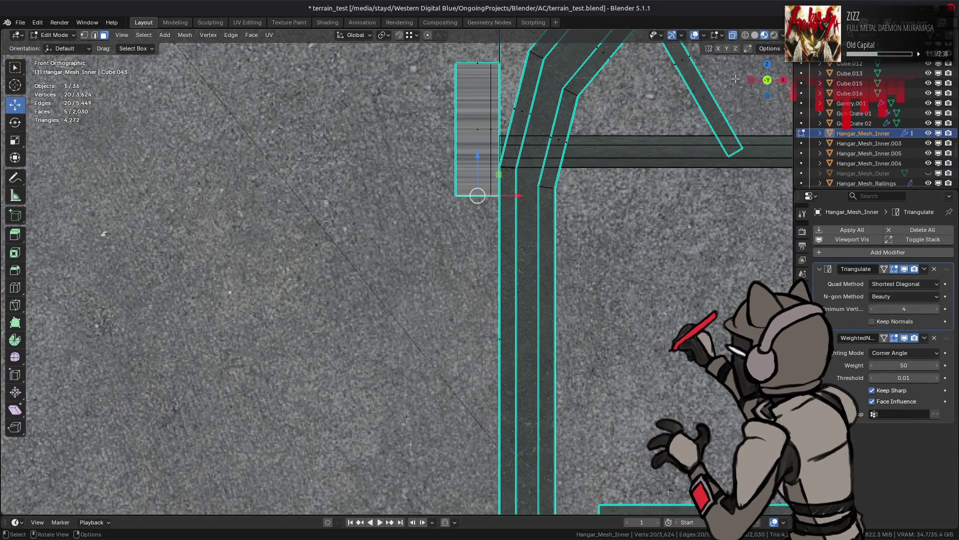
left_click_drag(777, 74, 749, 95)
middle_click_drag(426, 202, 559, 217)
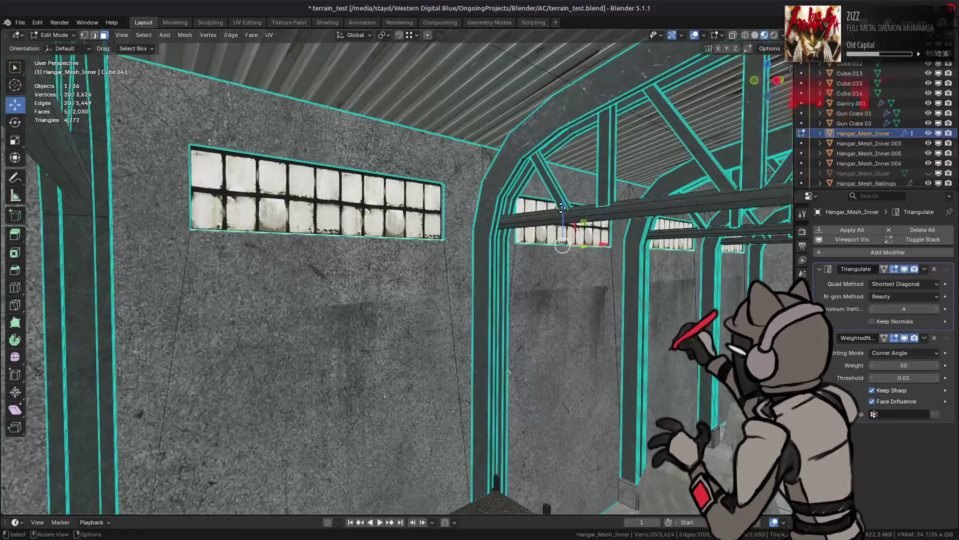
type("g1")
type(".5")
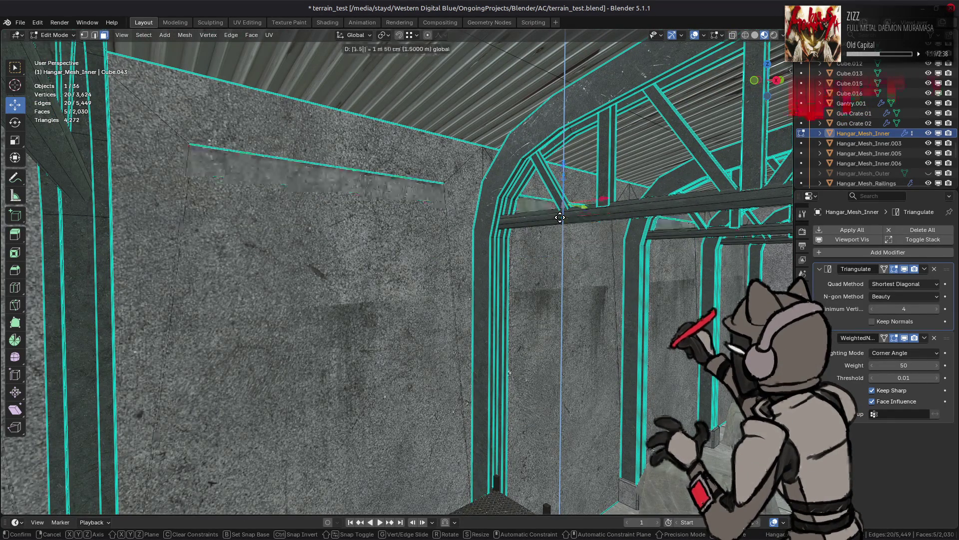
type("-")
key("Return")
mouse_move(561, 221)
middle_mouse_down()
mouse_move(530, 239)
mouse_move(490, 220)
mouse_move(520, 207)
mouse_move(492, 200)
middle_mouse_up()
key("Tab")
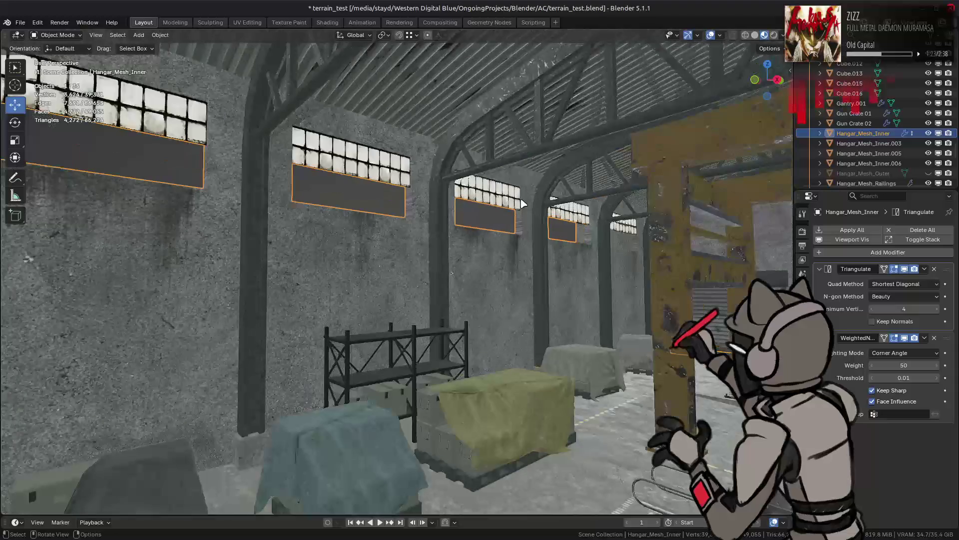
key("Tab")
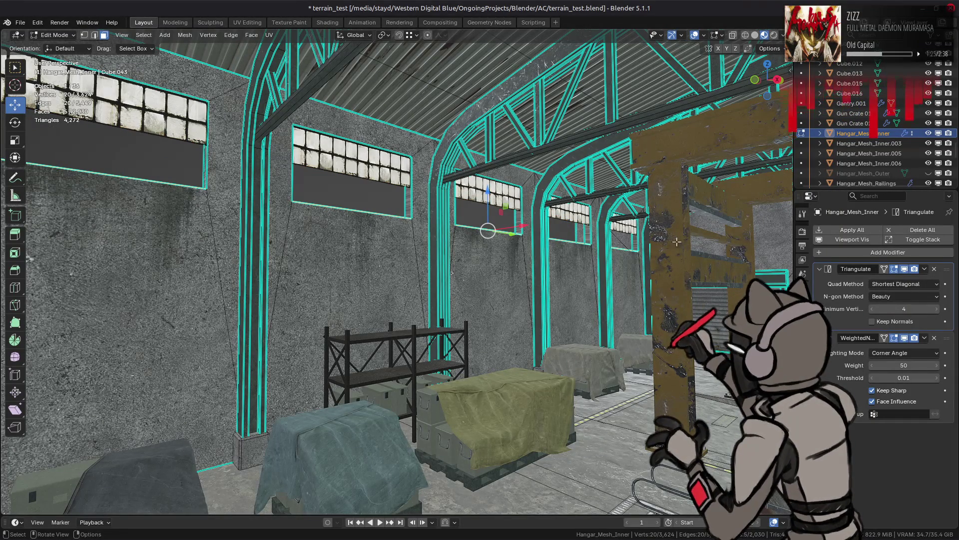
Stretch the glass_grate_window_01_lit panes along Z to fill the enlarged openings
left_click(803, 385)
left_click(803, 399)
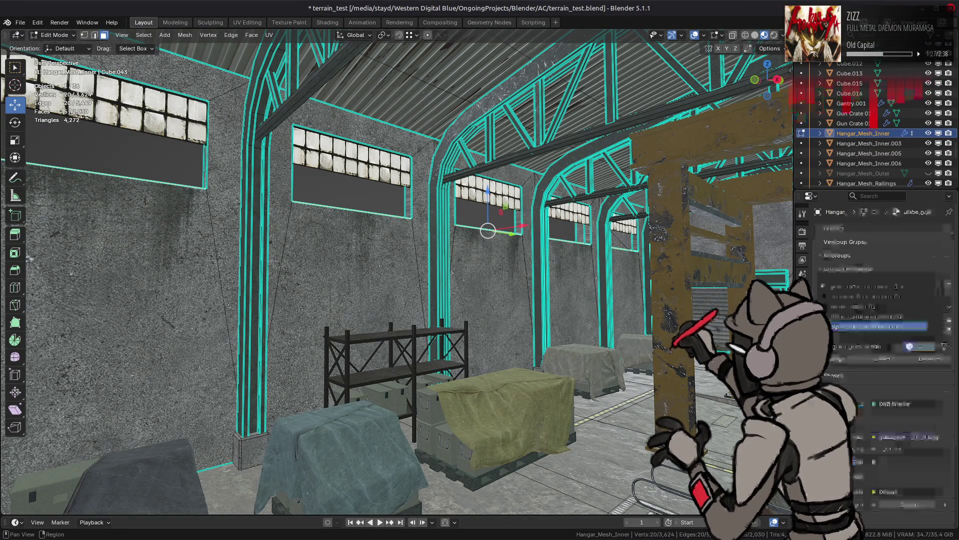
left_click(506, 199)
left_click(882, 358)
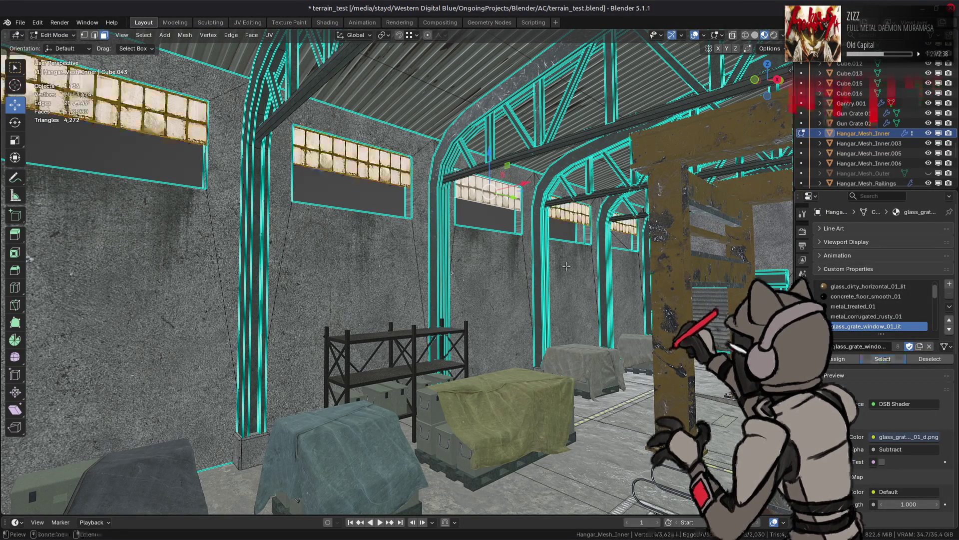
key("KP_1")
left_click_drag(431, 169, 432, 170)
middle_click_drag(432, 170, 350, 192)
left_click(769, 49)
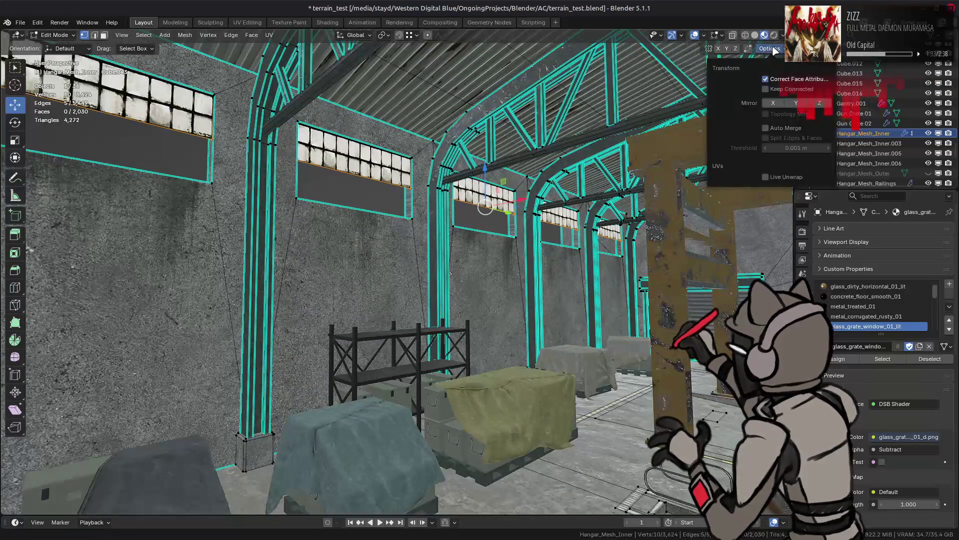
type("gz")
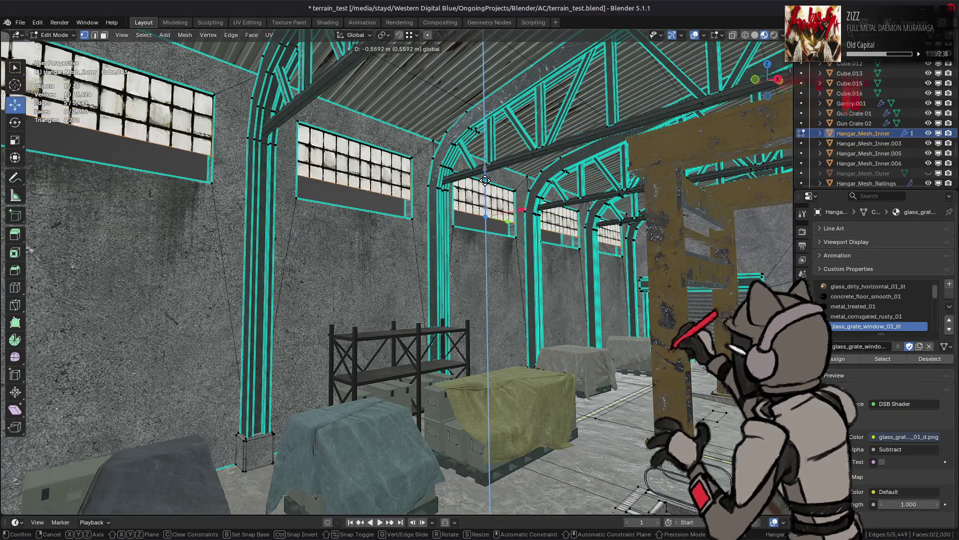
type("1.")
key("Return")
key("Tab")
mouse_move(479, 185)
middle_mouse_down()
mouse_move(462, 207)
mouse_move(420, 203)
mouse_move(432, 204)
middle_mouse_up()
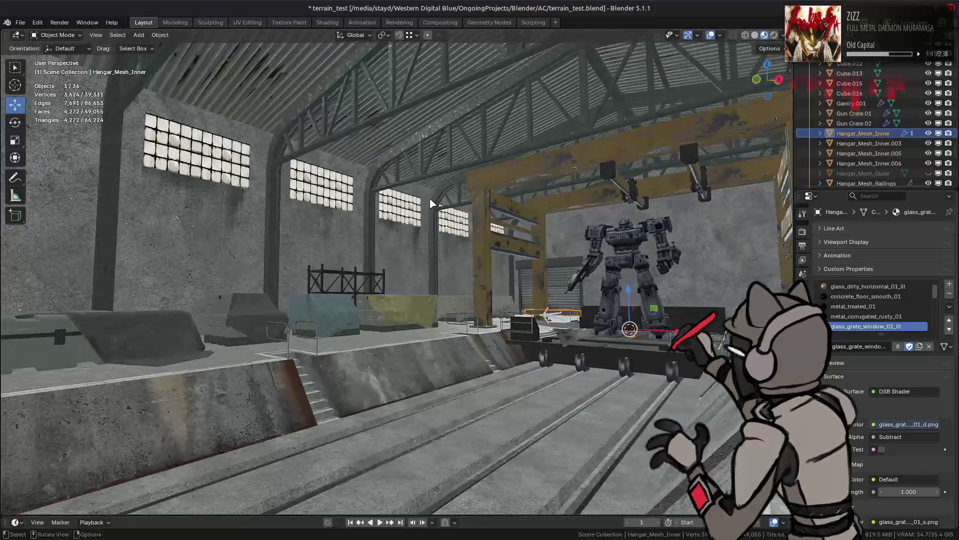
Raise the inner hangar mesh's window edges slightly along Z
scroll(437, 200, "up", 2)
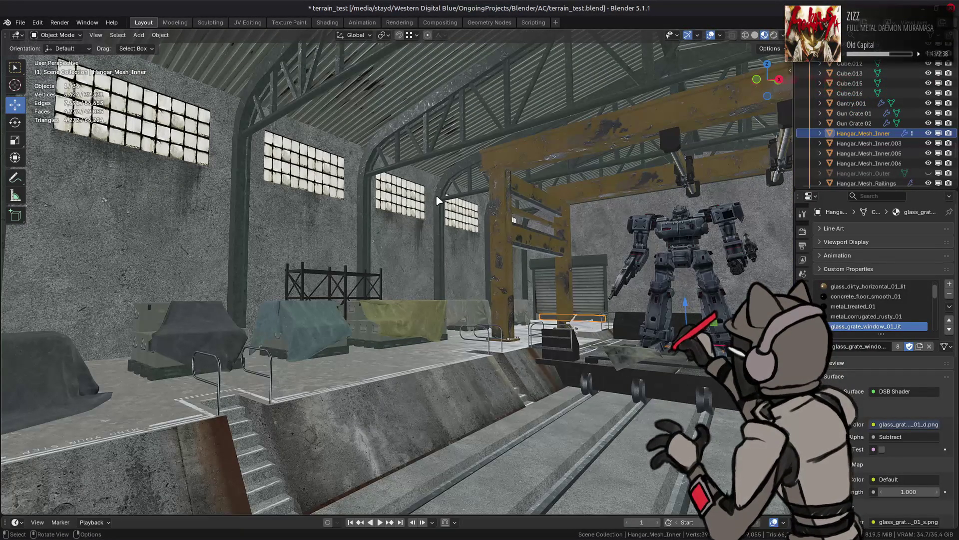
middle_click_drag(438, 200, 438, 200)
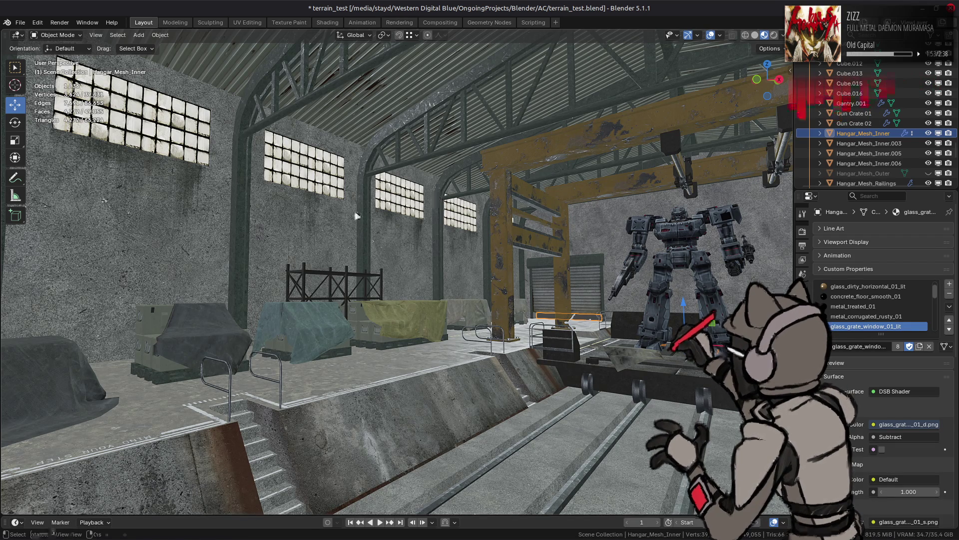
scroll(356, 216, "up", 5)
key("Tab")
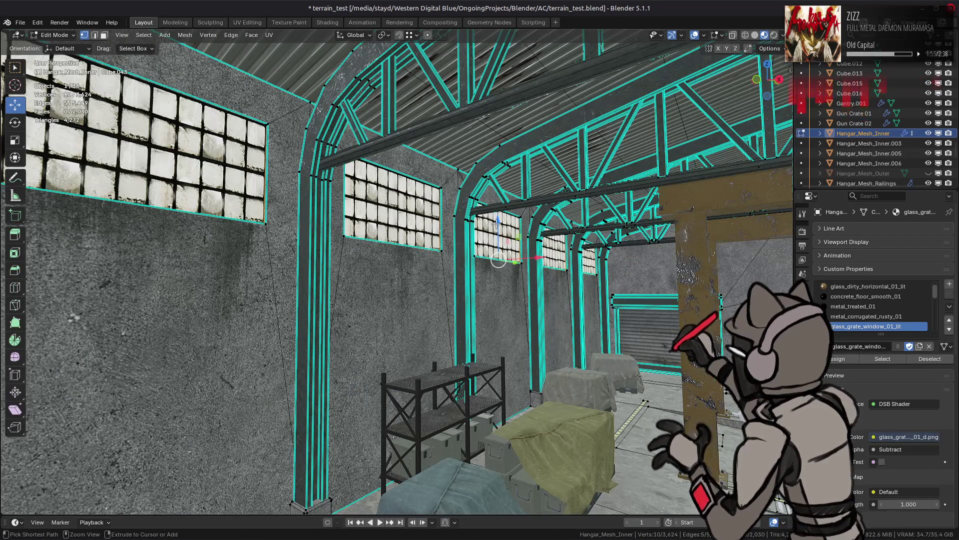
key("g")
key("z")
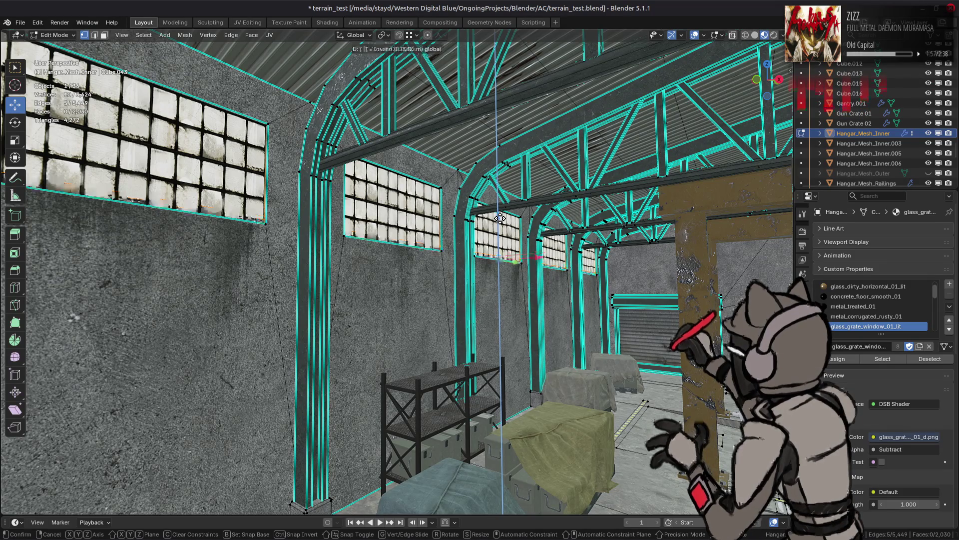
left_click(500, 218)
key("Tab")
Select the left wall panel Hangar_Mesh_Inner.006 and enter its Edit Mode
mouse_move(500, 218)
middle_mouse_down()
mouse_move(478, 234)
mouse_move(467, 221)
mouse_move(360, 267)
mouse_move(442, 269)
middle_mouse_up()
key("alt+a")
left_click(360, 268)
key("Tab")
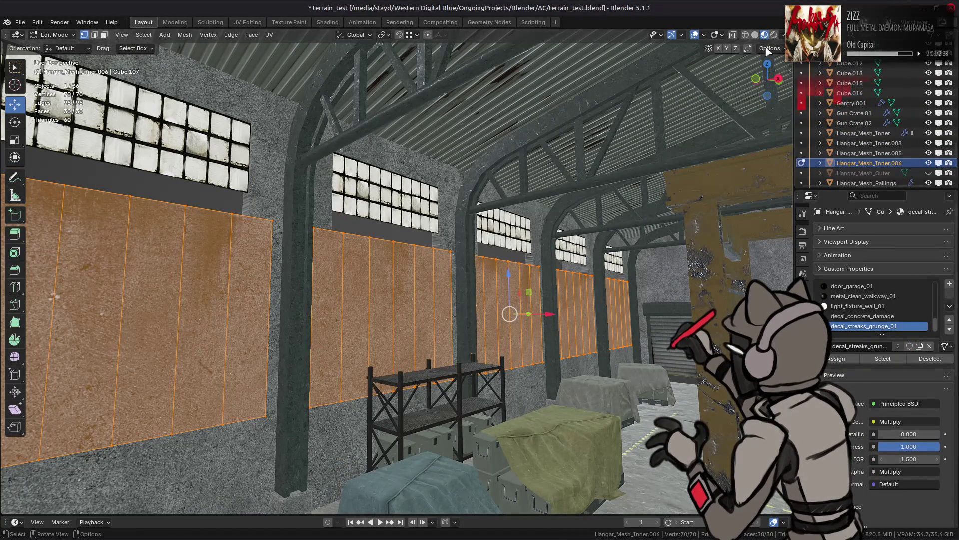
Cancel the vertical move of the selected wall faces and leave Edit Mode
left_click(768, 50)
key("g")
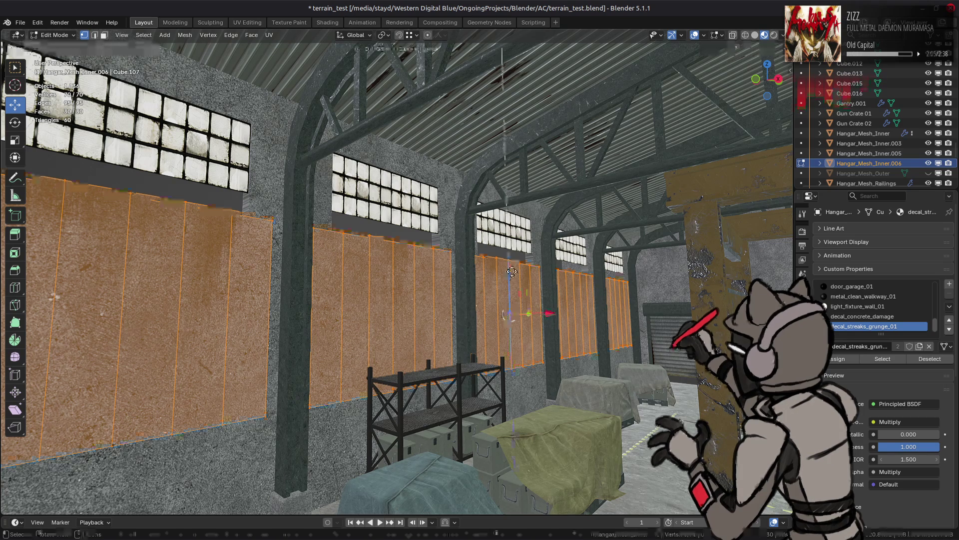
key("z")
key("Escape")
key("Tab")
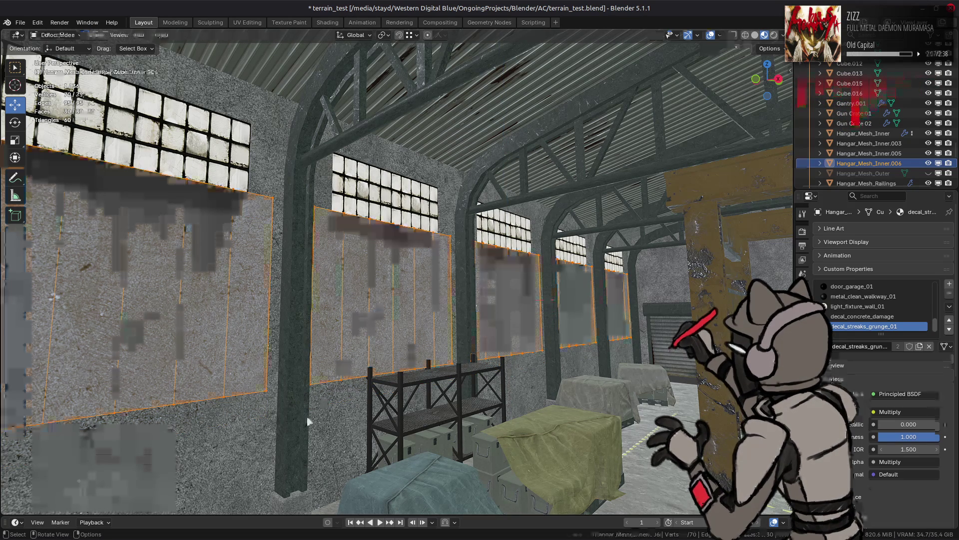
Inspect the inner hangar mesh's 20 window vertices in Edit Mode, then return to Object Mode
left_click(452, 338)
key("Tab")
middle_click_drag(480, 300, 453, 338)
key("KP_1")
scroll(453, 219, "up", 3)
key("alt+a")
left_click_drag(497, 239, 498, 238)
middle_click_drag(501, 237, 472, 229)
left_click(772, 49)
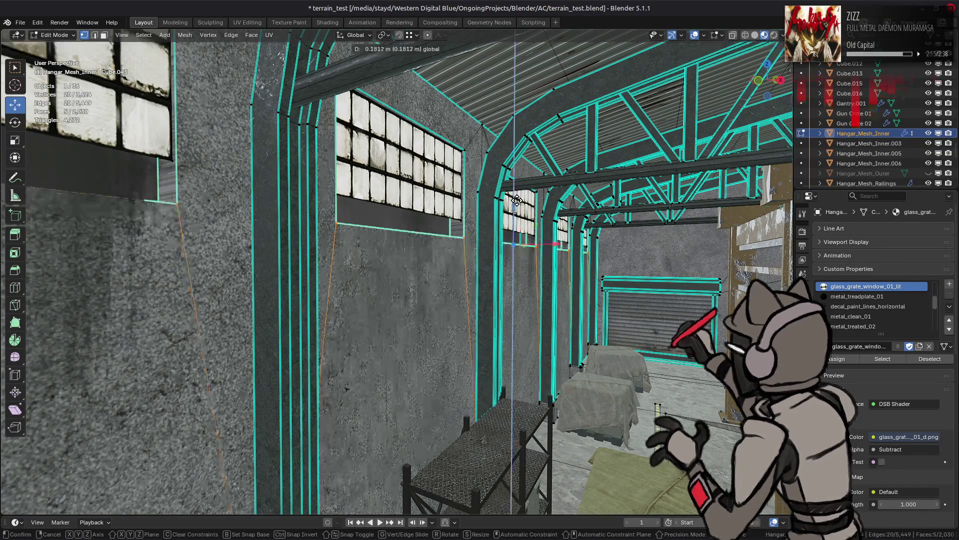
key("alt+a")
key("Tab")
Unhide and select Hangar_Mesh_Outer, then edit it with edge selection
mouse_move(518, 204)
middle_mouse_down()
mouse_move(530, 230)
mouse_move(459, 202)
mouse_move(699, 200)
middle_mouse_up()
left_click(928, 173)
mouse_move(541, 272)
middle_mouse_down()
mouse_move(520, 272)
mouse_move(530, 284)
mouse_move(511, 265)
middle_mouse_up()
left_click(528, 283)
key("Tab")
key("2")
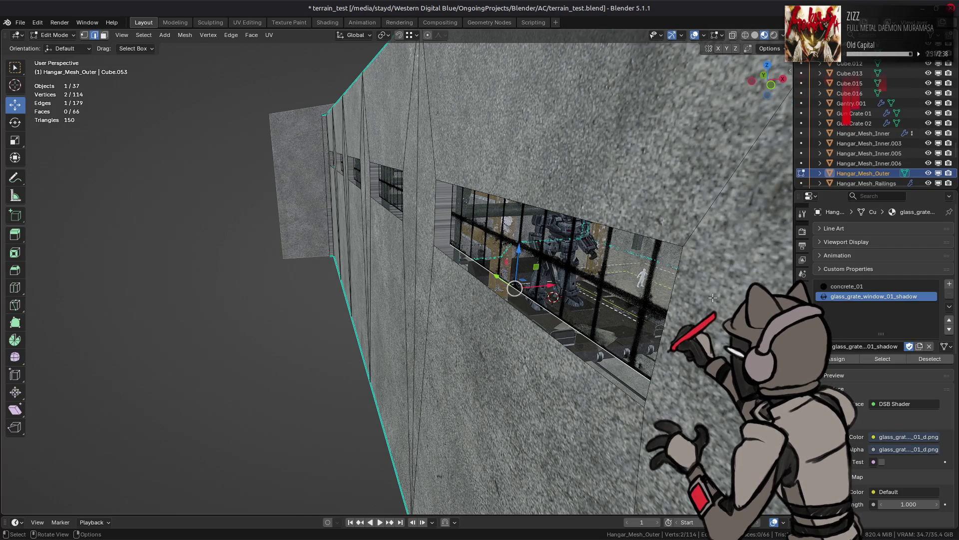
Select the outer wall's window edge vertices, undoing a trial downward move
key("3")
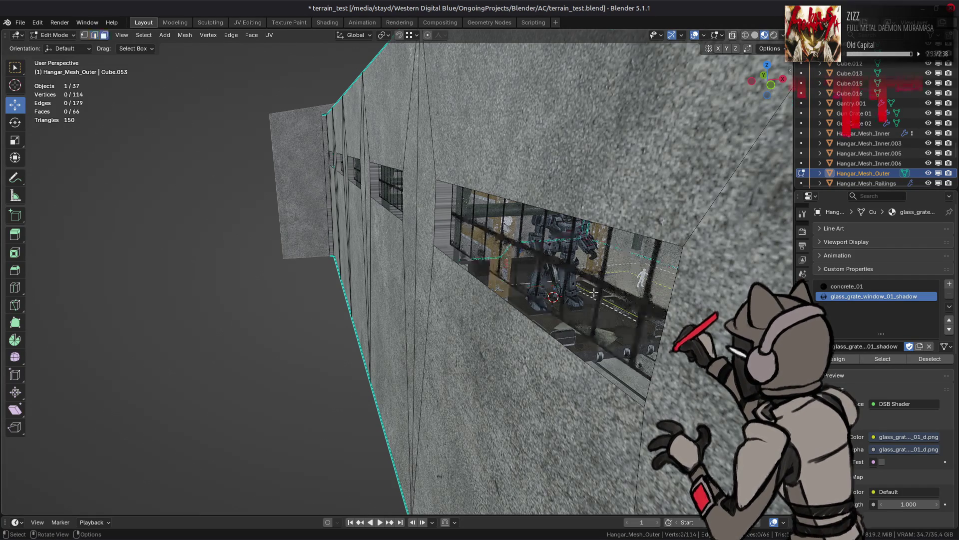
left_click(613, 305, "alt")
middle_click_drag(612, 304, 493, 257, "alt")
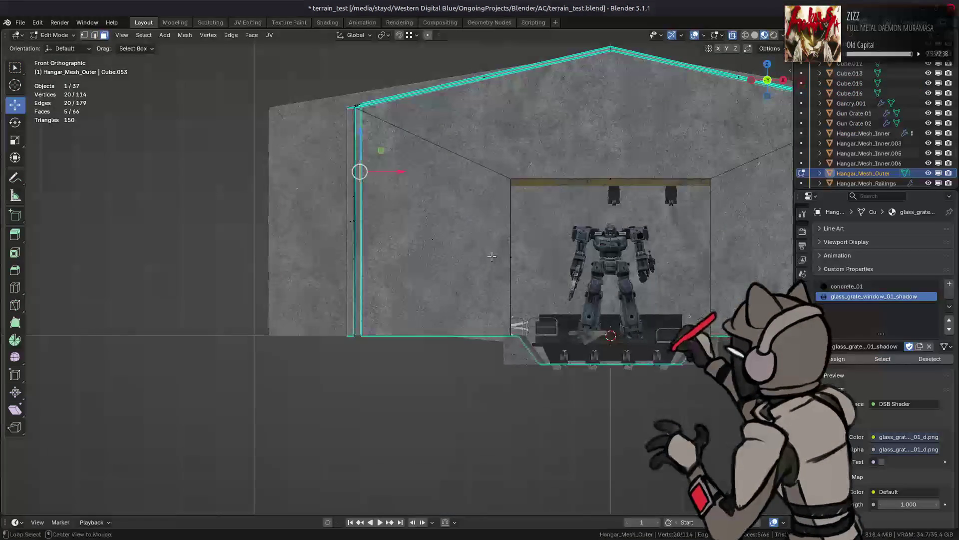
left_click_drag(369, 161, 372, 161)
middle_click_drag(372, 160, 375, 150)
mouse_move(363, 143)
left_mouse_down()
mouse_move(363, 153)
mouse_move(368, 145)
left_mouse_up()
left_click(769, 49)
key("ctrl+z")
Lower the selected window edges vertically by 0.75 m
type("-.75")
key("KP_1")
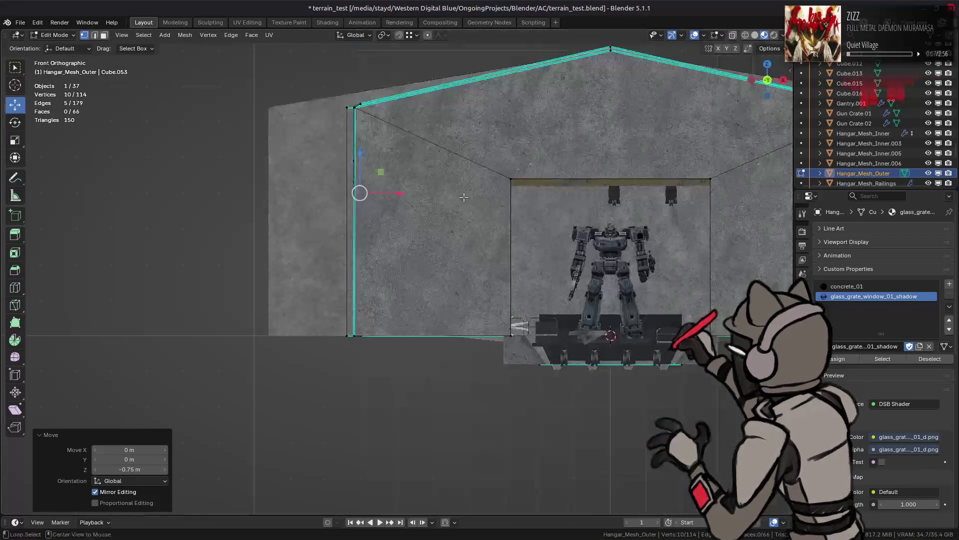
scroll(411, 274, "up", 6)
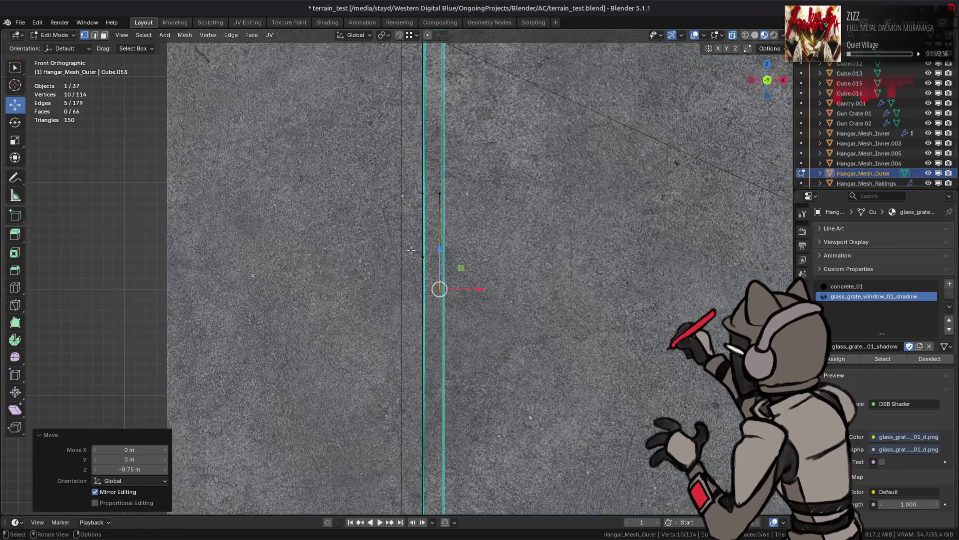
middle_click_drag(410, 250, 665, 97)
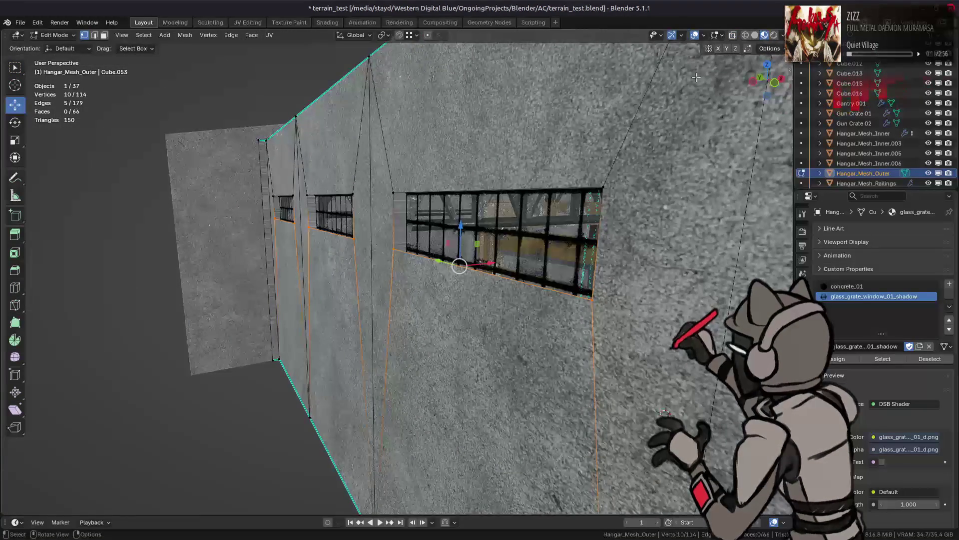
left_click_drag(460, 221, 461, 238)
type("-0.75")
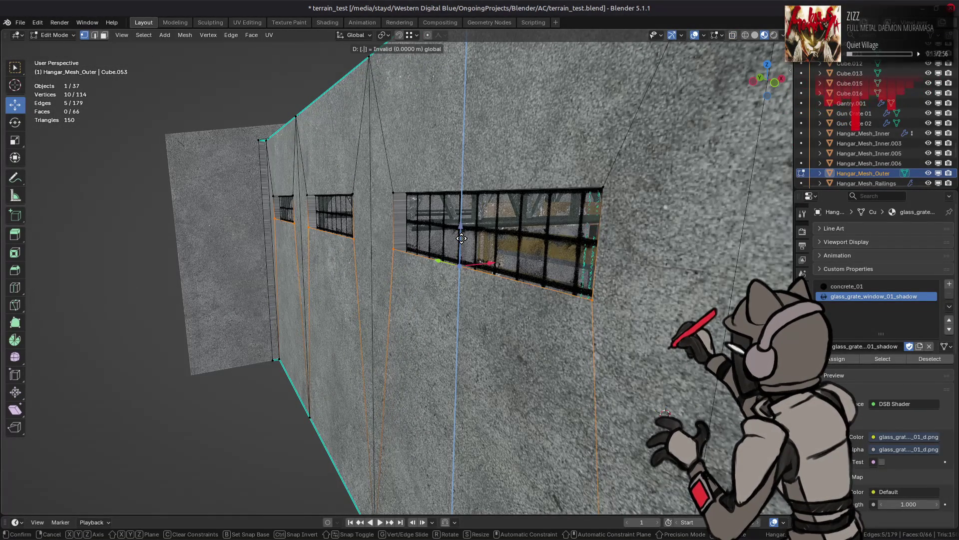
key("Return")
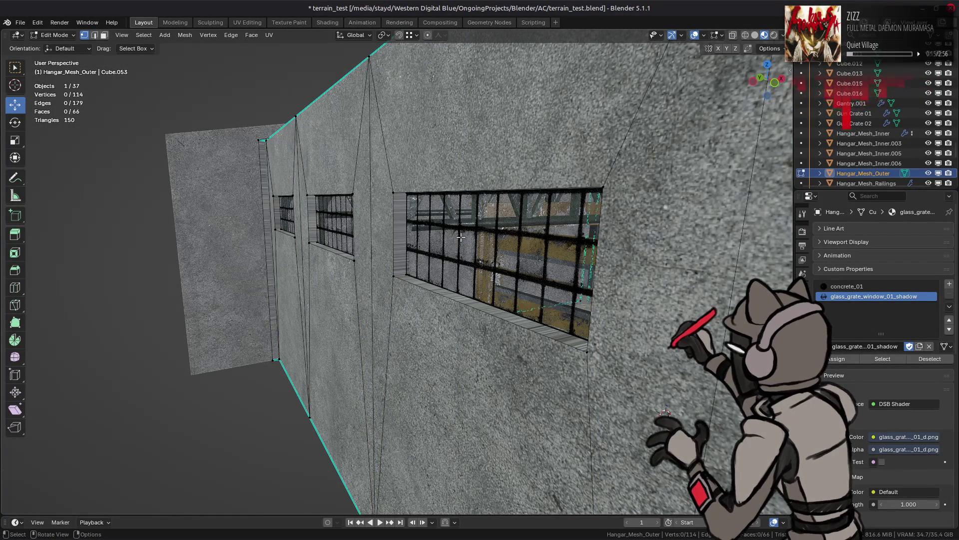
Return to Object Mode, hide Hangar_Mesh_Outer again, and save terrain_test.blend
key("Tab")
key("alt+a")
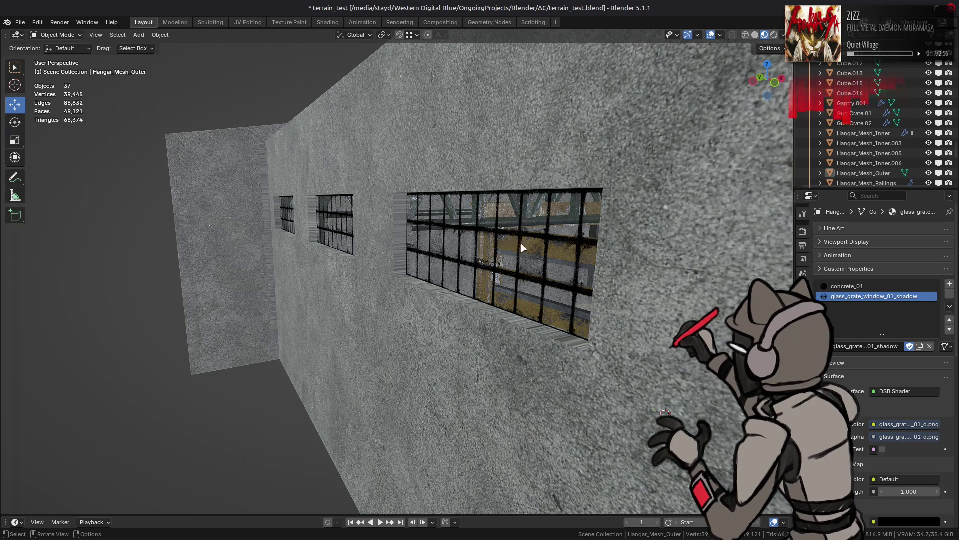
scroll(598, 231, "down", 5)
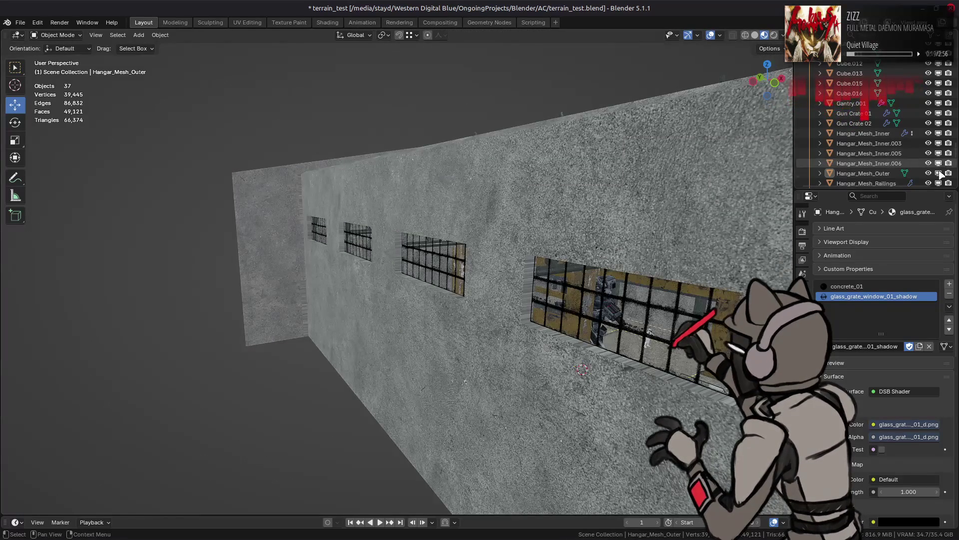
left_click(931, 174)
scroll(450, 250, "up", 10)
mouse_move(400, 200)
middle_mouse_down()
mouse_move(326, 171)
mouse_move(380, 179)
middle_mouse_up()
key("ctrl+s")
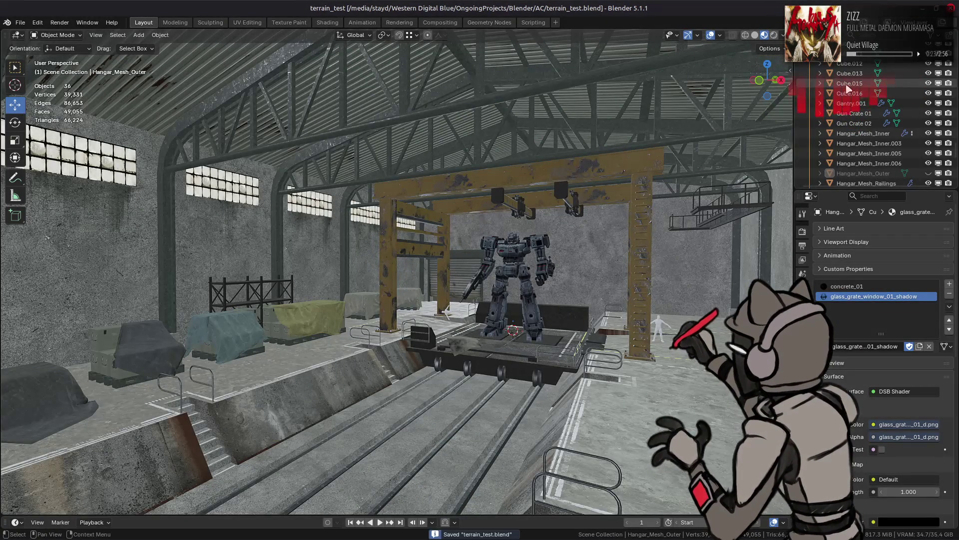
Swap the Hangar collection for Hangar Export and show its glTF Binary exporter settings
scroll(887, 95, "up", 5)
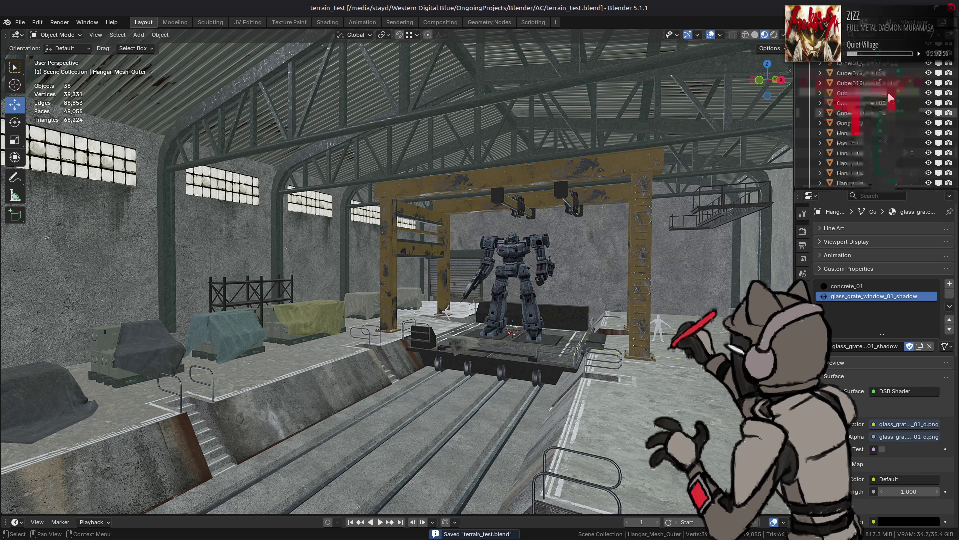
scroll(888, 96, "up", 4)
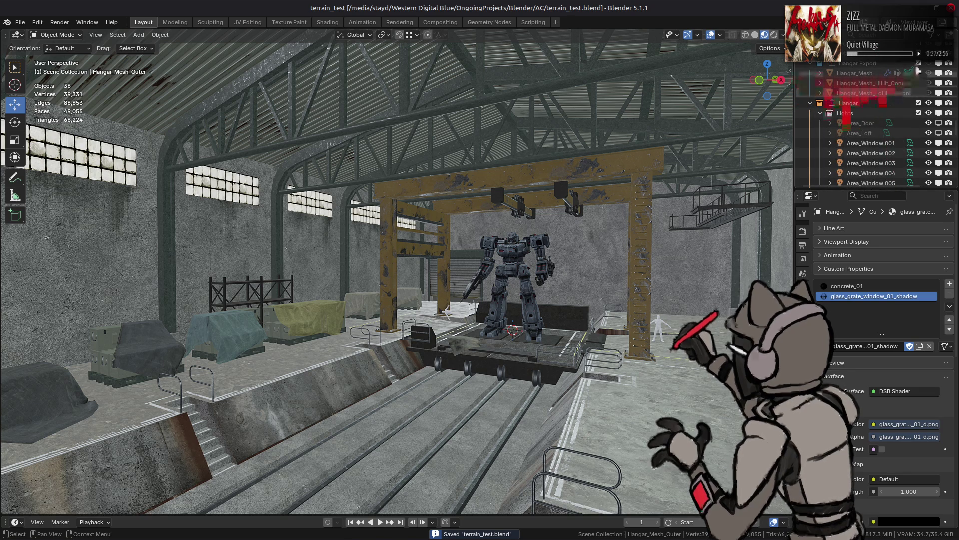
left_click(928, 63, "ctrl")
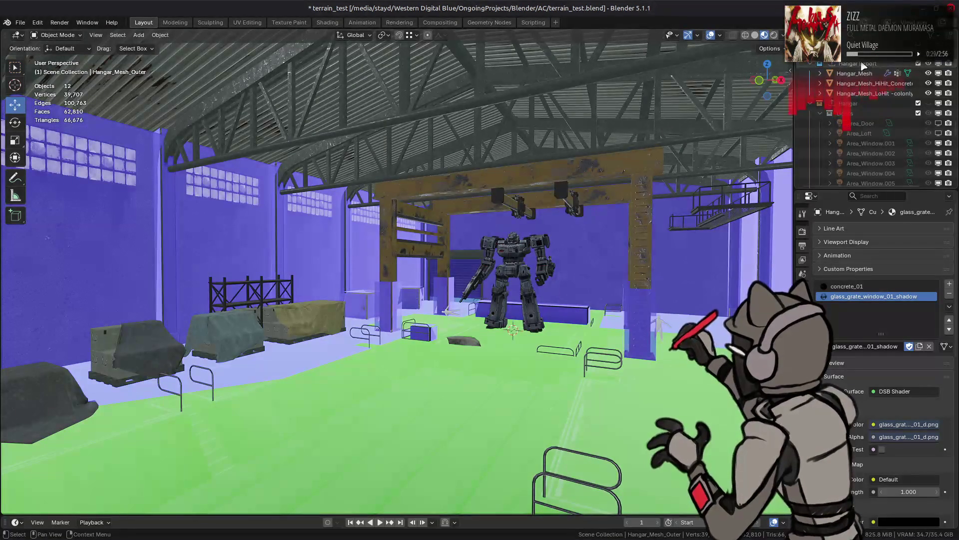
left_click(802, 302)
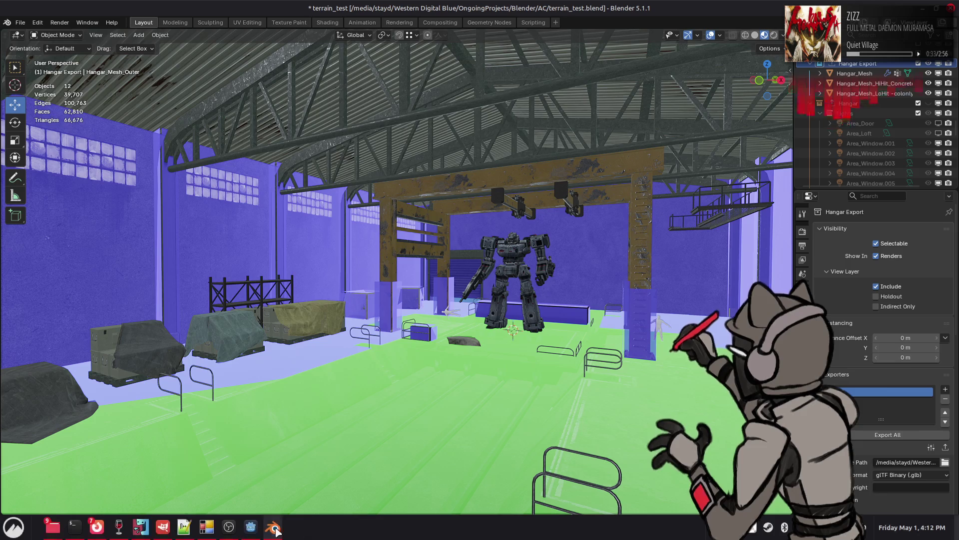
left_click(251, 527)
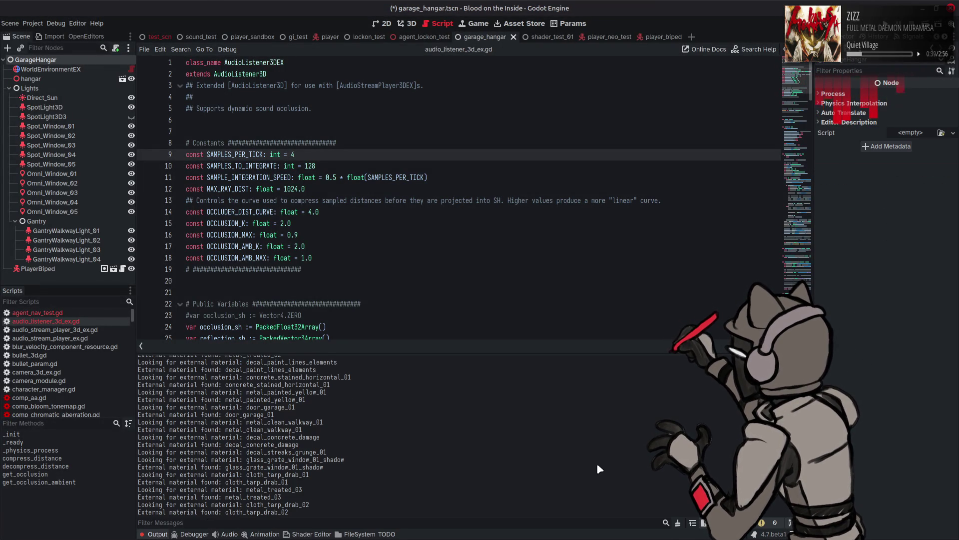
Review Godot's re-import material messages and clear the Output log
scroll(598, 466, "up", 5)
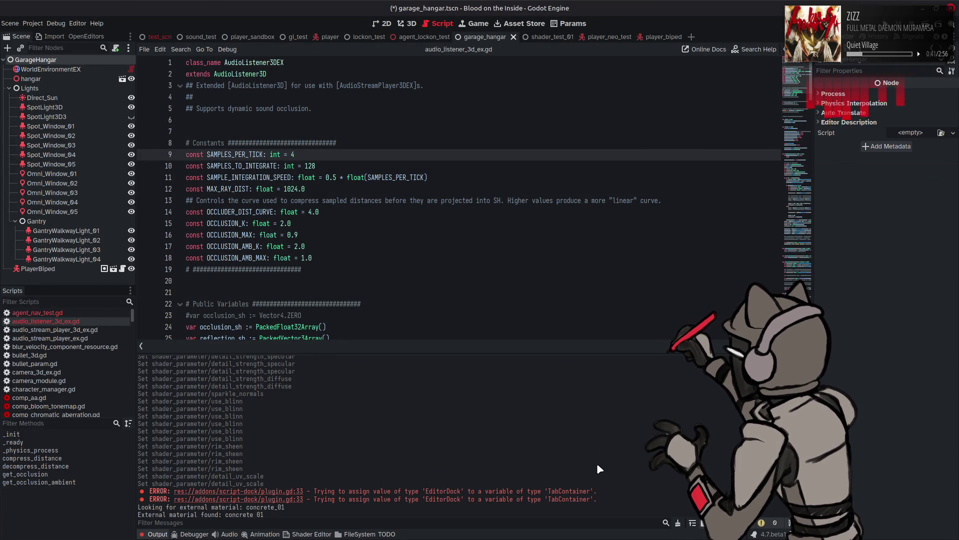
left_click(680, 525)
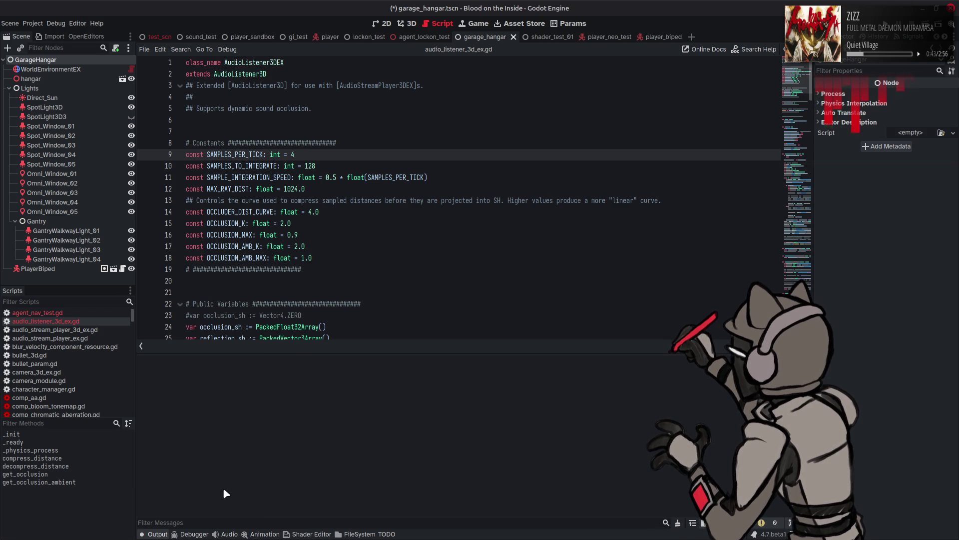
Collapse the Output panel, switch to the 3D view, and fly through the hangar inspecting the lowered windows
left_click(157, 533)
key("ctrl+F2")
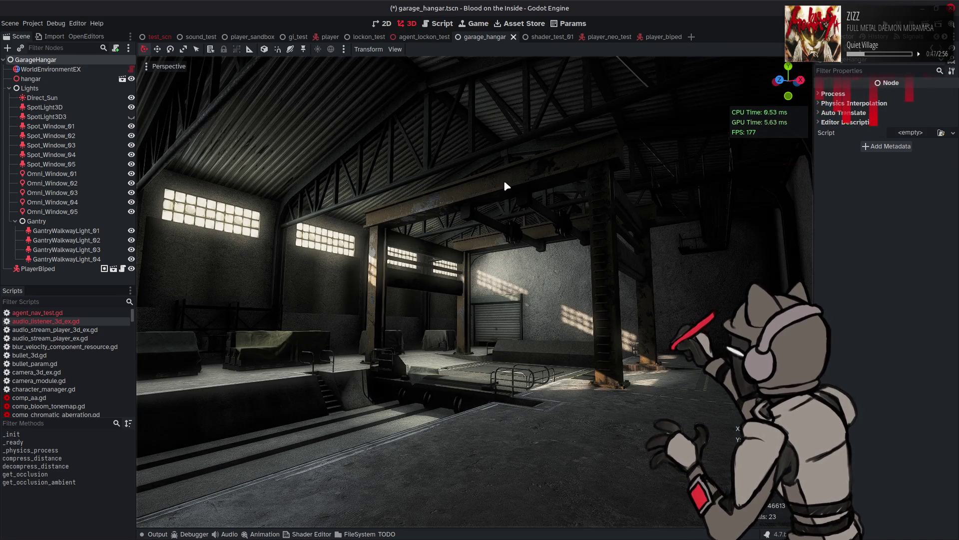
right_click_drag(504, 180, 380, 165)
key("w")
right_click_drag(506, 186, 506, 186)
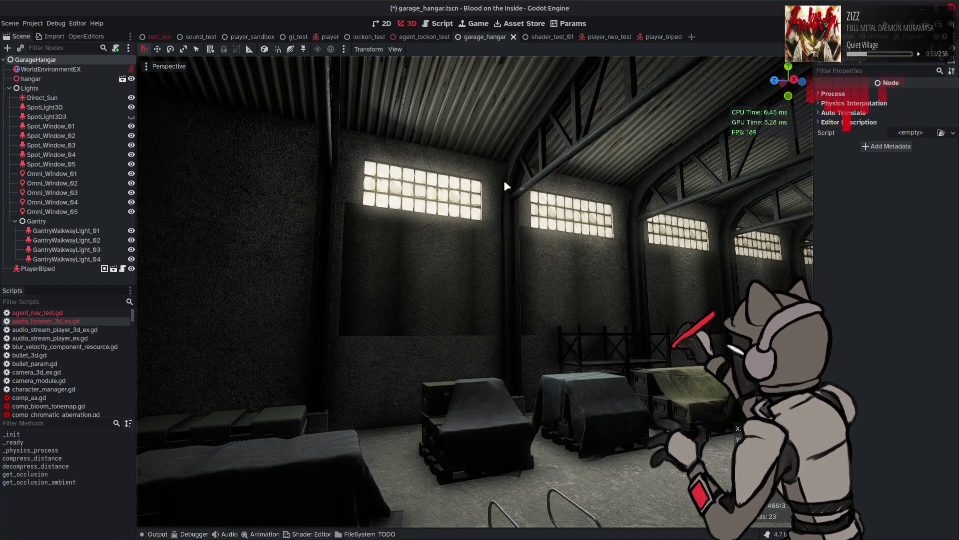
mouse_move(504, 186)
right_mouse_down()
mouse_move(487, 183)
mouse_move(531, 194)
right_mouse_up()
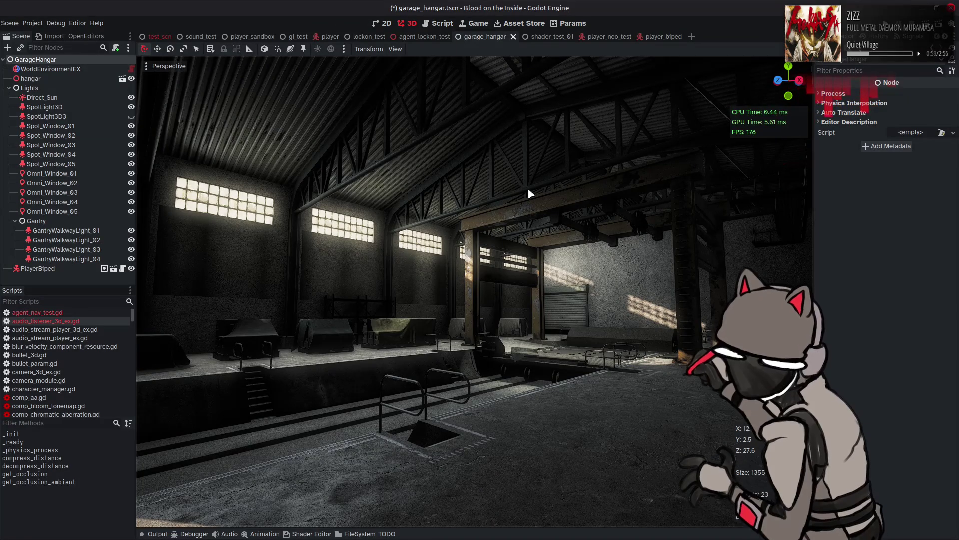
mouse_move(520, 187)
right_mouse_down()
mouse_move(532, 188)
mouse_move(532, 175)
right_mouse_up()
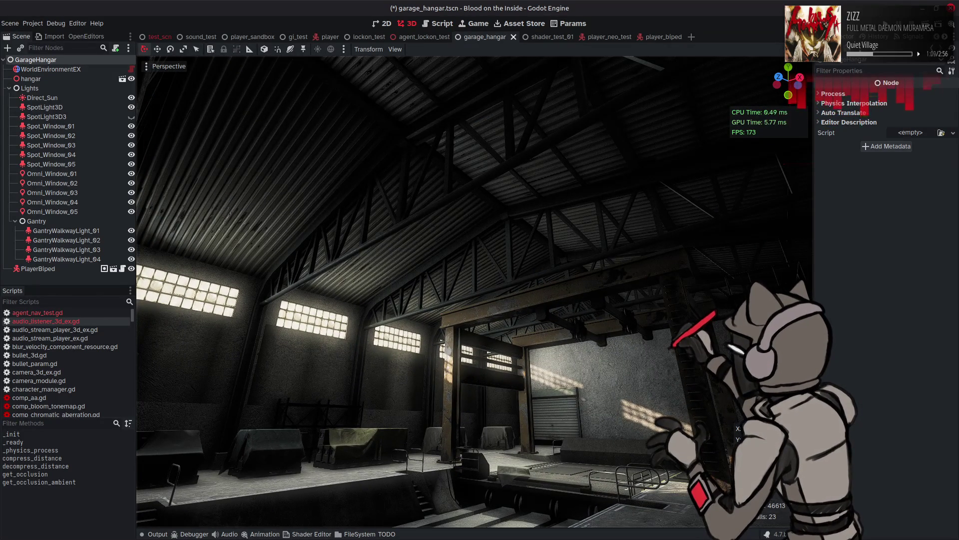
mouse_move(533, 175)
right_mouse_down()
mouse_move(475, 180)
mouse_move(490, 180)
right_mouse_up()
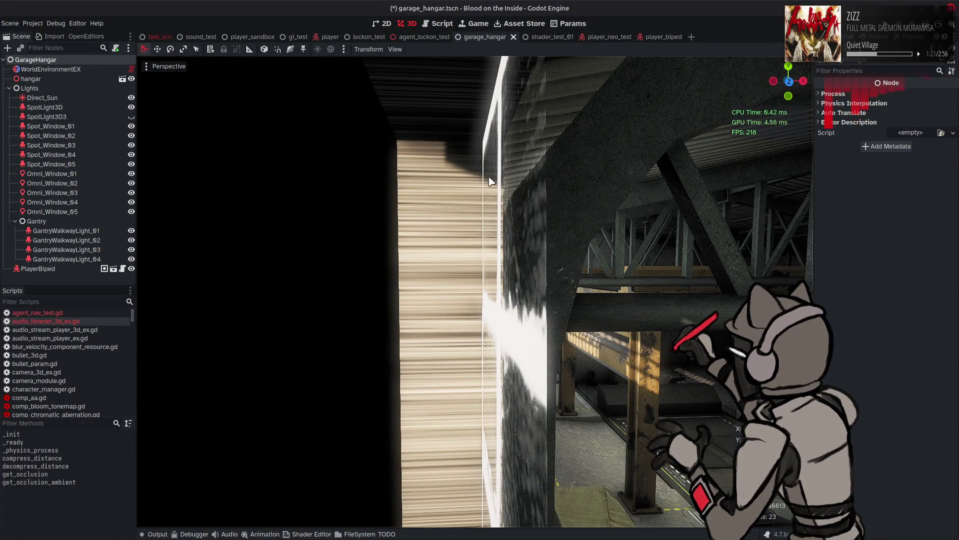
left_click(93, 98)
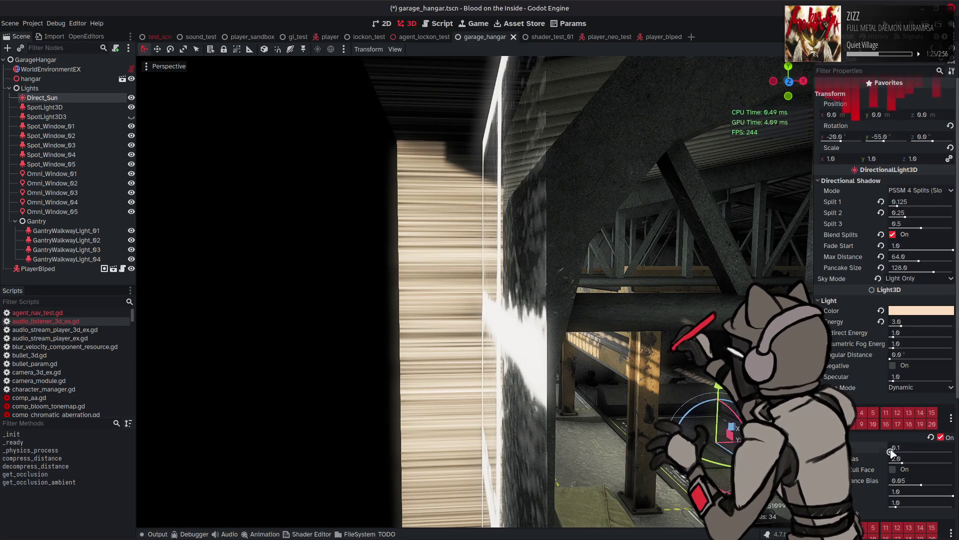
Retune the Direct_Sun shadow bias, settling on 0.01
left_click_drag(895, 448, 890, 450)
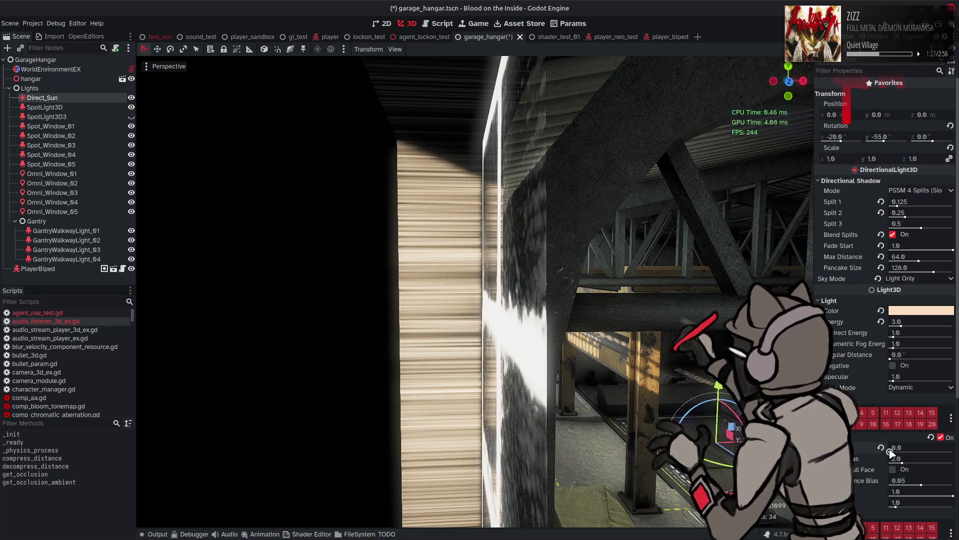
key("BackSpace")
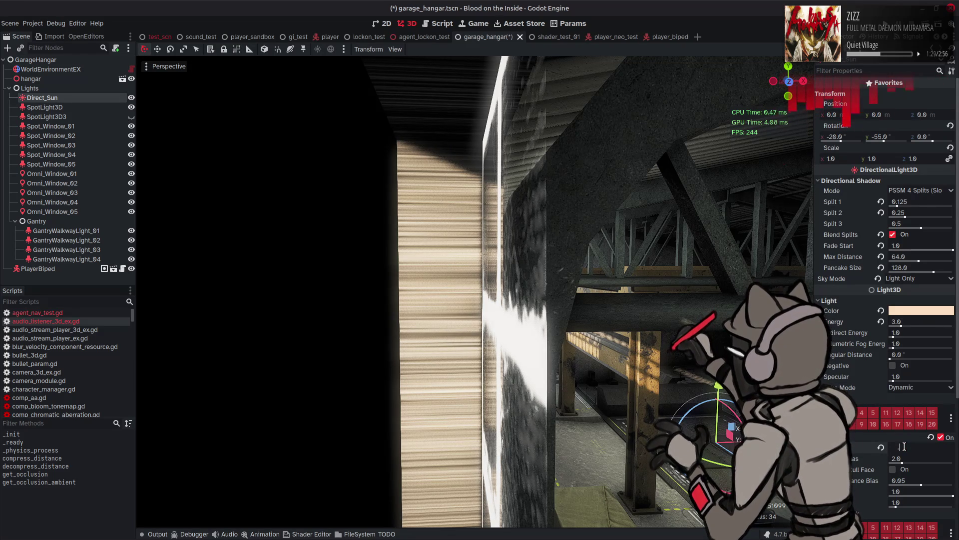
type("0.01")
key("Return")
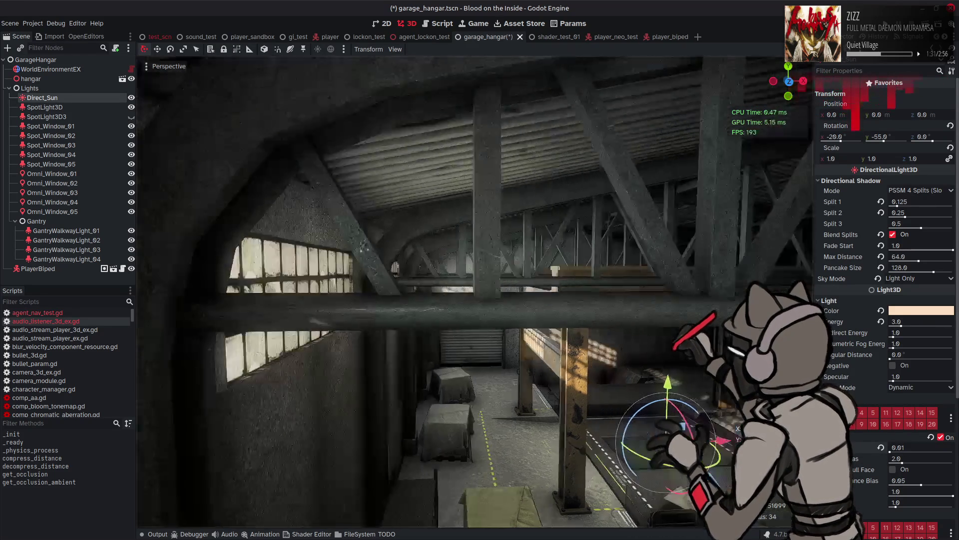
right_click_drag(475, 290, 464, 277)
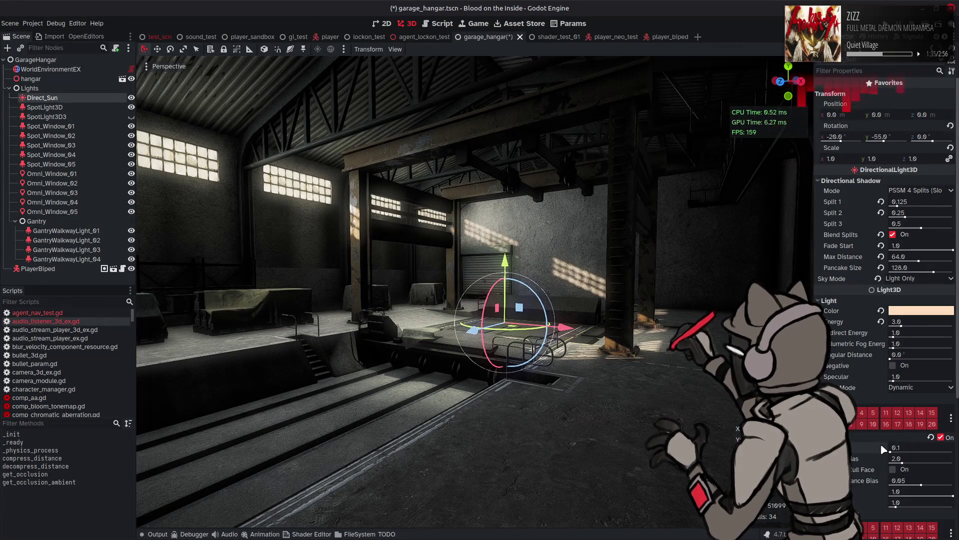
left_click(909, 447)
key("BackSpace")
type("1")
key("Return")
mouse_move(891, 453)
left_mouse_down()
mouse_move(876, 457)
mouse_move(954, 463)
mouse_move(865, 463)
mouse_move(877, 454)
left_mouse_up()
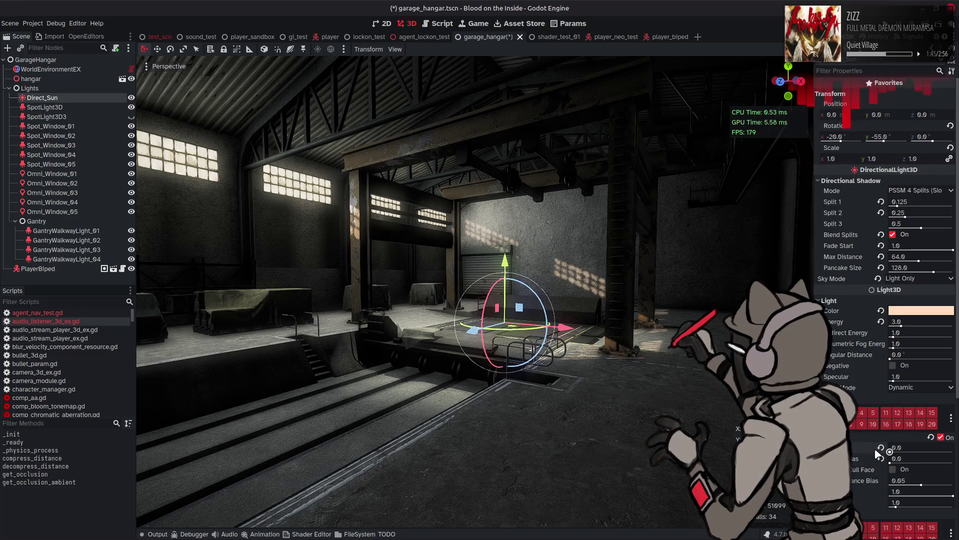
left_click(899, 447)
type("0.01")
key("Return")
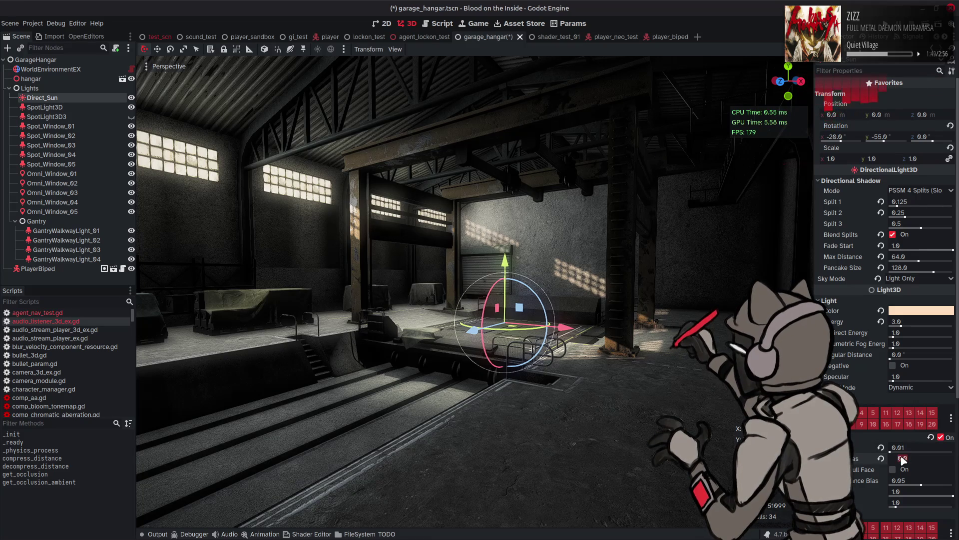
Try normal bias values 0.5 and 2.0, set shadow blur to 0.5, then reset normal bias
type("0.5")
key("Return")
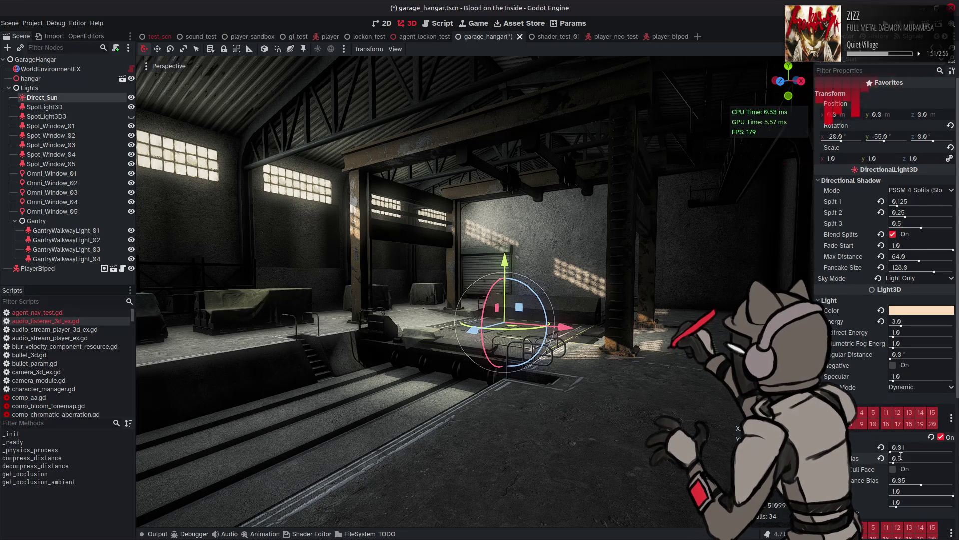
mouse_move(893, 461)
left_mouse_down()
mouse_move(901, 456)
mouse_move(891, 457)
left_mouse_up()
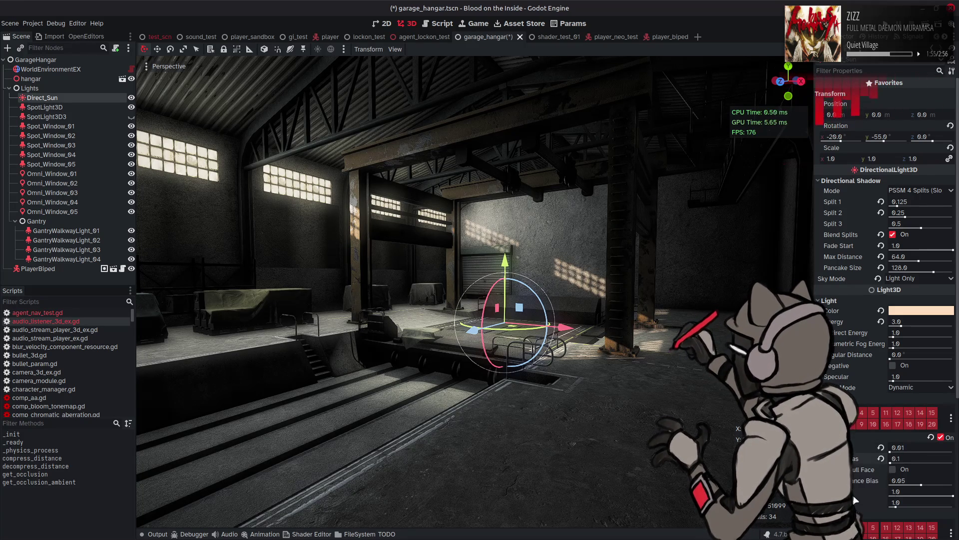
left_click(914, 503)
key("BackSpace")
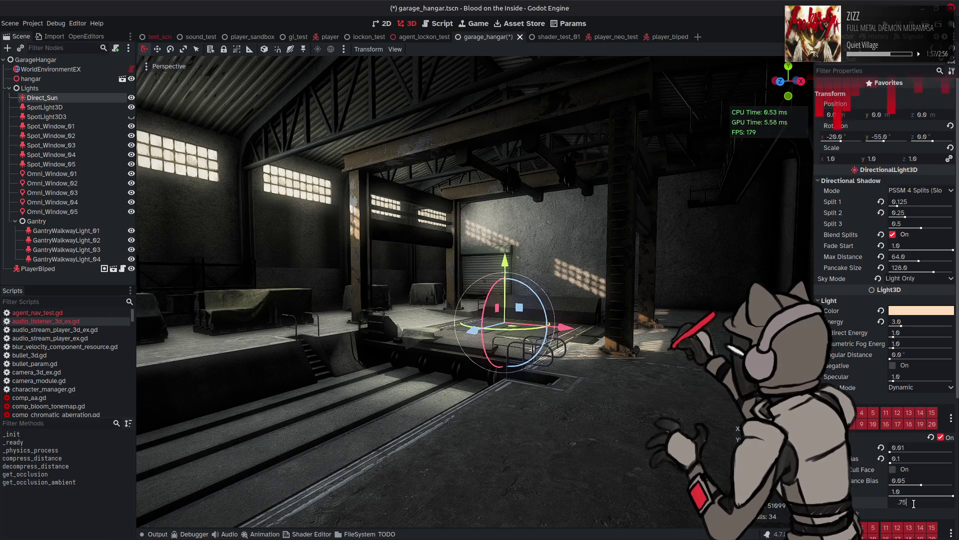
type("0.75")
key("Return")
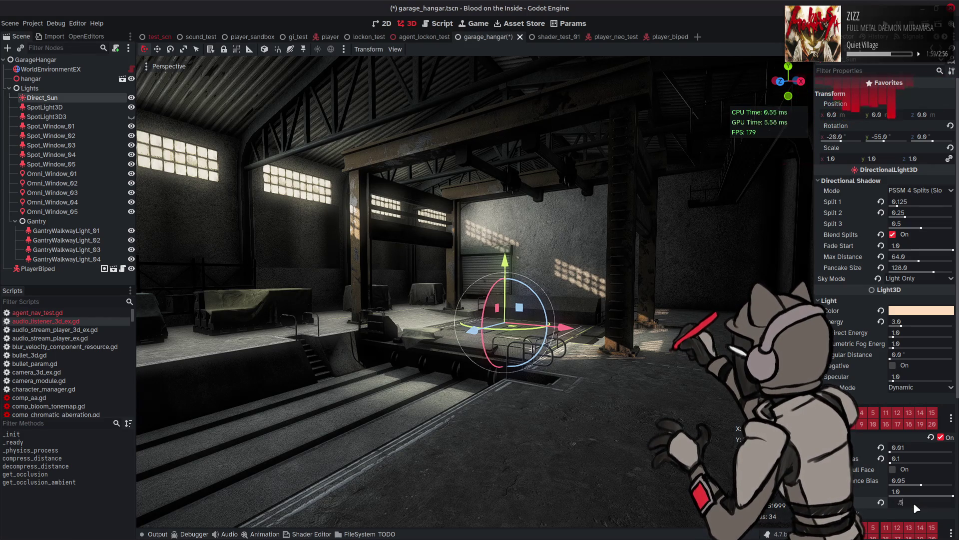
type("0.5")
key("Return")
mouse_move(475, 290)
right_mouse_down()
mouse_move(517, 280)
mouse_move(490, 332)
right_mouse_up()
left_click(882, 459)
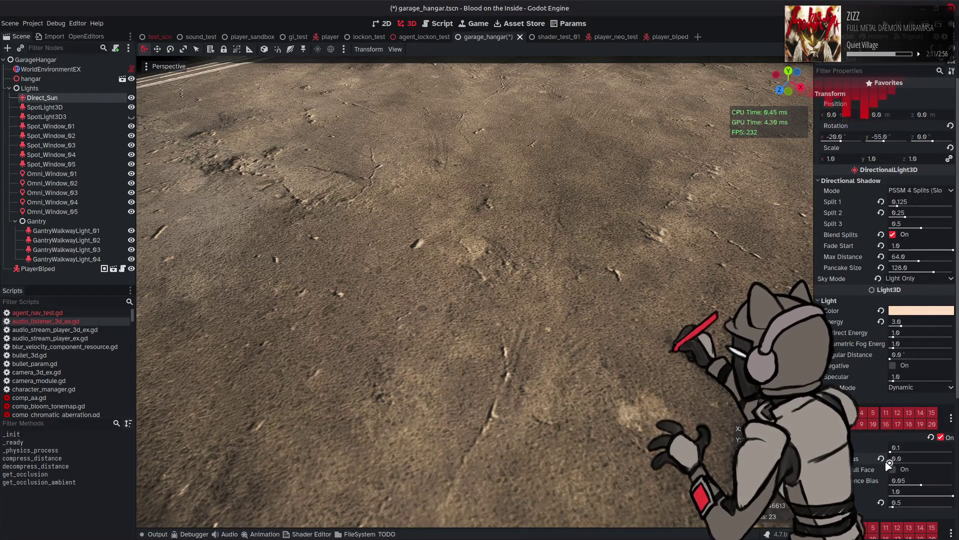
Raise the Direct_Sun shadow bias to 0.03, checking it from a wide hangar view
left_click(890, 451)
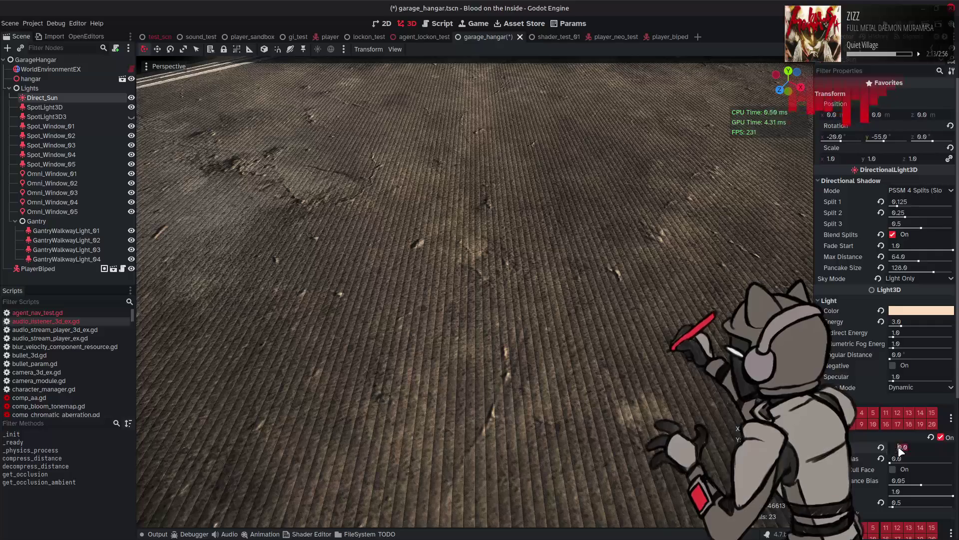
type("0.02")
key("Return")
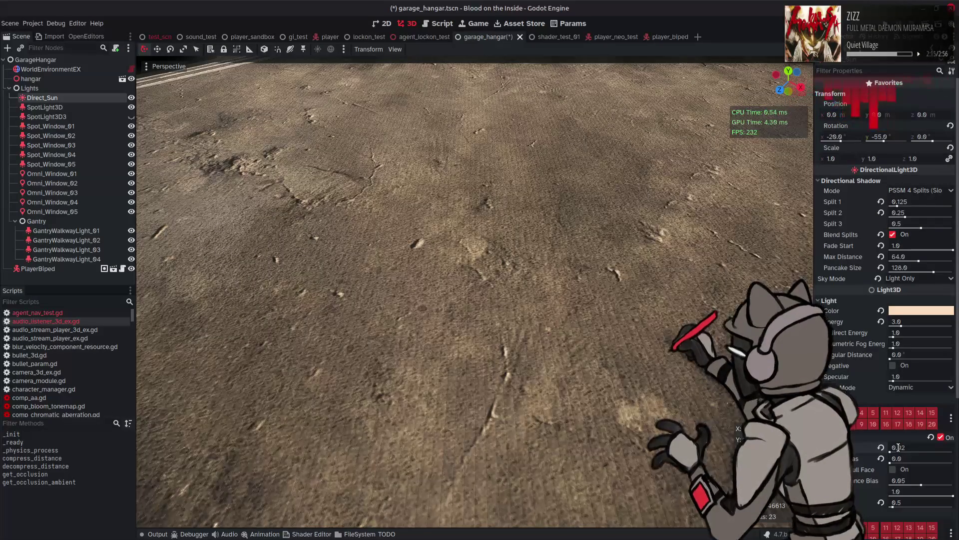
left_click(912, 446)
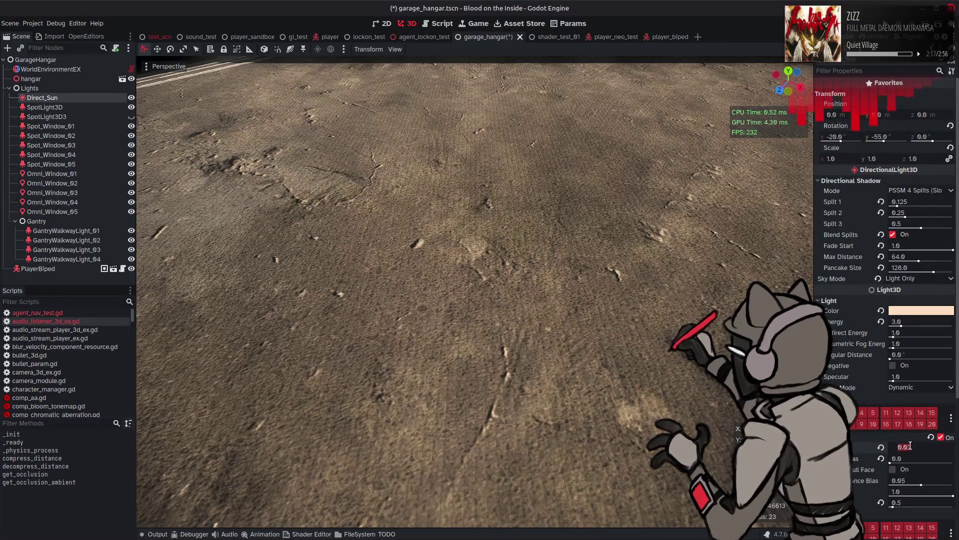
type("0.03")
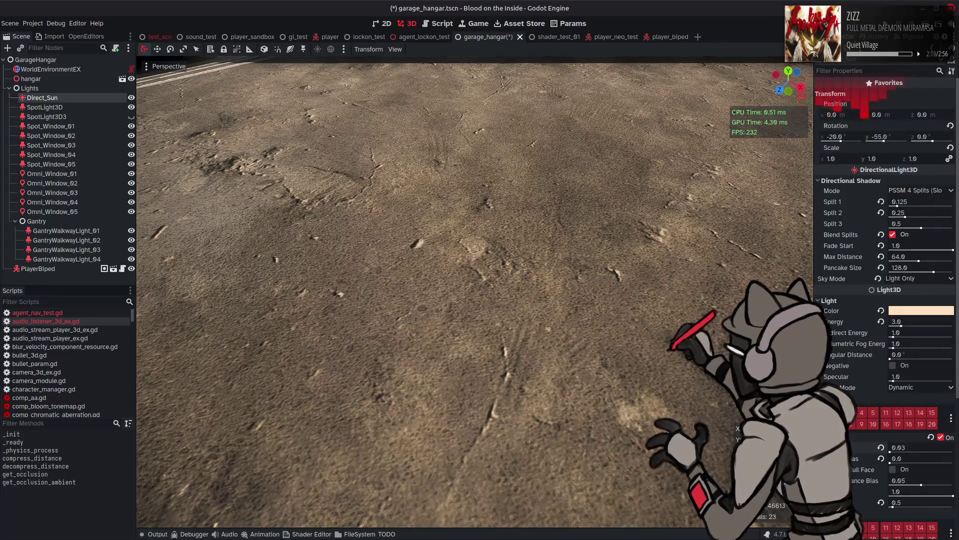
mouse_move(475, 290)
right_mouse_down()
mouse_move(459, 189)
mouse_move(672, 336)
right_mouse_up()
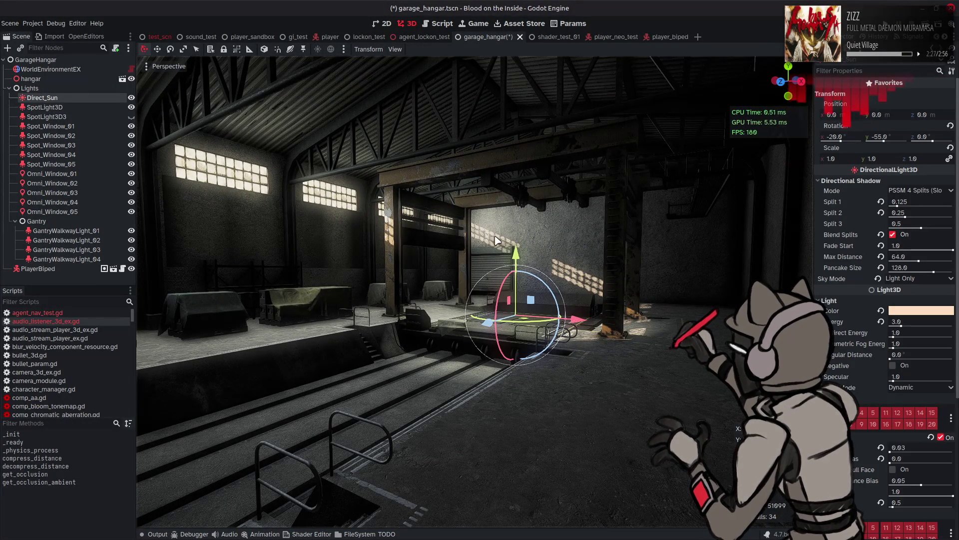
right_click_drag(335, 184, 359, 188)
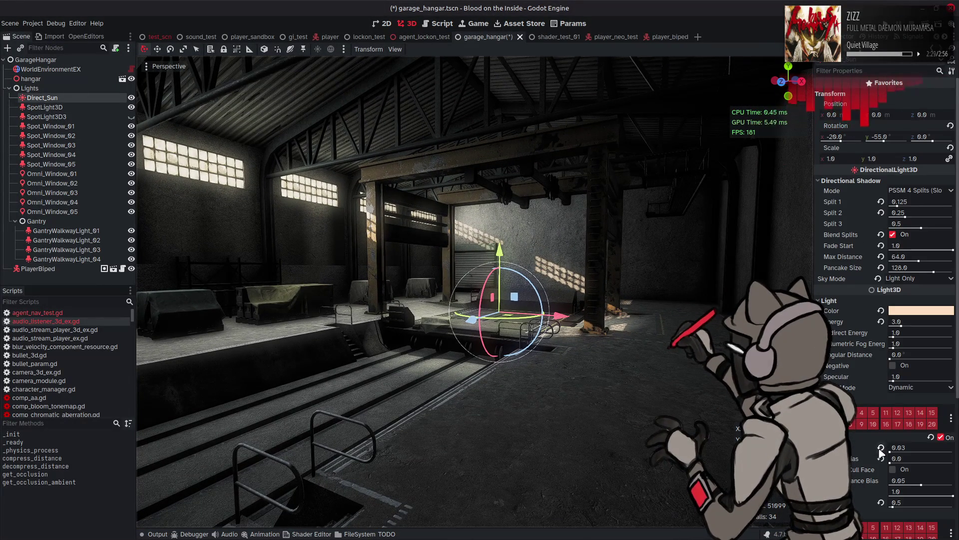
left_click(908, 446)
type("0.1")
key("Escape")
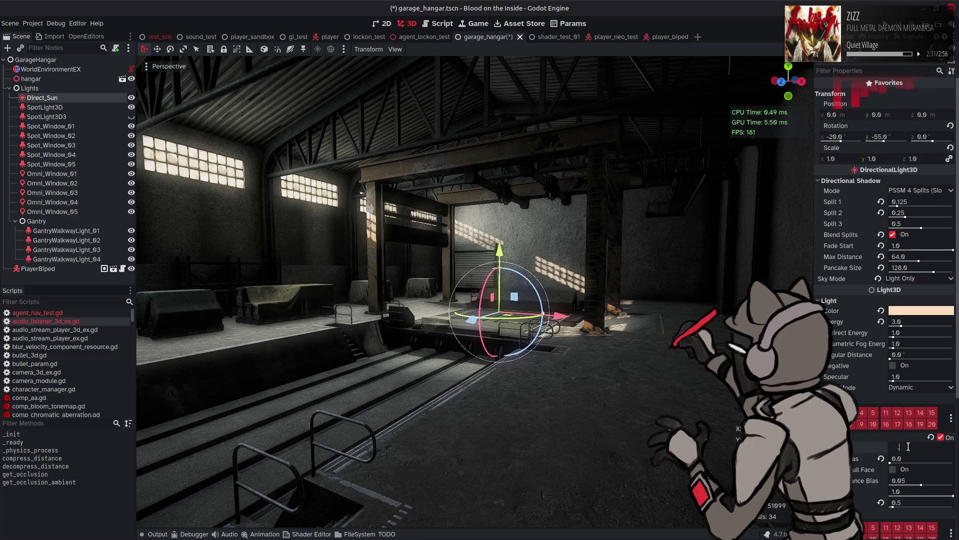
type("0.03")
Set the normal bias to 0.1 and deselect the light to view the floor
left_click_drag(908, 460, 914, 460)
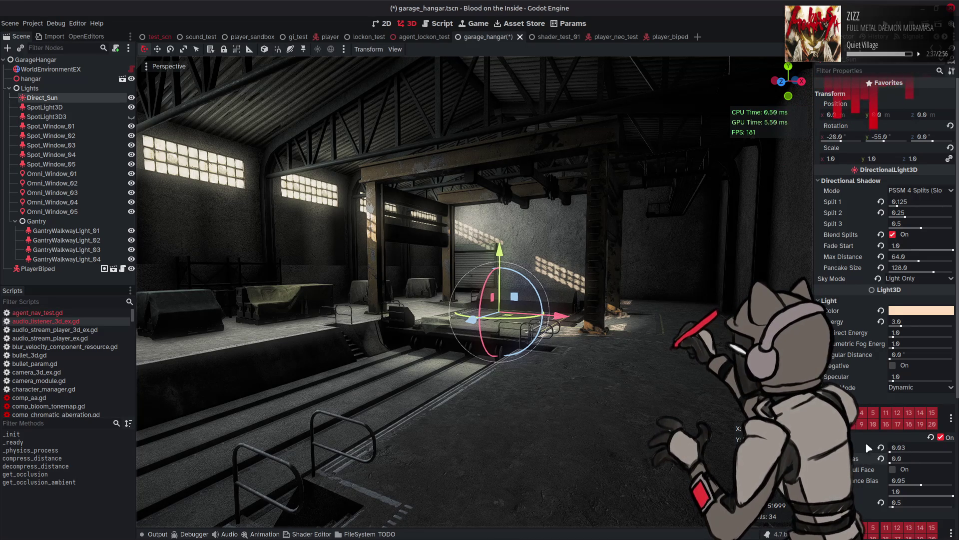
left_click_drag(904, 458, 924, 458)
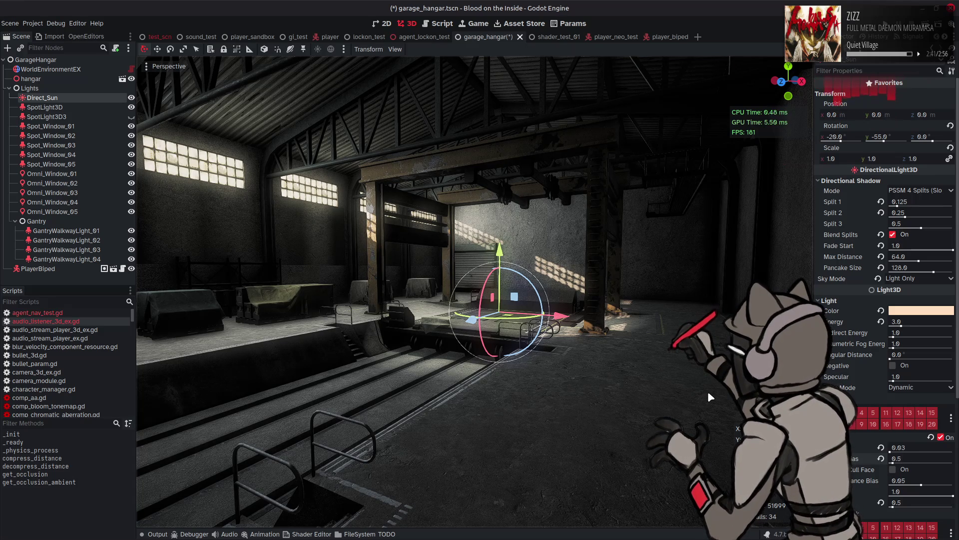
left_click_drag(904, 459, 894, 459)
left_click(914, 458)
type(".1")
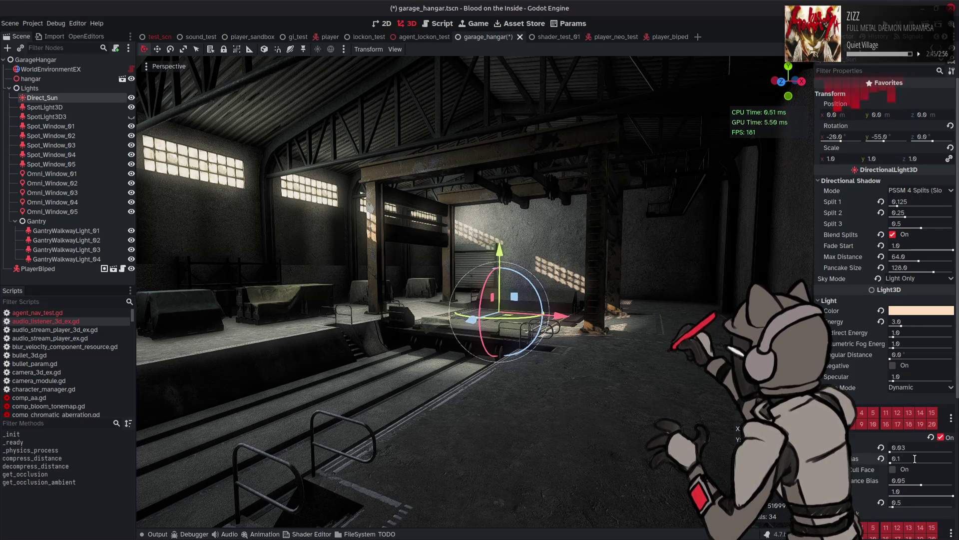
key("Return")
left_click(683, 355)
mouse_move(683, 354)
middle_mouse_down()
mouse_move(500, 300)
mouse_move(194, 172)
middle_mouse_up()
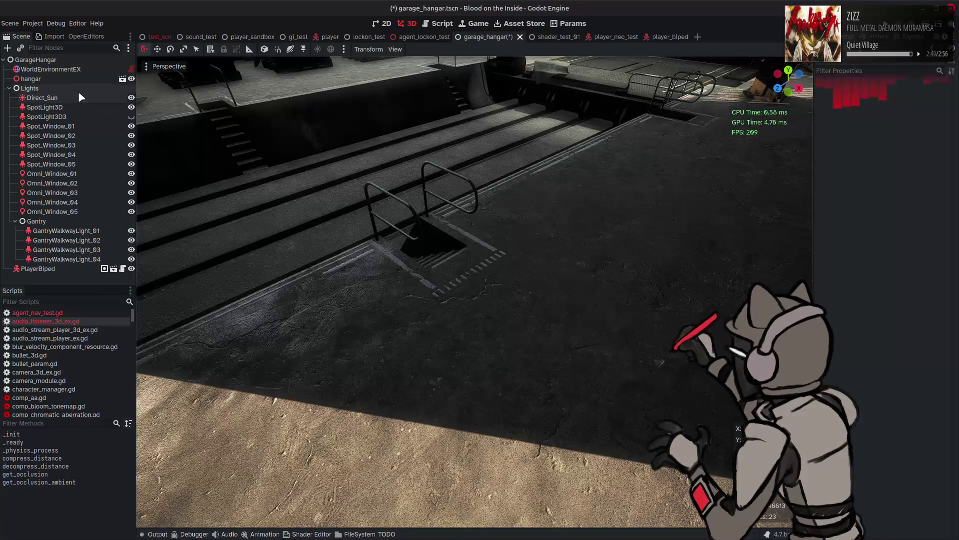
Revert Direct_Sun's shadow blur to 1.0, keep normal bias 0.1, and set shadow bias to 0.01
left_click(44, 97)
left_click(881, 503)
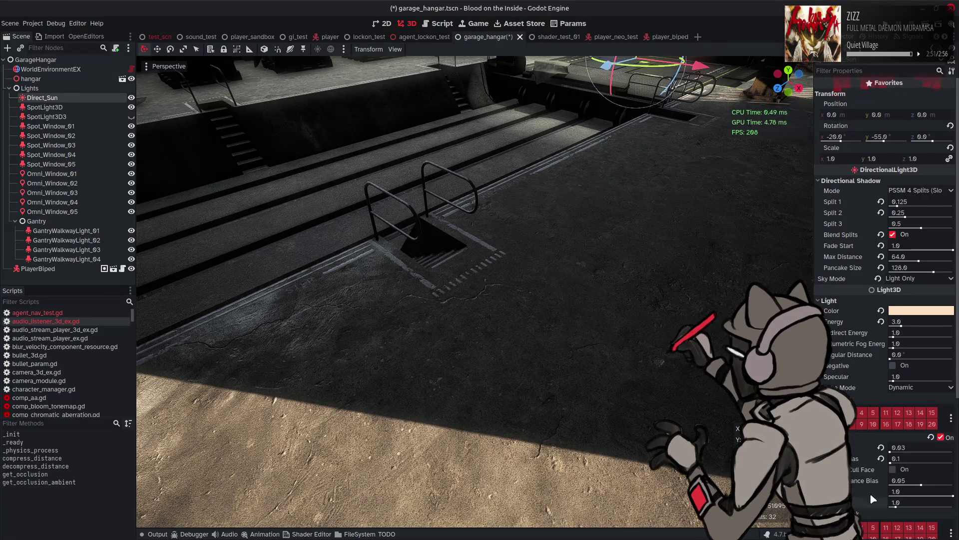
key("f")
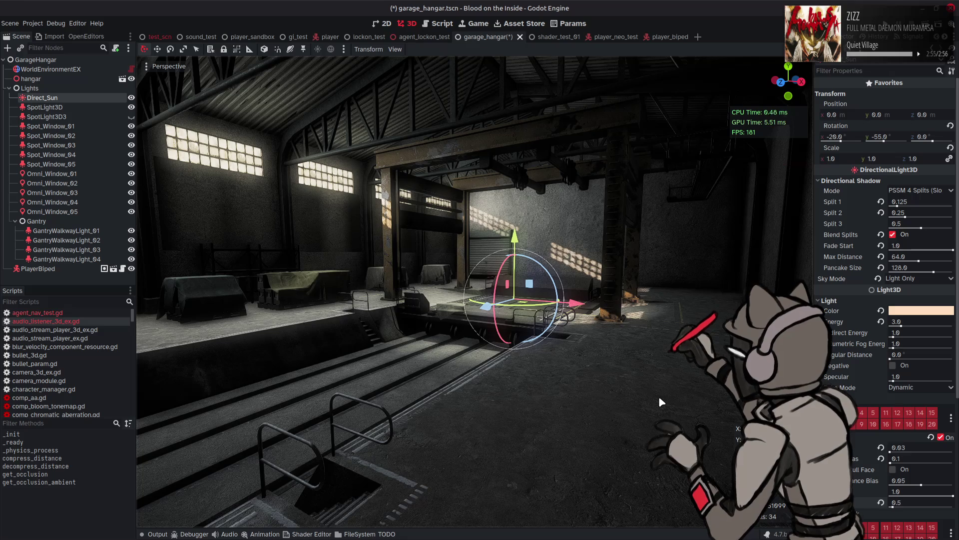
left_click(897, 460)
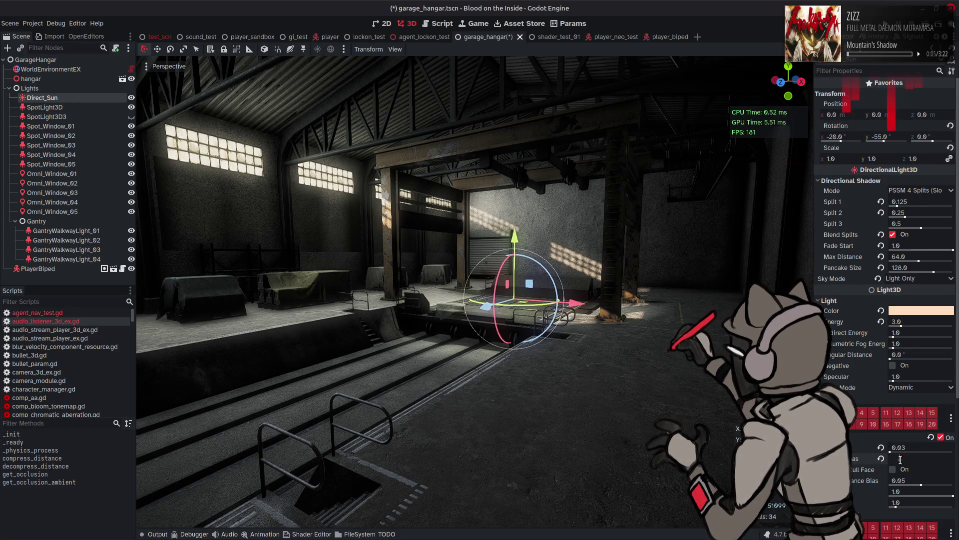
key("Return")
left_click(882, 448)
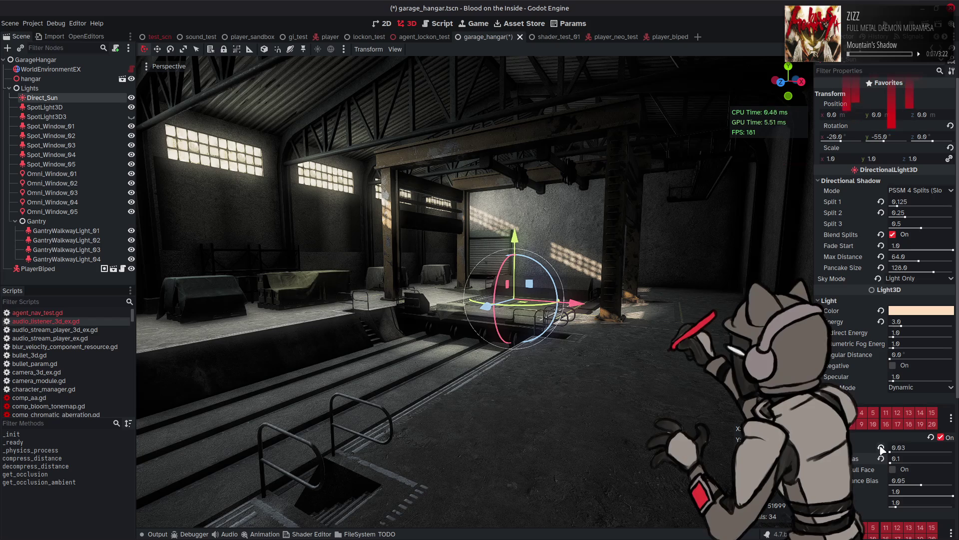
left_click(904, 447)
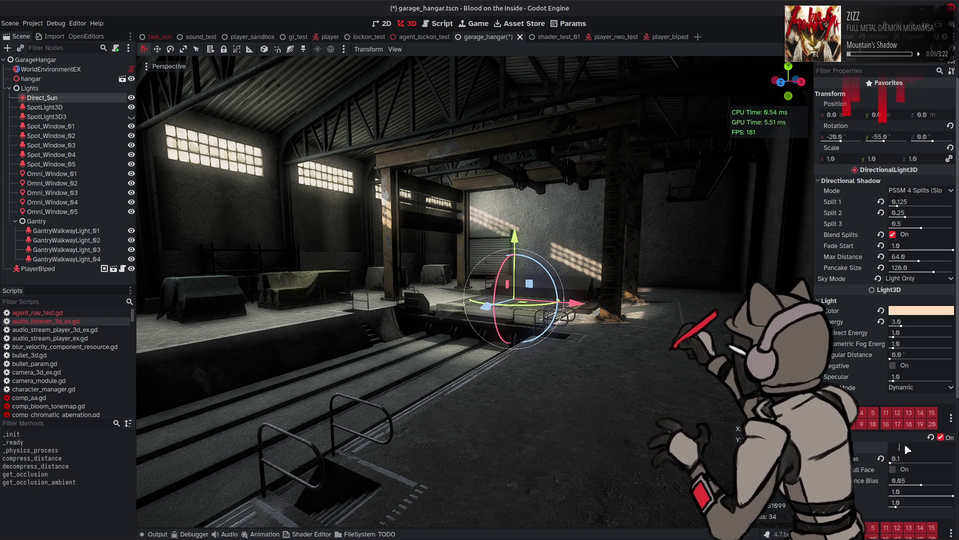
type("0.01")
key("Return")
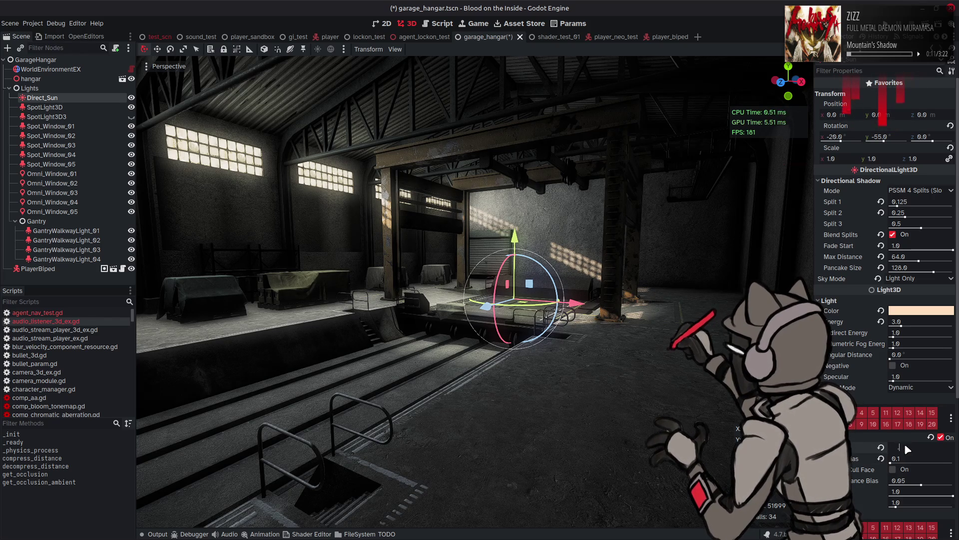
left_click(623, 319)
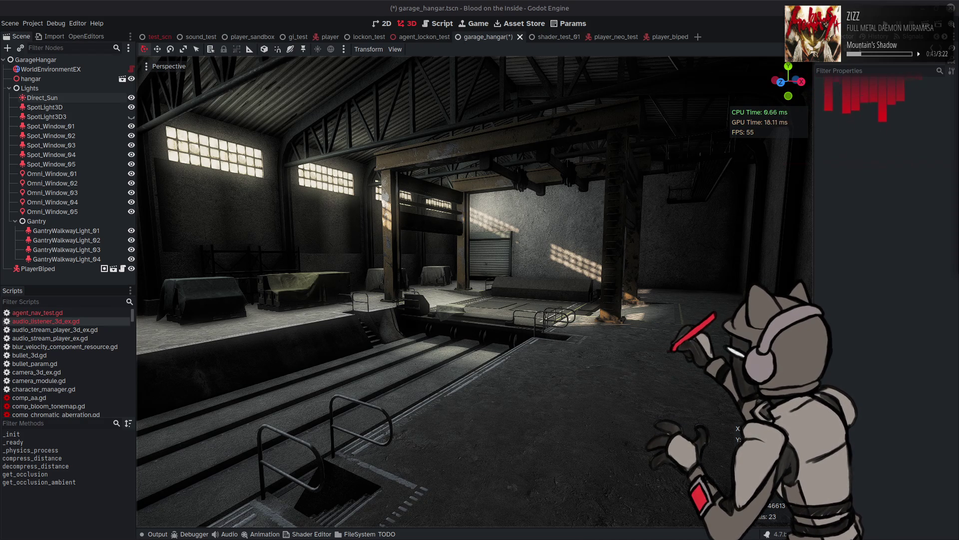
Move the camera close to the sunlit floor stripes to inspect the shadow edges
mouse_move(600, 537)
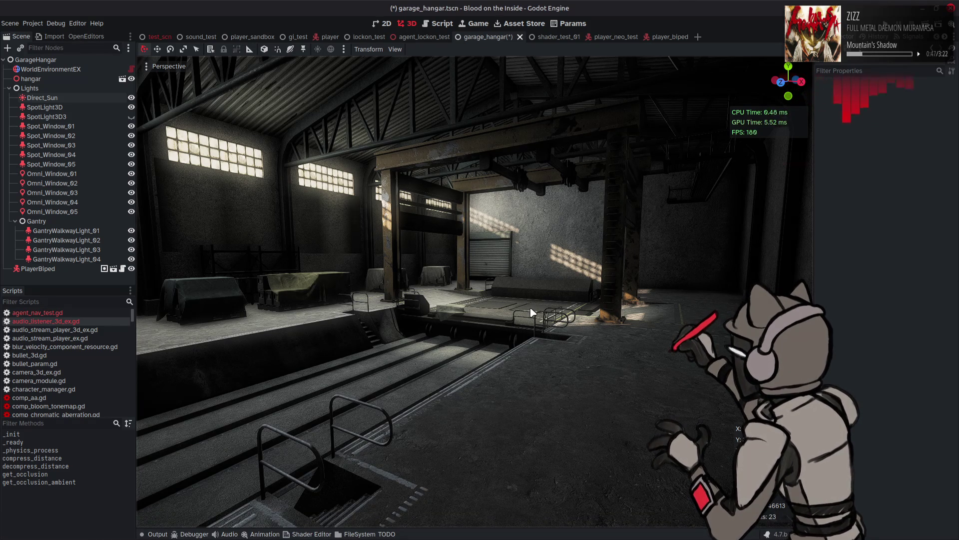
mouse_move(525, 311)
middle_mouse_down()
mouse_move(449, 312)
mouse_move(437, 268)
middle_mouse_up()
left_click(87, 70)
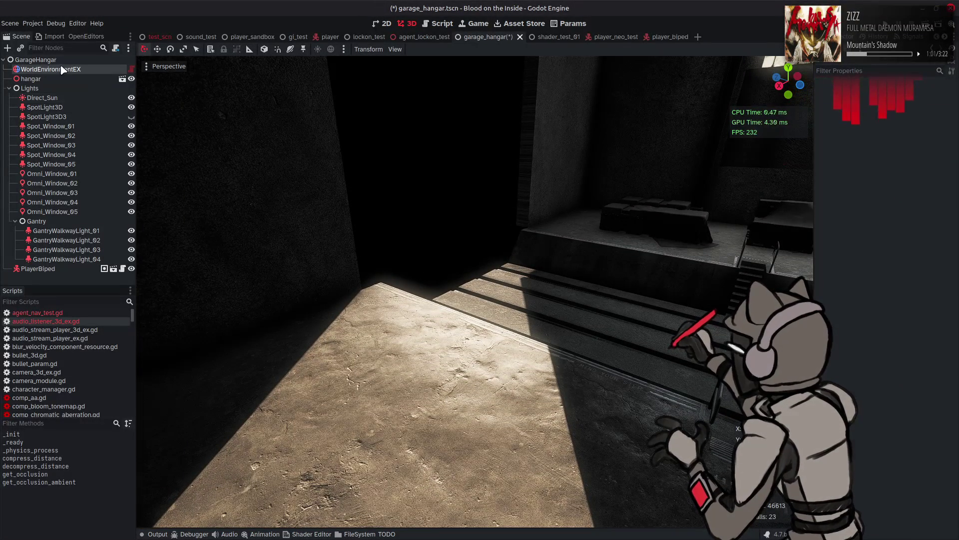
Select Direct_Sun and try Normal Bias values 0.5, 0.0, 0.5, then 0.1
left_click(50, 98)
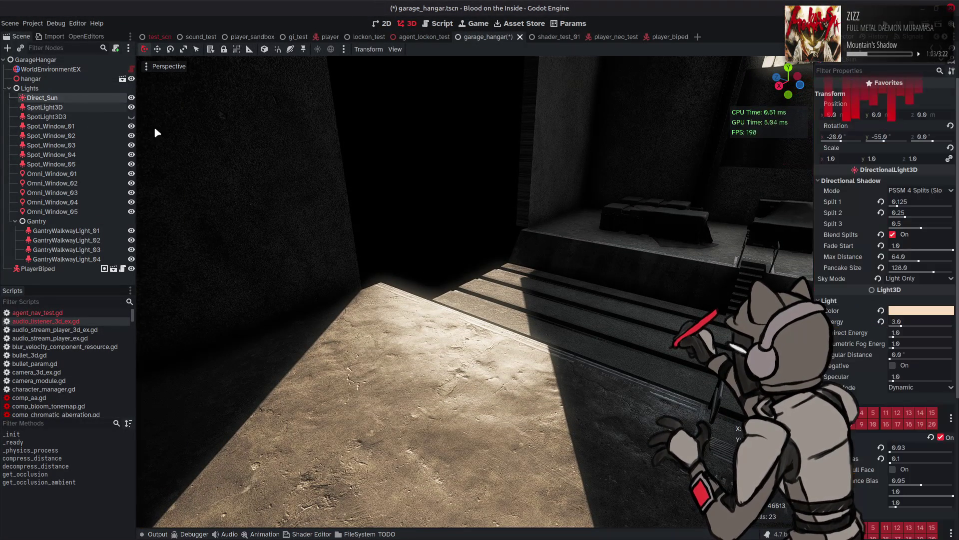
left_click_drag(912, 461, 913, 461)
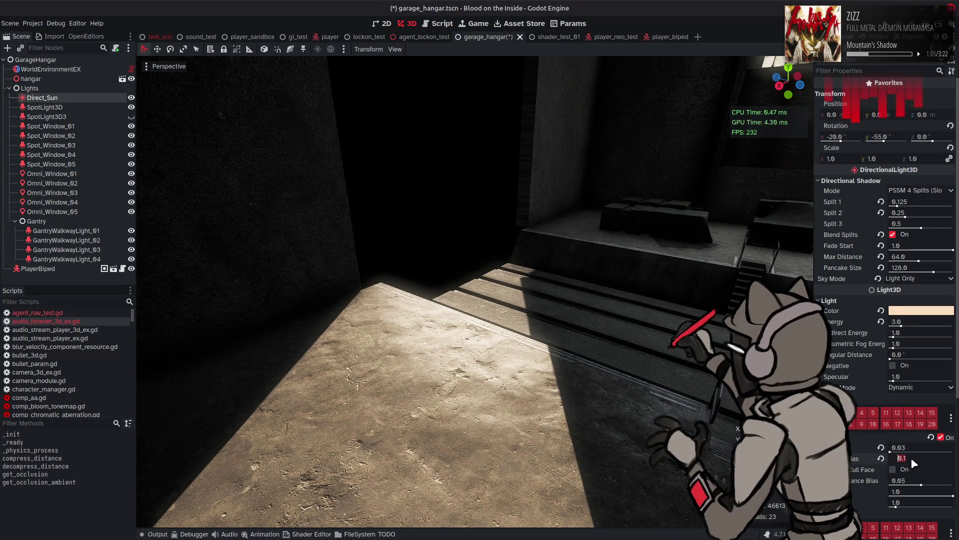
scroll(910, 457, "up", 15)
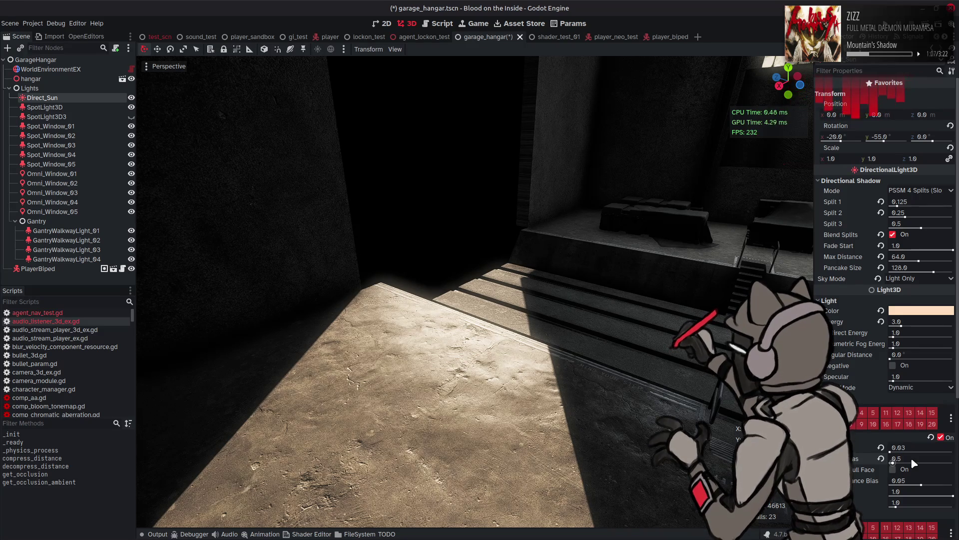
mouse_move(910, 457)
left_mouse_down()
mouse_move(878, 465)
mouse_move(952, 462)
left_mouse_up()
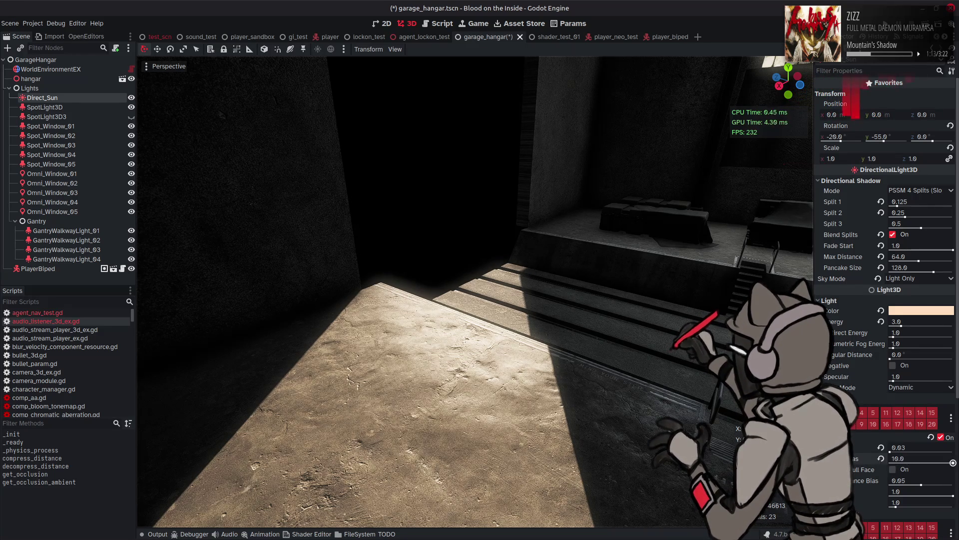
left_click(881, 459)
left_click(915, 460)
type("0.5")
key("Return")
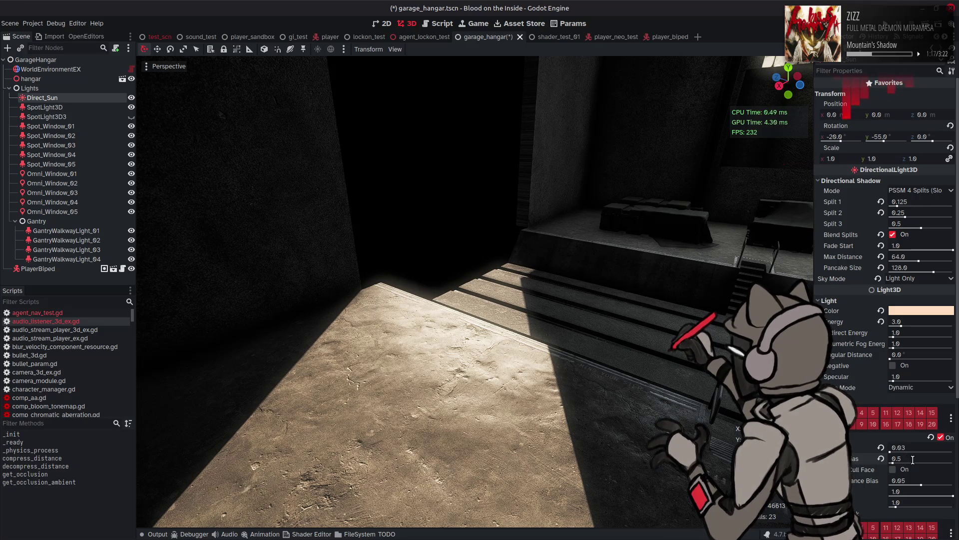
left_click(913, 458)
type("0.1")
key("Return")
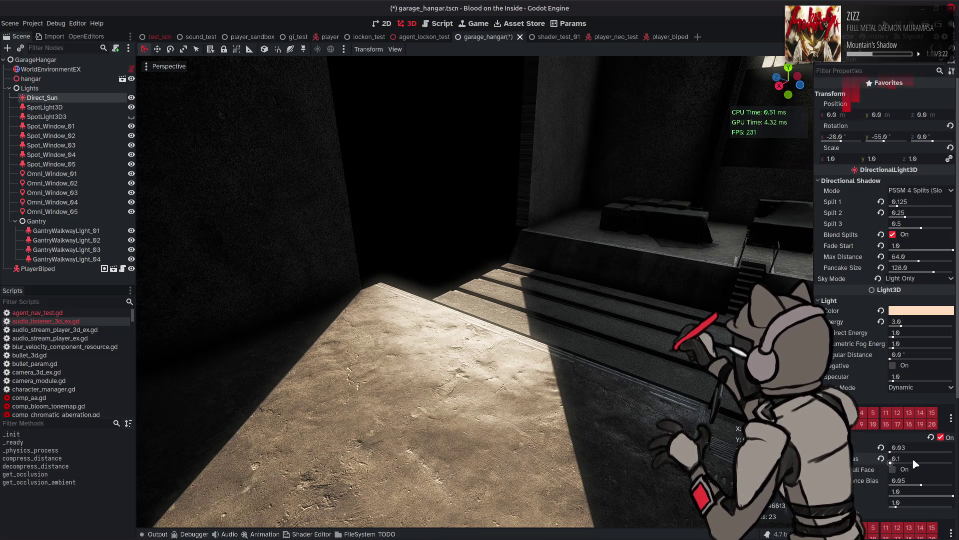
Set Shadow Bias to 0.05, compare with SpotLight3D, then change Normal Bias and set Shadow Bias 0.03
left_click_drag(908, 447, 912, 447)
left_click(912, 447)
type("0.05")
key("Return")
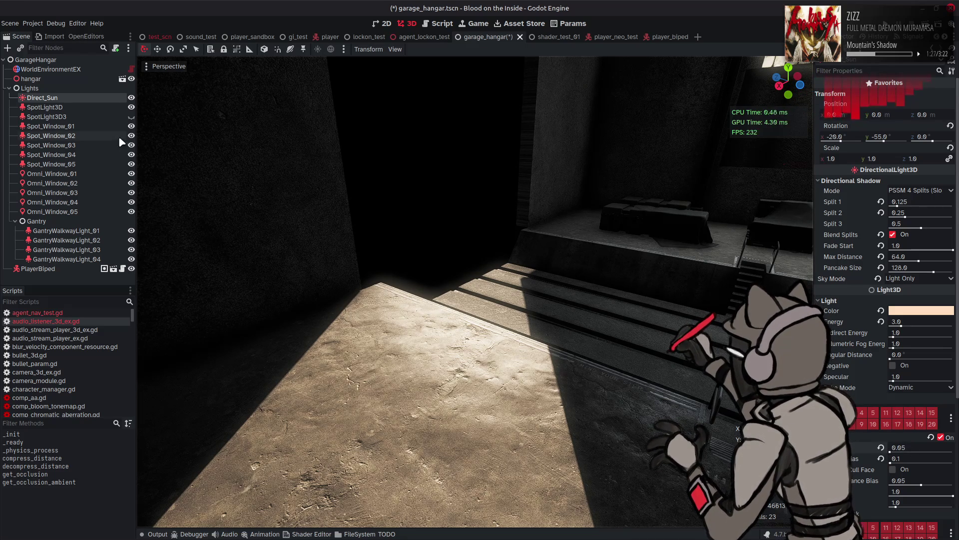
left_click(91, 110)
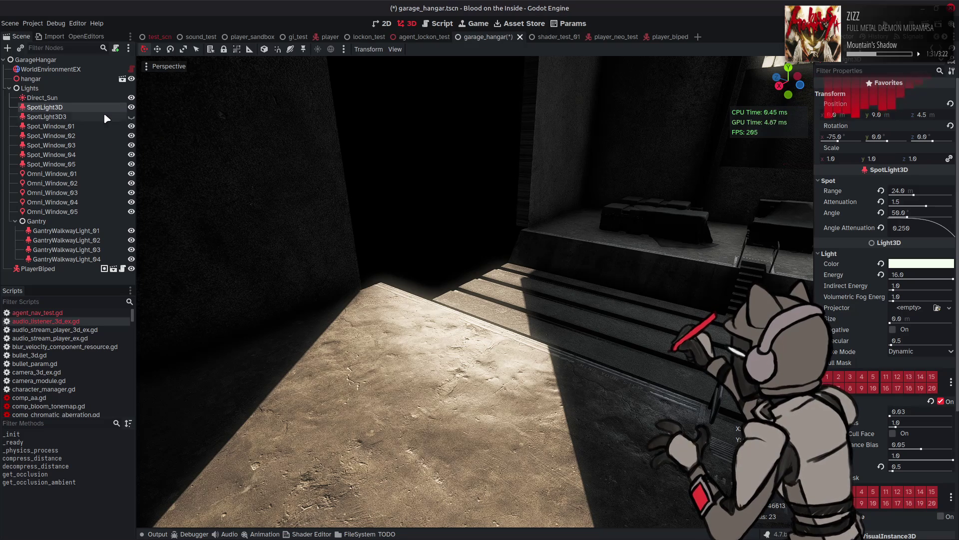
left_click(75, 97)
left_click(899, 458)
type("2.0")
left_click(912, 447)
key("BackSpace")
type("0.03")
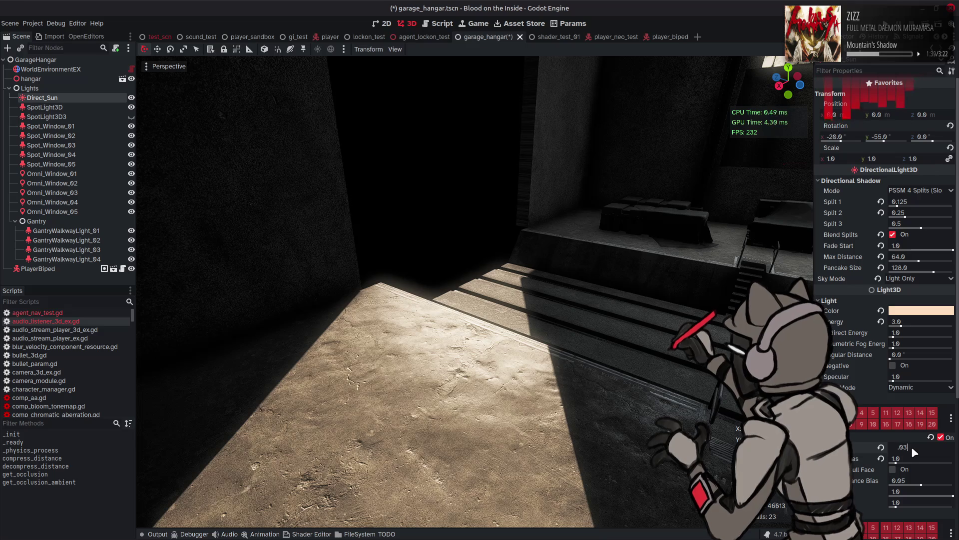
key("Return")
Check the floor shadows, then retry Shadow Bias 0.05, Normal Bias 0.5 and Shadow Bias 0.03
right_click_drag(612, 347, 613, 346)
left_click(910, 446)
type("5")
key("Return")
left_click(906, 458)
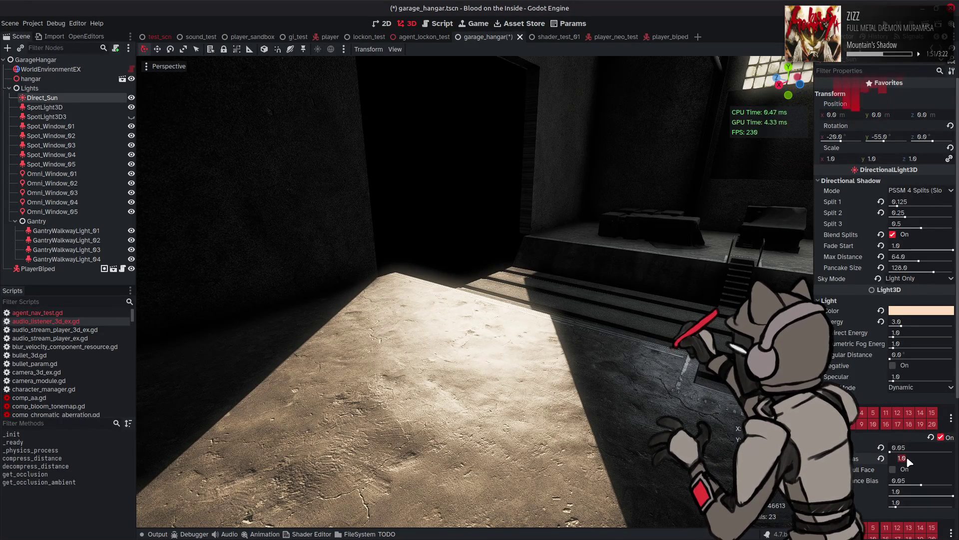
type("0.5")
key("Return")
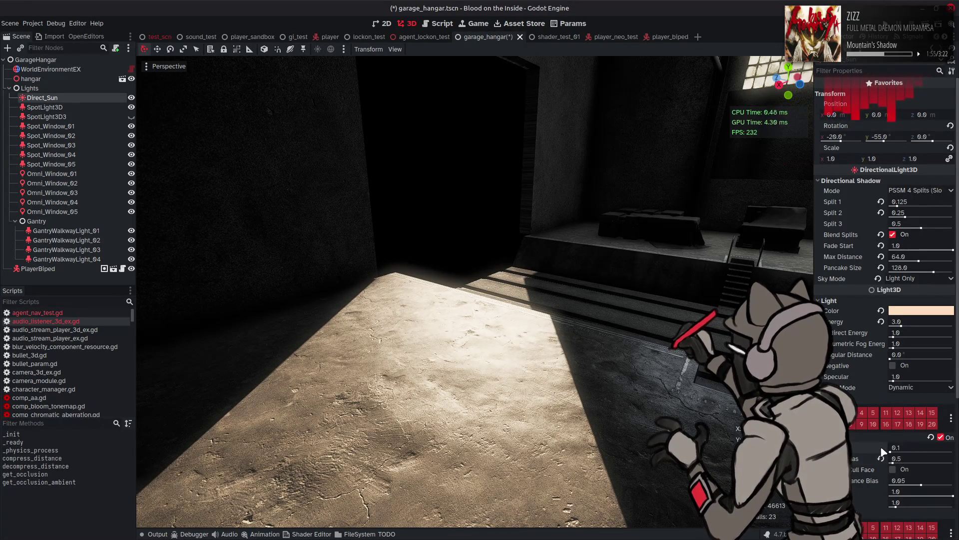
left_click(907, 447)
type("0.03")
key("Return")
Settle on Normal Bias 1.0 and Shadow Bias 0.05 for Direct_Sun
left_click(903, 459)
type("1")
key("Return")
left_click(911, 450)
type("0.05")
key("Return")
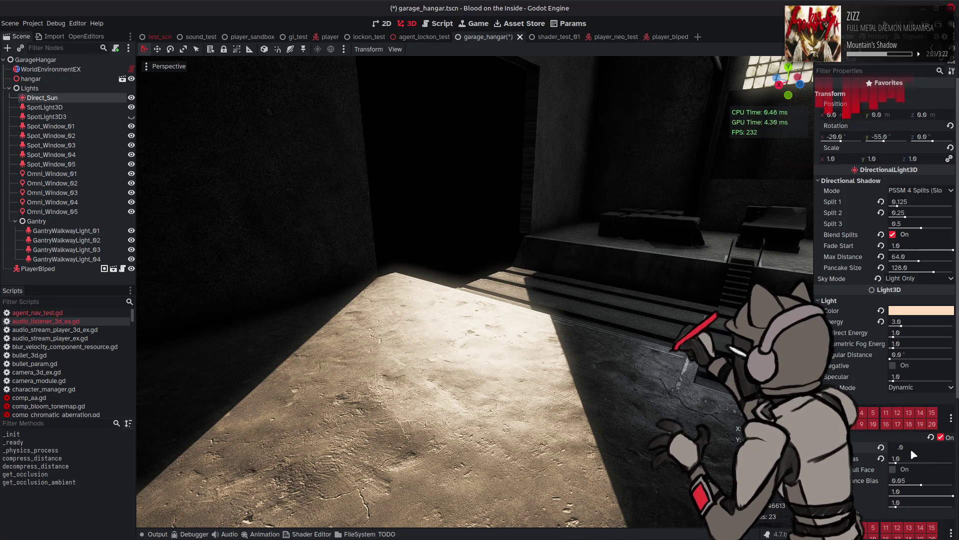
left_click(904, 458)
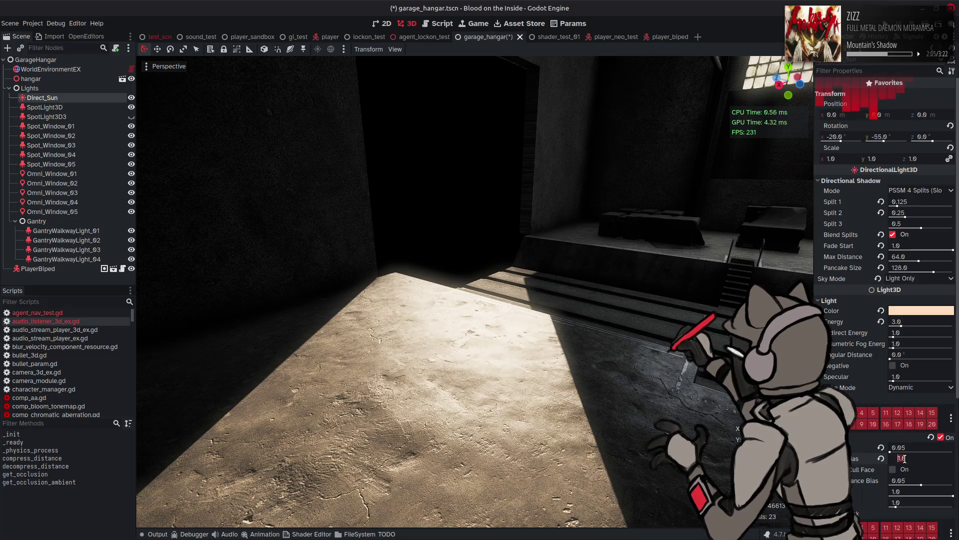
type("0.5")
Look over the hangar shadows, save garage_hangar, and open the script editor with its output log
right_click_drag(450, 300, 526, 320)
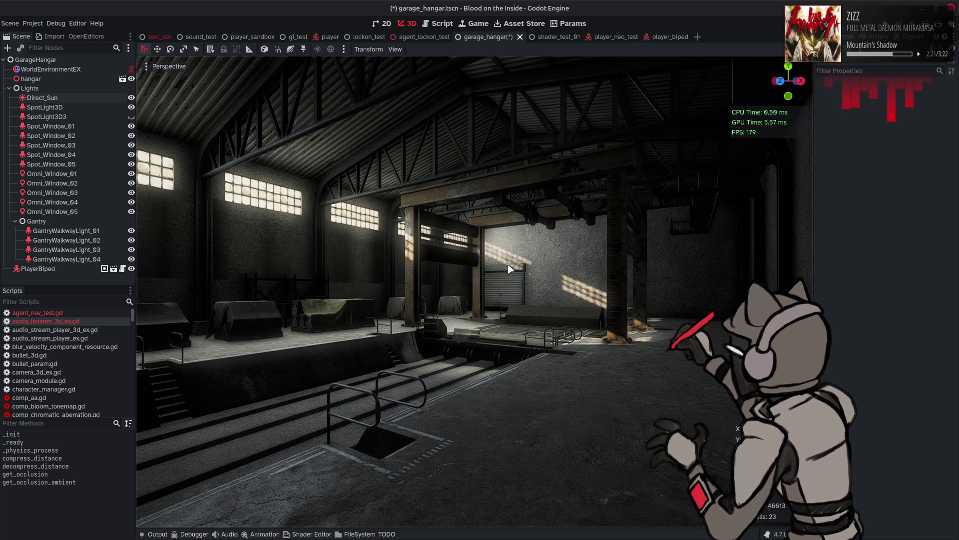
scroll(510, 270, "down", 2)
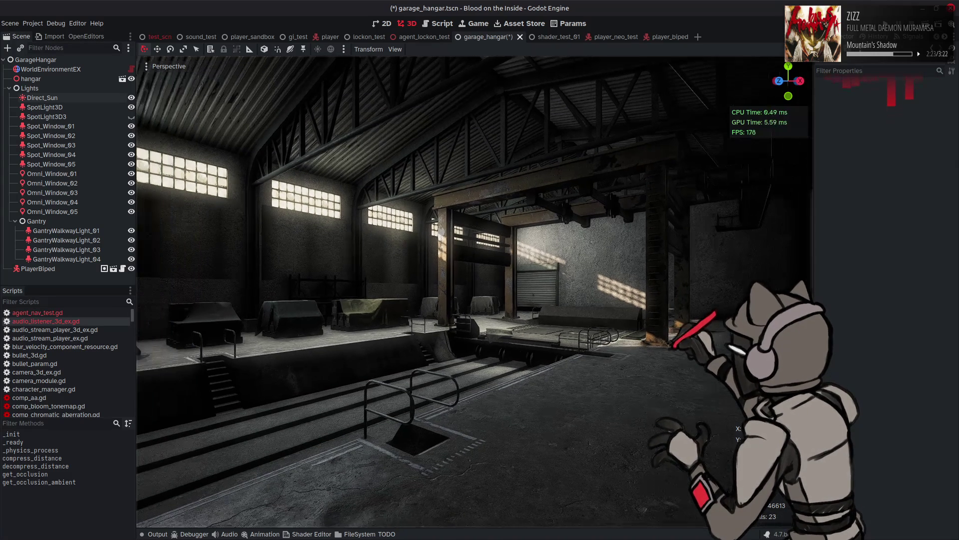
key("ctrl+s")
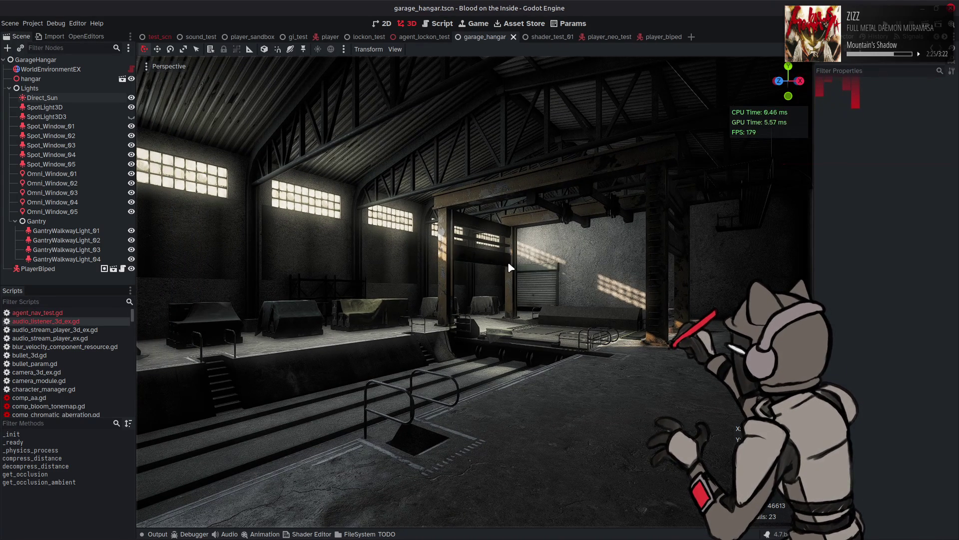
left_click(442, 28)
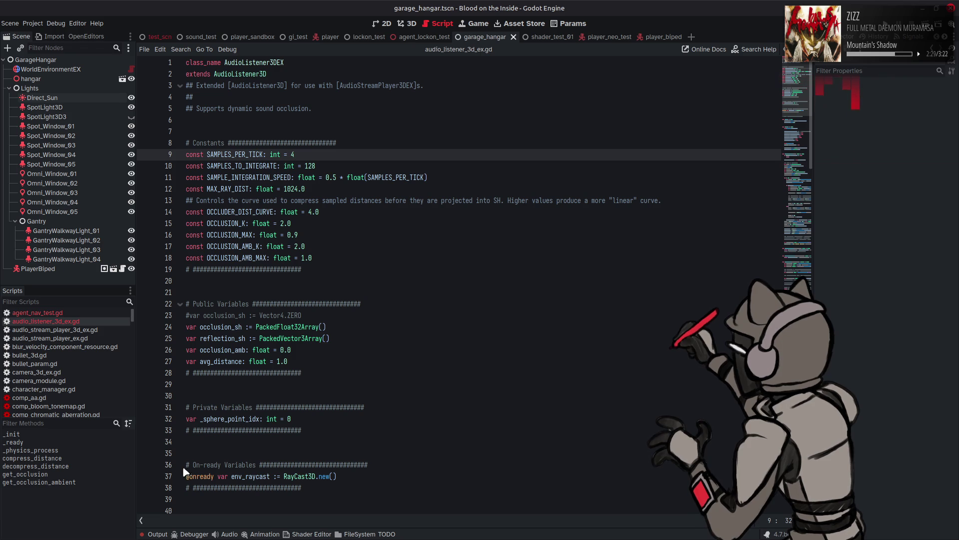
left_click(156, 534)
Browse to Model/Map/Textures/Decals and duplicate decal_streaks_rust.material
left_click(159, 534)
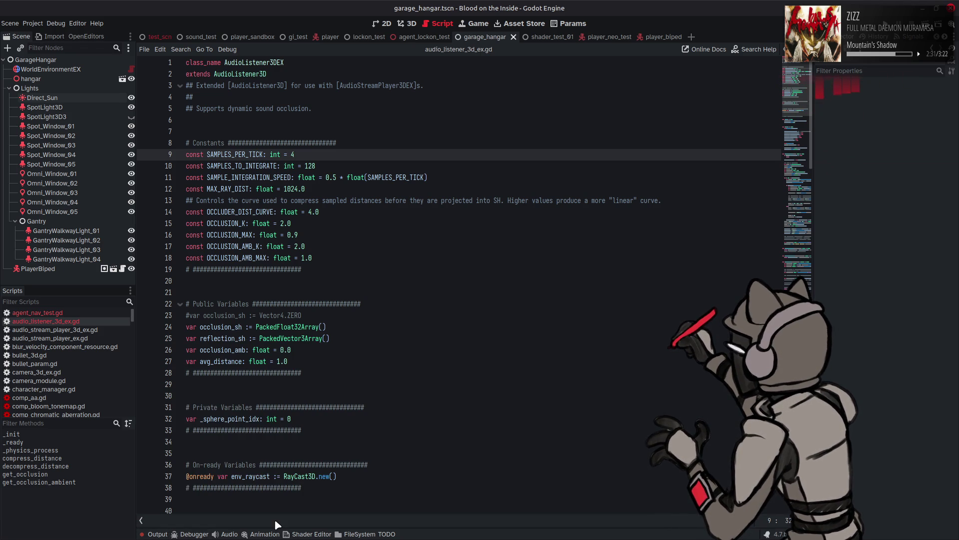
left_click(358, 533)
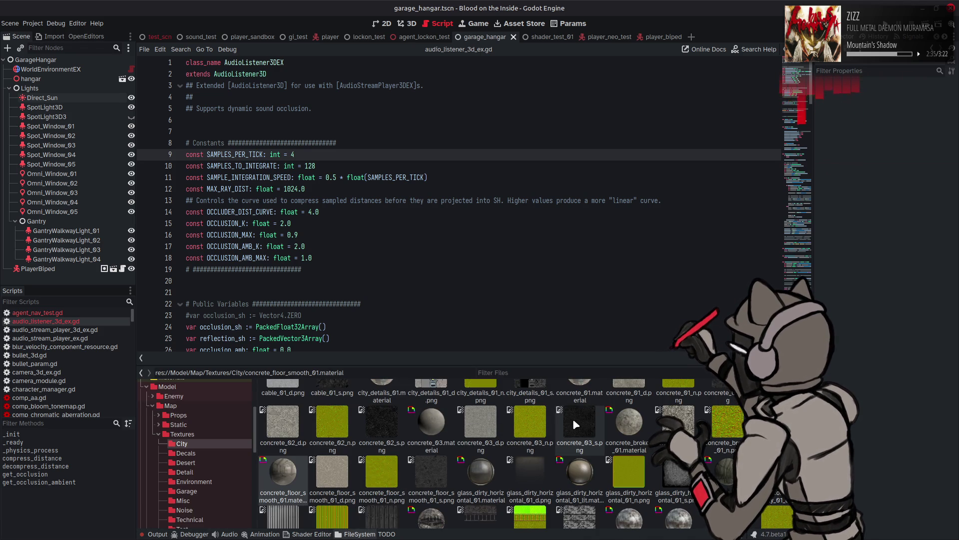
left_click(209, 452)
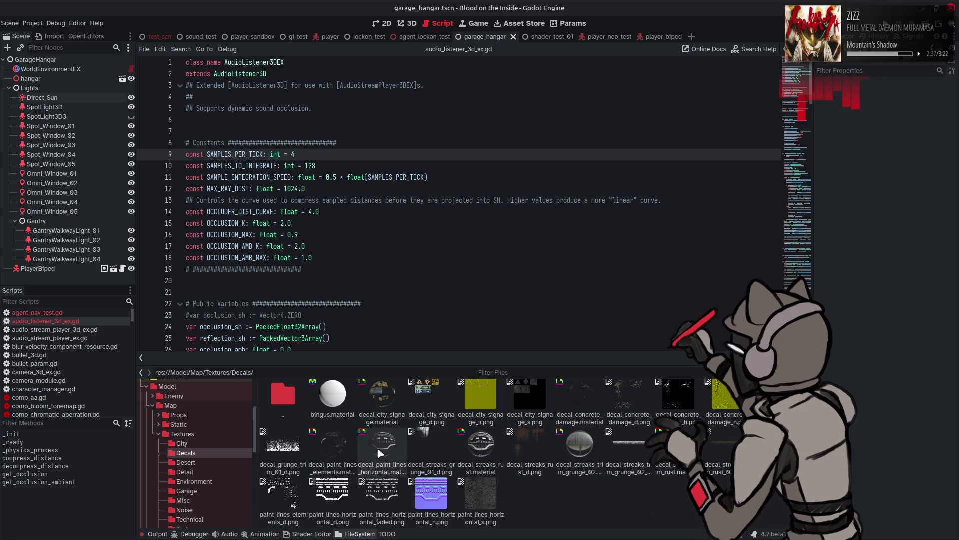
right_click(436, 456)
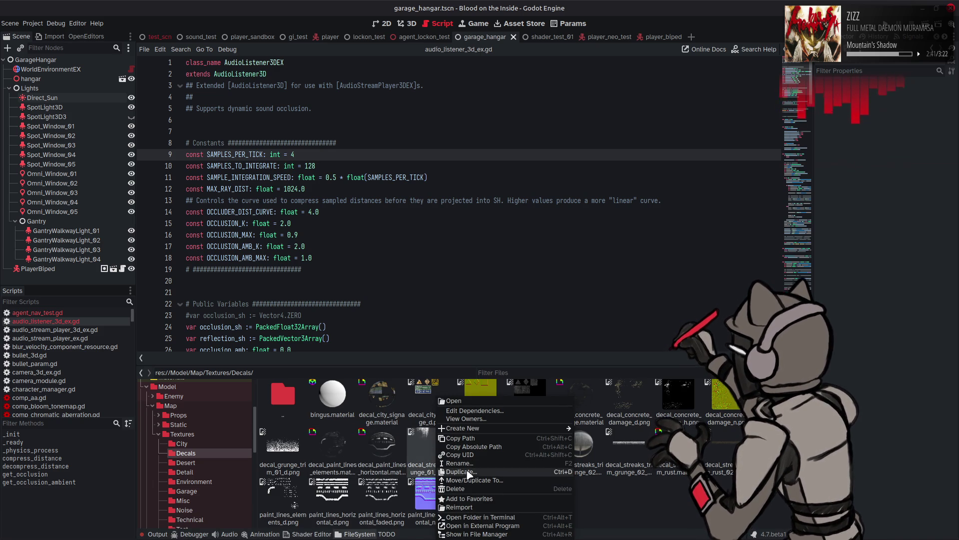
key("Escape")
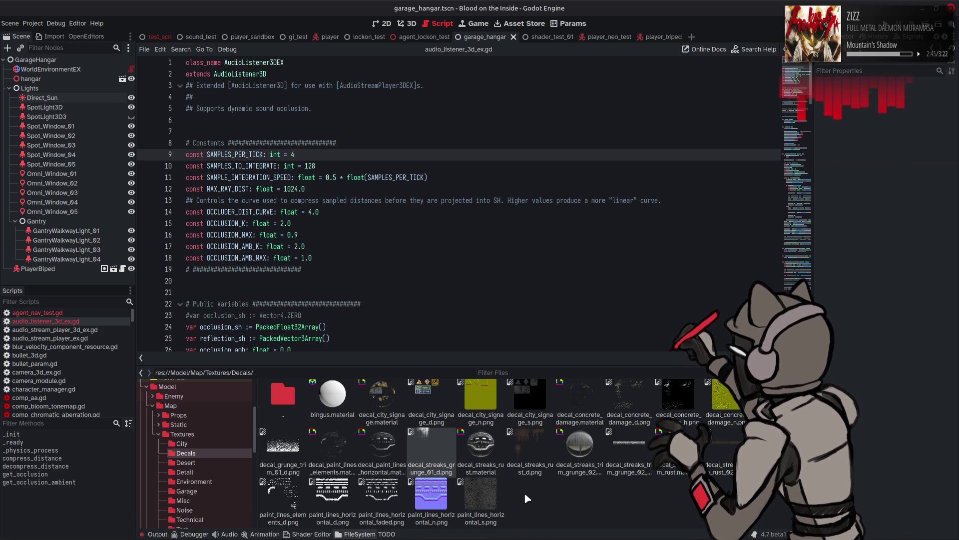
left_click(483, 450)
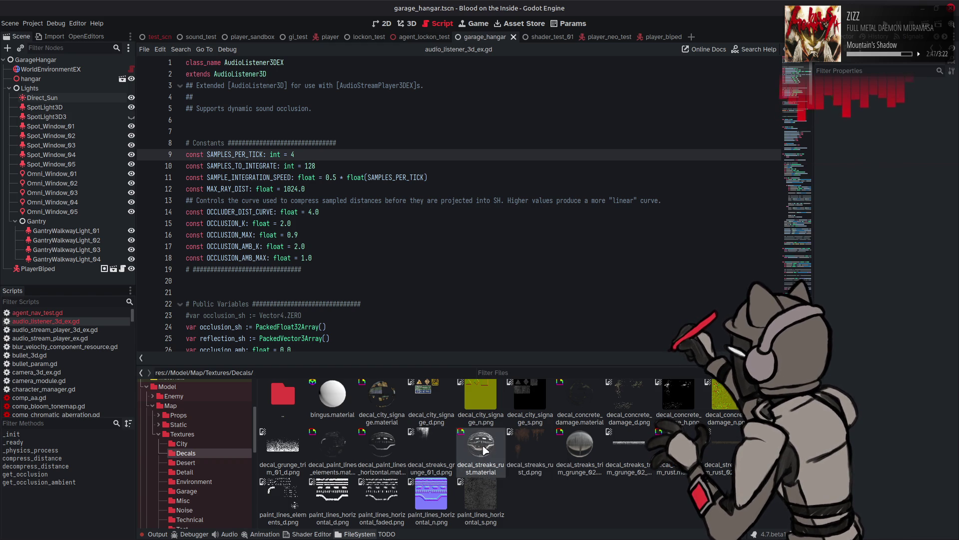
right_click(479, 450)
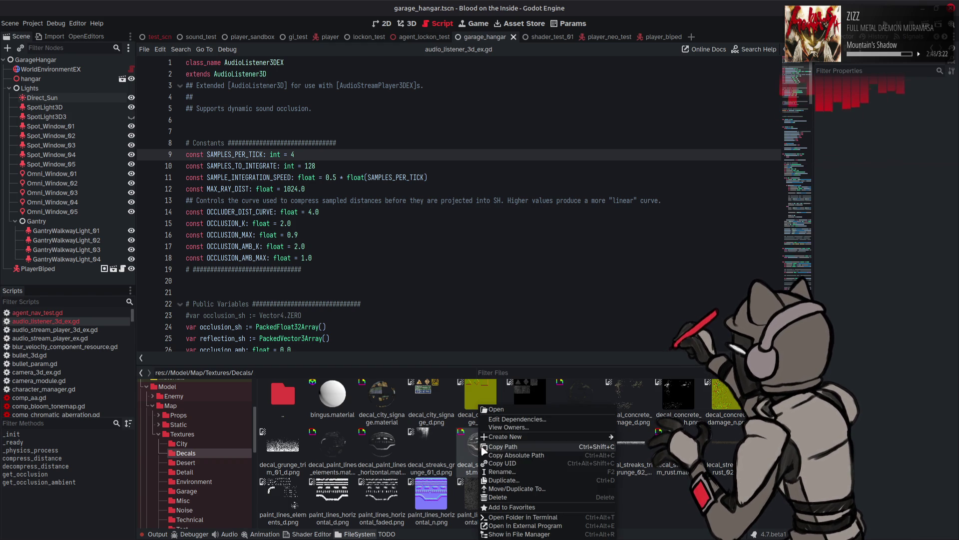
left_click(517, 481)
Name the copy decal_streaks_grunge_01.material and select it
type("decal_streaks_grunge_01_d")
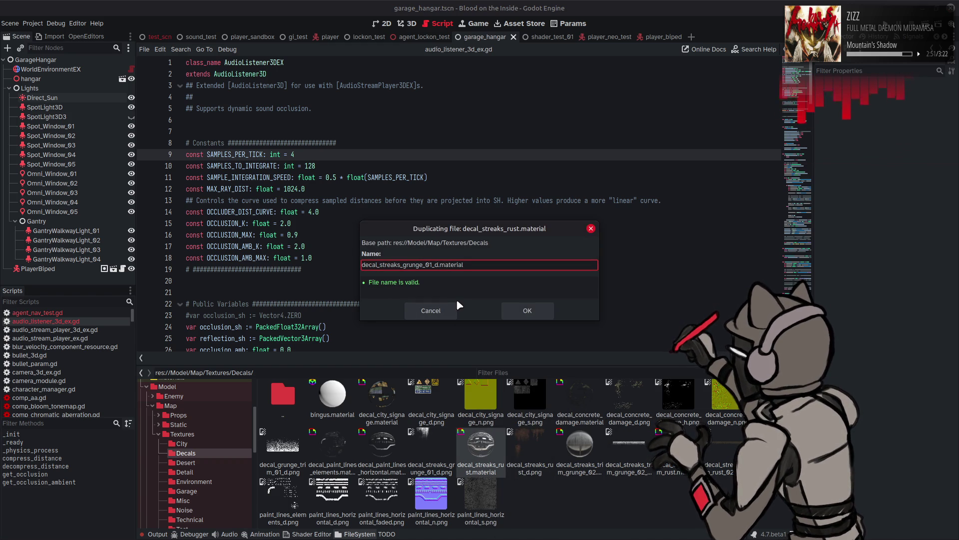
left_click(528, 311)
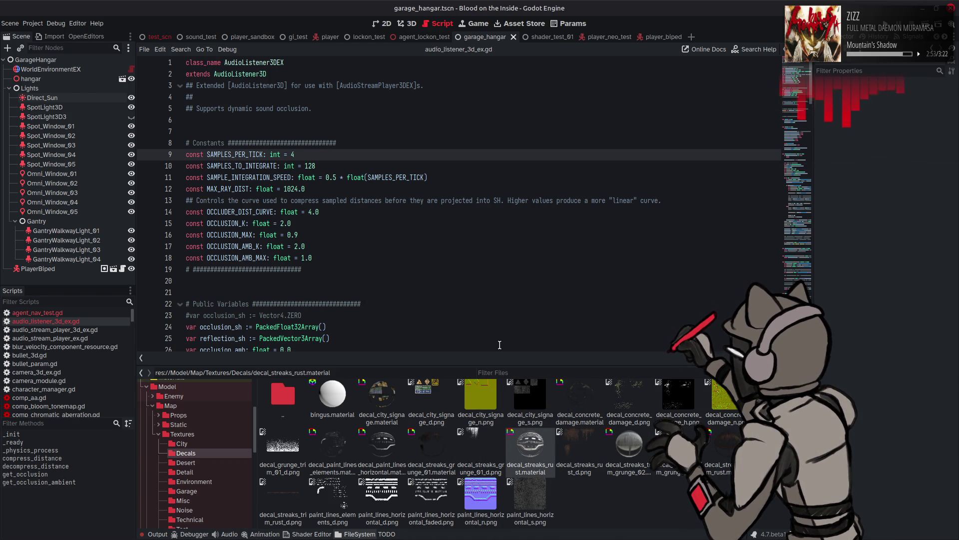
left_click(441, 444)
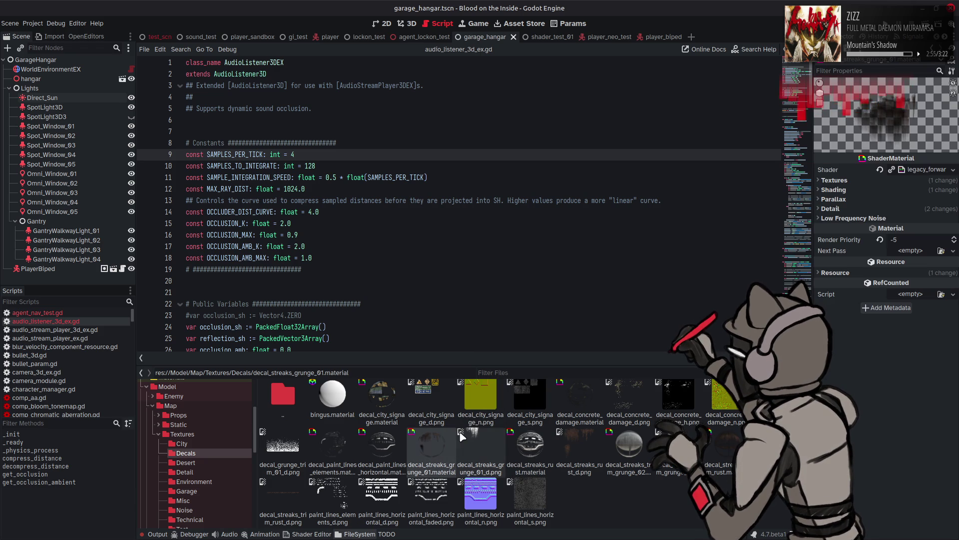
Reset the material's Detail Fade Start and Detail Fade End to their defaults
left_click(839, 190)
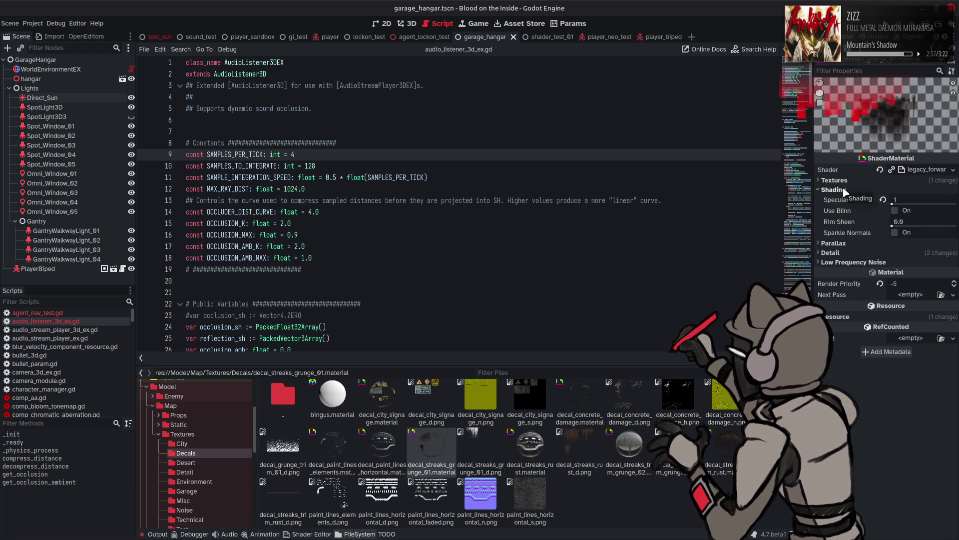
left_click(843, 191)
left_click(841, 182)
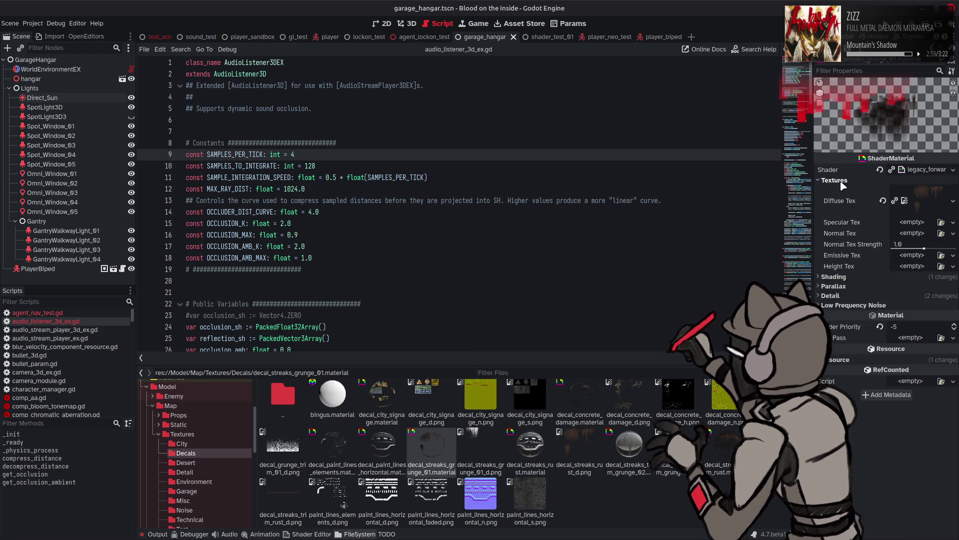
left_click(841, 182)
left_click(844, 209)
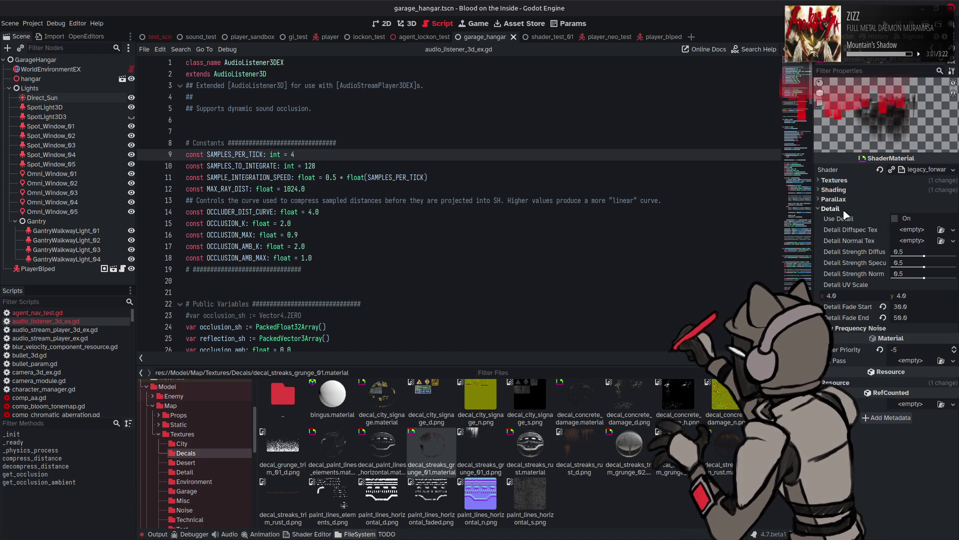
left_click(883, 306)
left_click(882, 317)
left_click(849, 208)
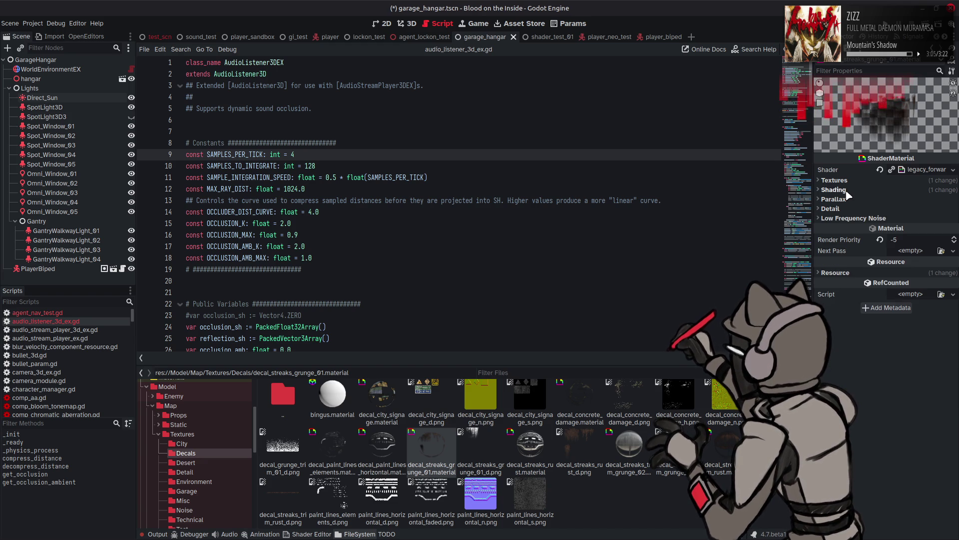
Set decal_streaks_grunge_01_d.png as the material's Diffuse Tex and save
left_click(843, 182)
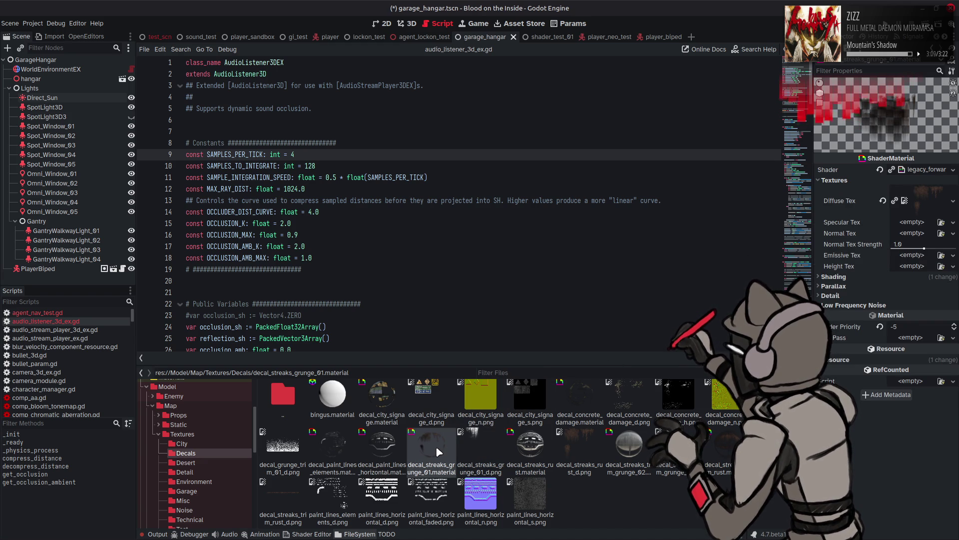
mouse_move(435, 447)
left_mouse_down()
mouse_move(913, 199)
mouse_move(804, 292)
mouse_move(817, 302)
mouse_move(839, 296)
left_mouse_up()
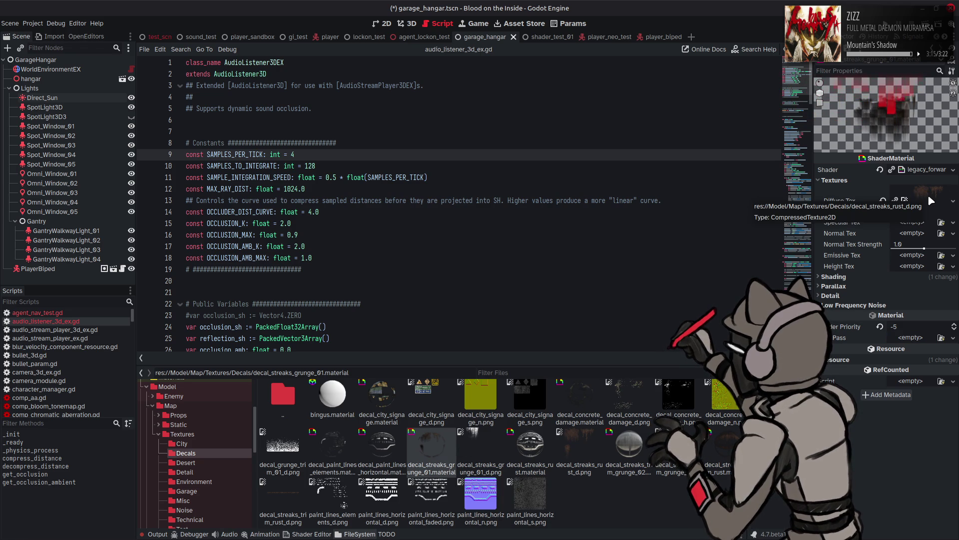
mouse_move(481, 447)
left_mouse_down()
mouse_move(894, 199)
mouse_move(922, 197)
left_mouse_up()
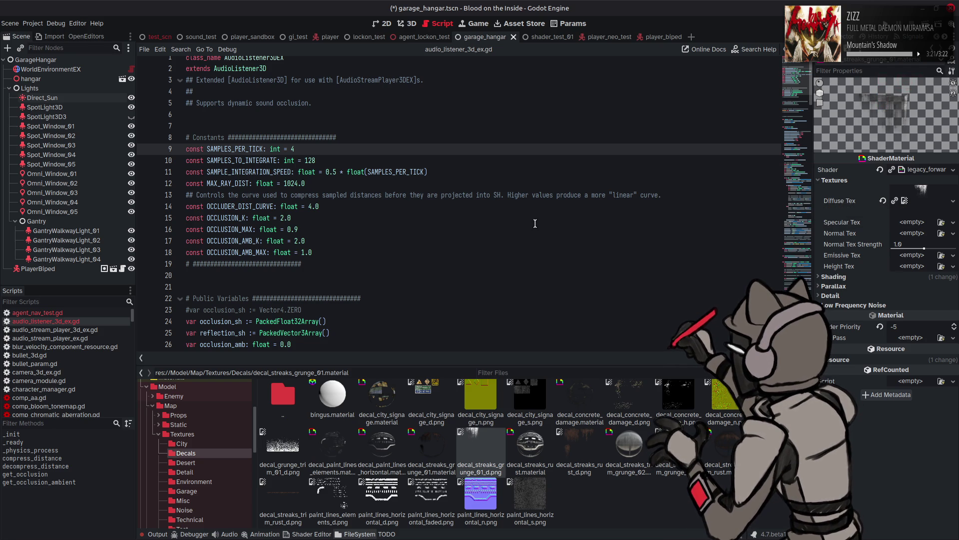
key("ctrl+s")
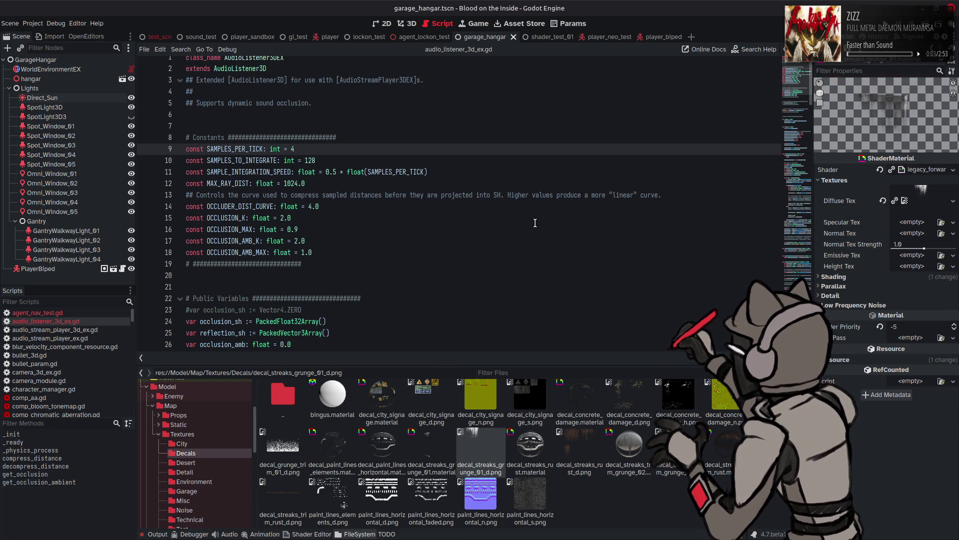
Glance at the 3D hangar, then return to the script editor with the file browser hidden
left_click(413, 23)
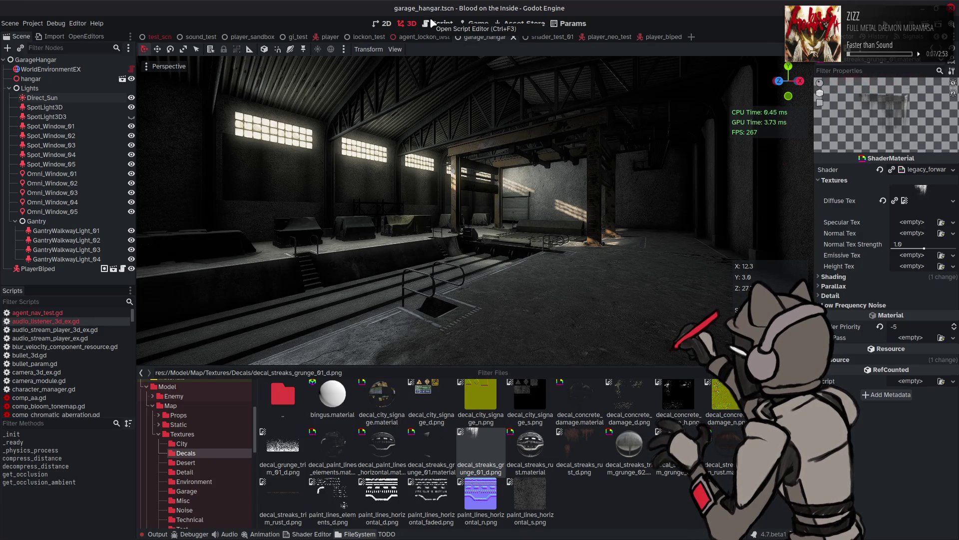
left_click(434, 24)
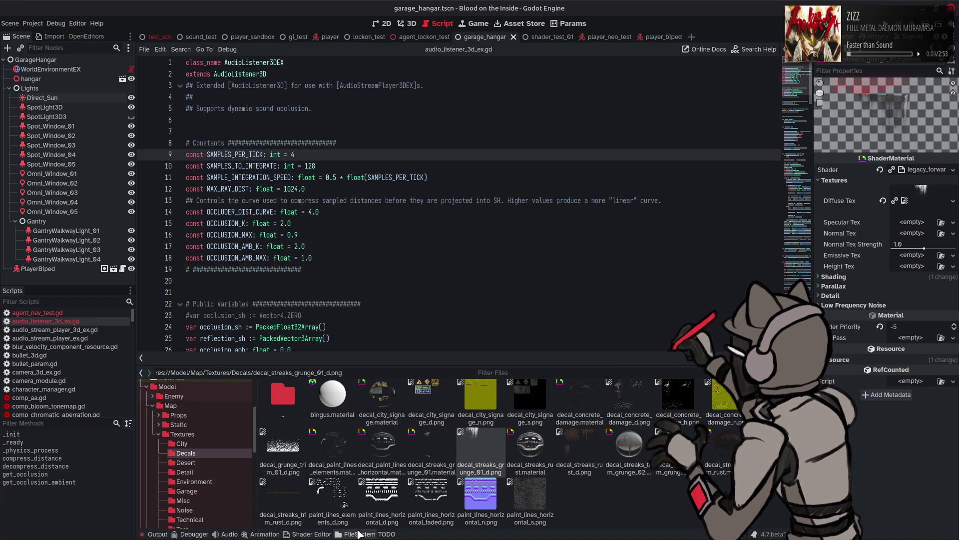
key("ctrl+j")
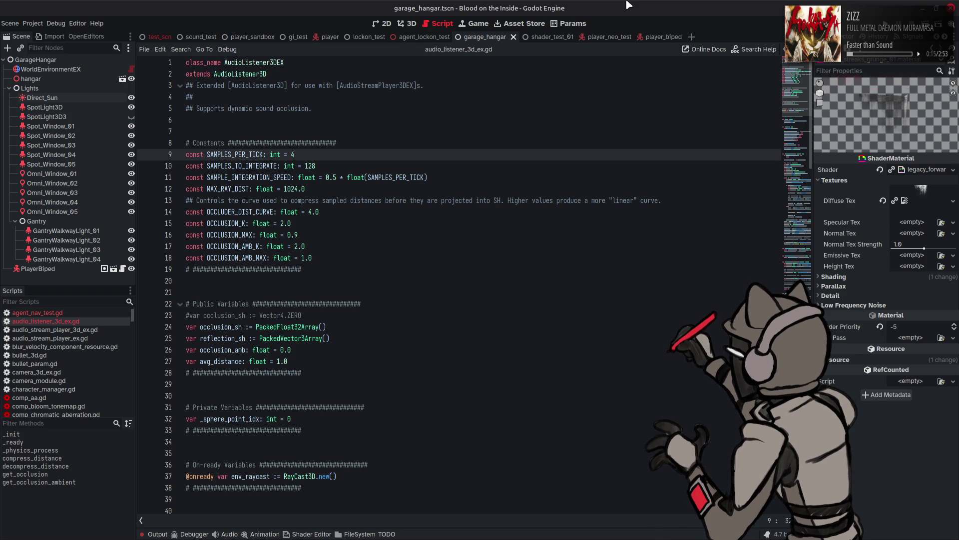
left_click(552, 161)
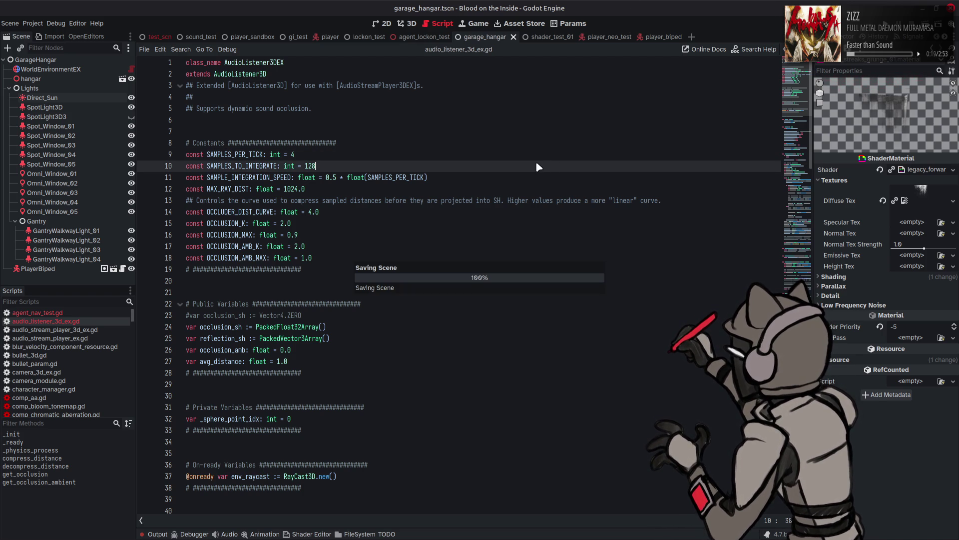
Re-export hangar.glb from Blender and return to Godot's 3D view
mouse_move(381, 535)
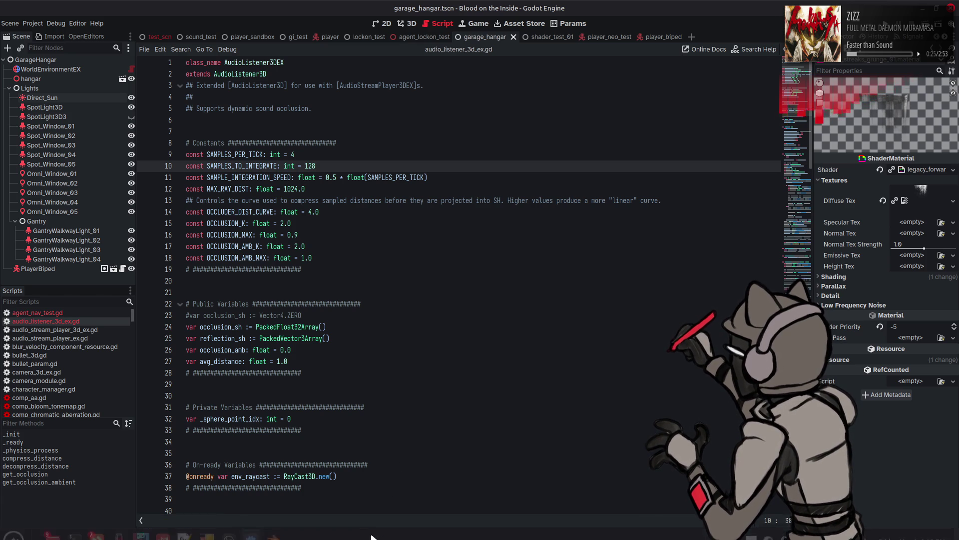
left_click(273, 528)
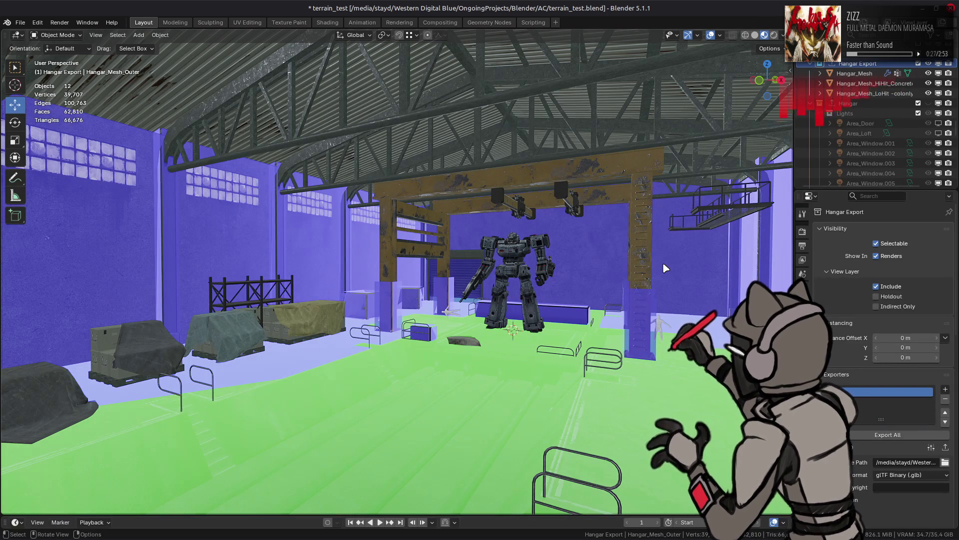
left_click(946, 448)
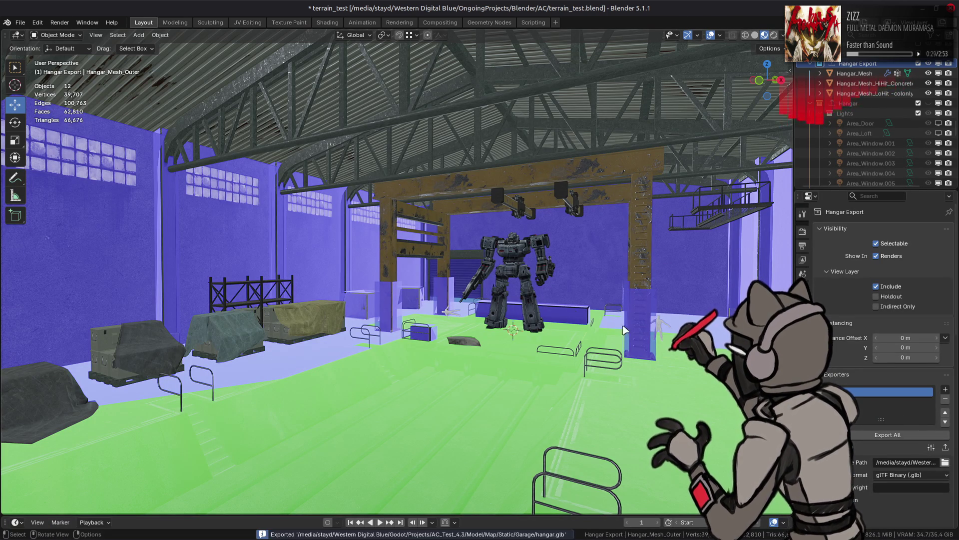
key("alt+Tab")
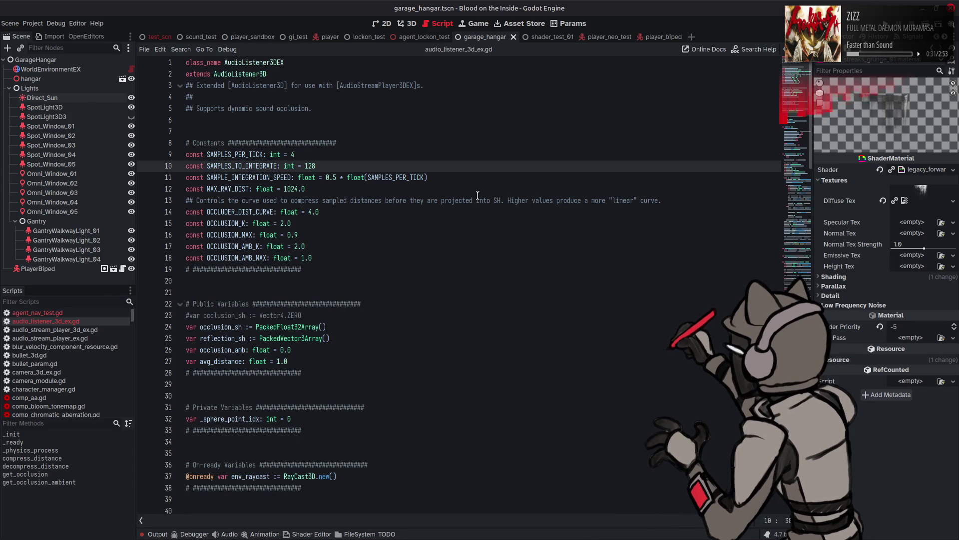
left_click(409, 24)
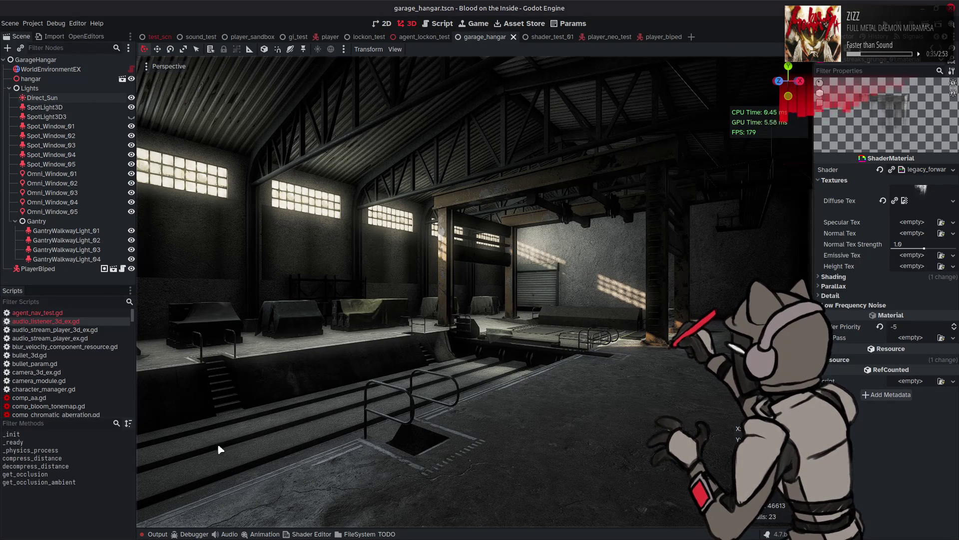
Check the reimport in the output log, return to the script editor, and switch to Blender
left_click(158, 533)
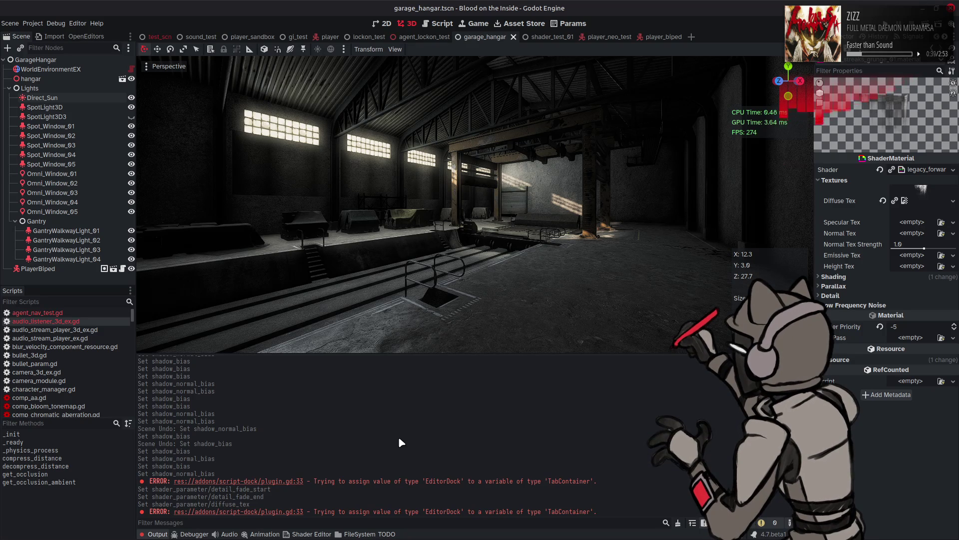
left_click(439, 23)
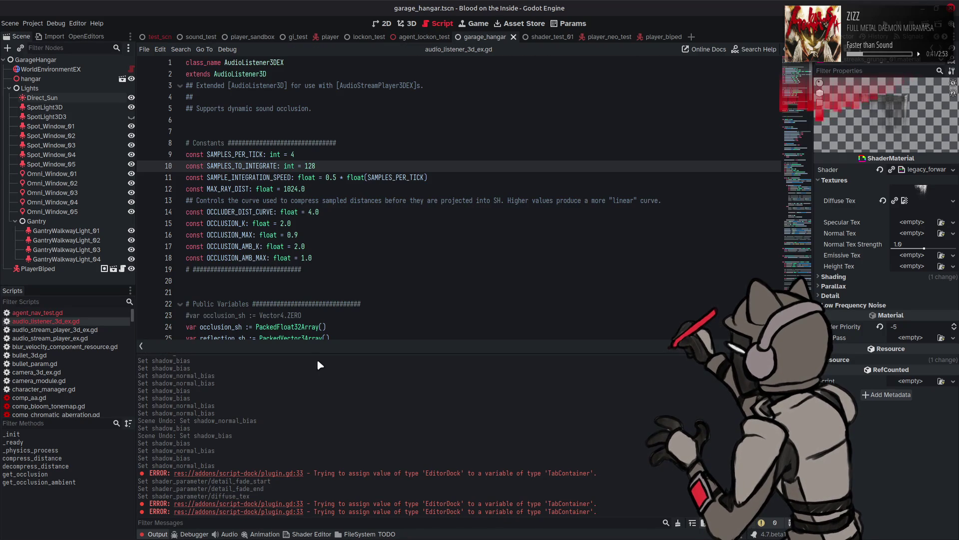
key("alt+Tab")
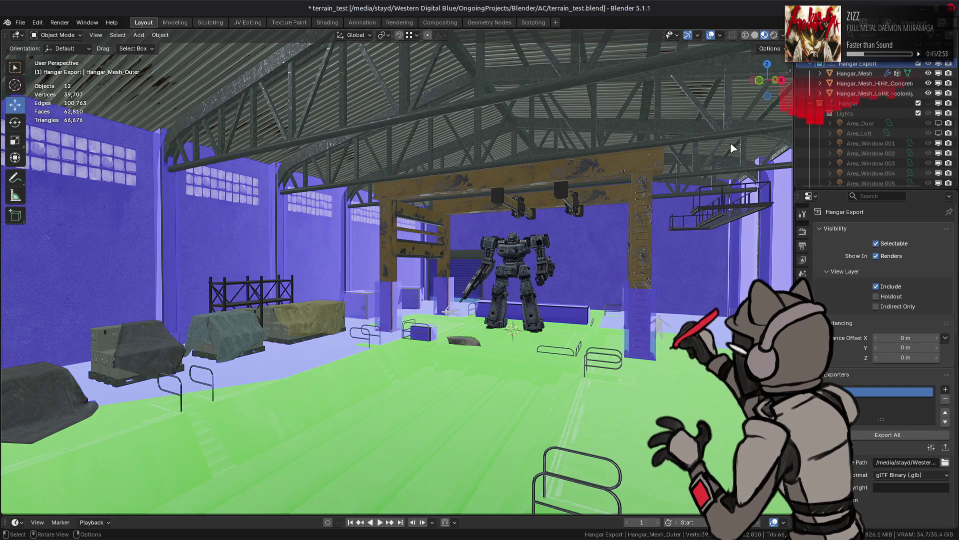
Add a Weighted Normal modifier to Hangar_Mesh
left_click(871, 76)
left_click(802, 334)
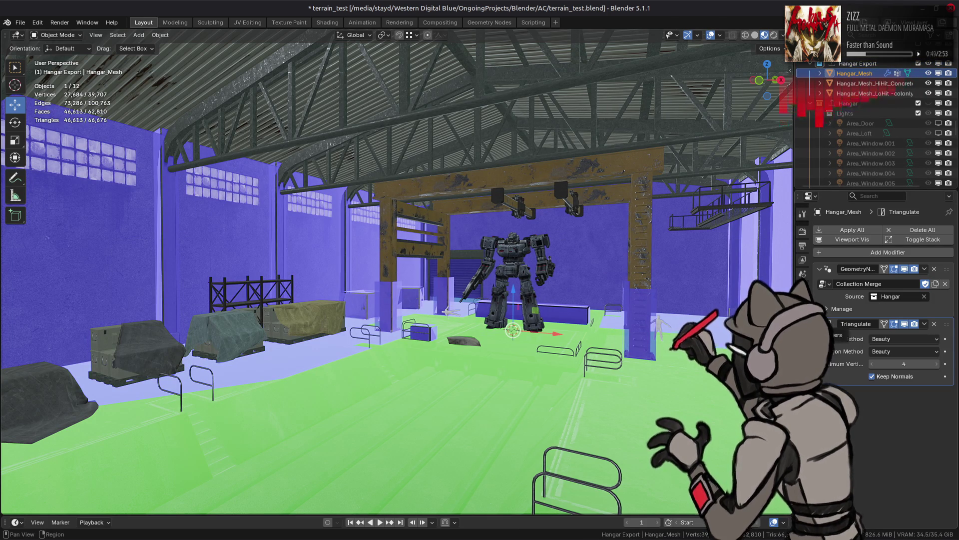
left_click(862, 252)
mouse_move(833, 181)
left_click(749, 189)
Use Corner Angle weighting with Face Influence, save, and re-export hangar.glb from Hangar Export
left_click(897, 408)
left_click(895, 431)
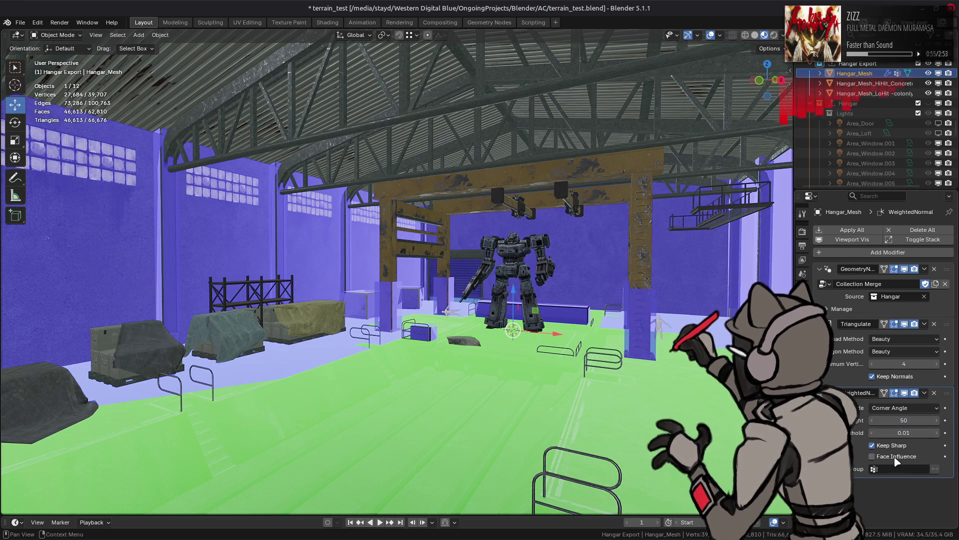
left_click(895, 458)
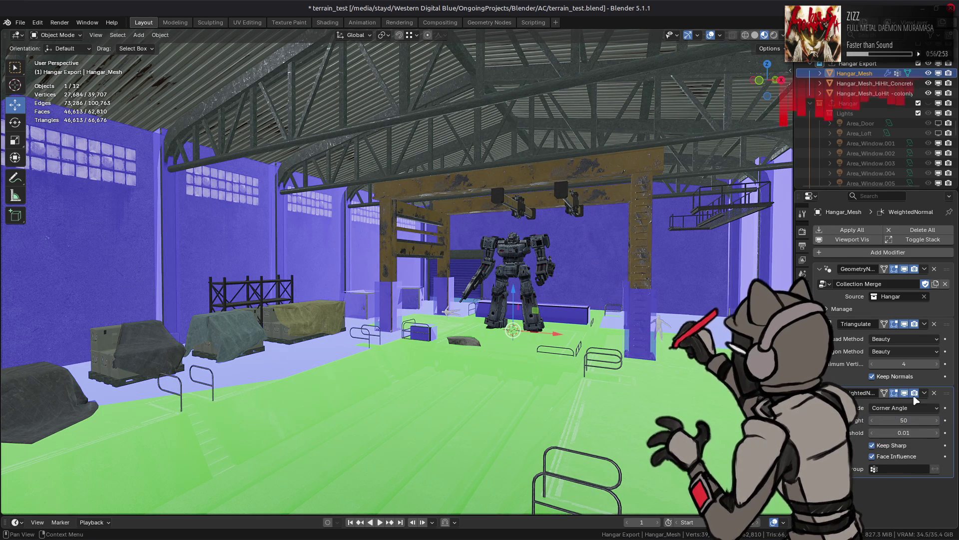
left_click(897, 457)
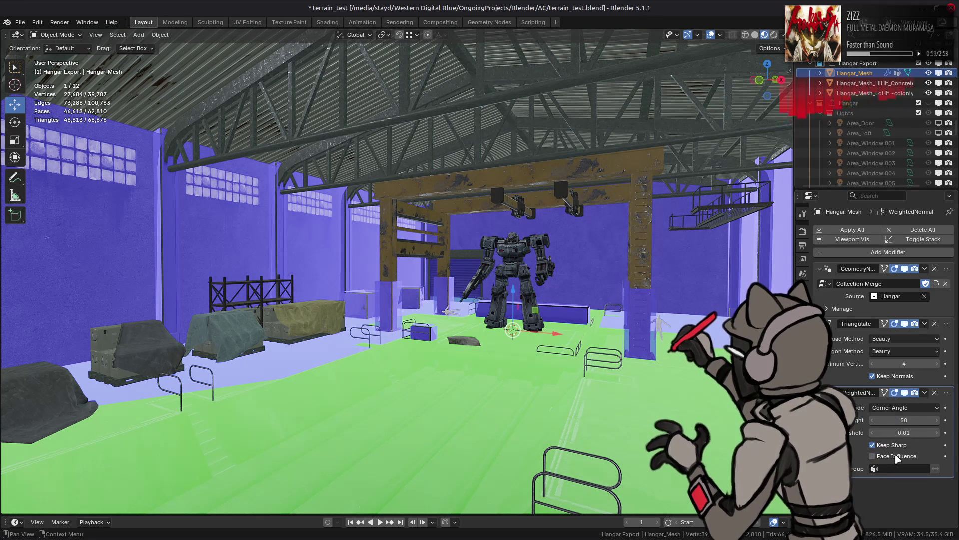
left_click(904, 394)
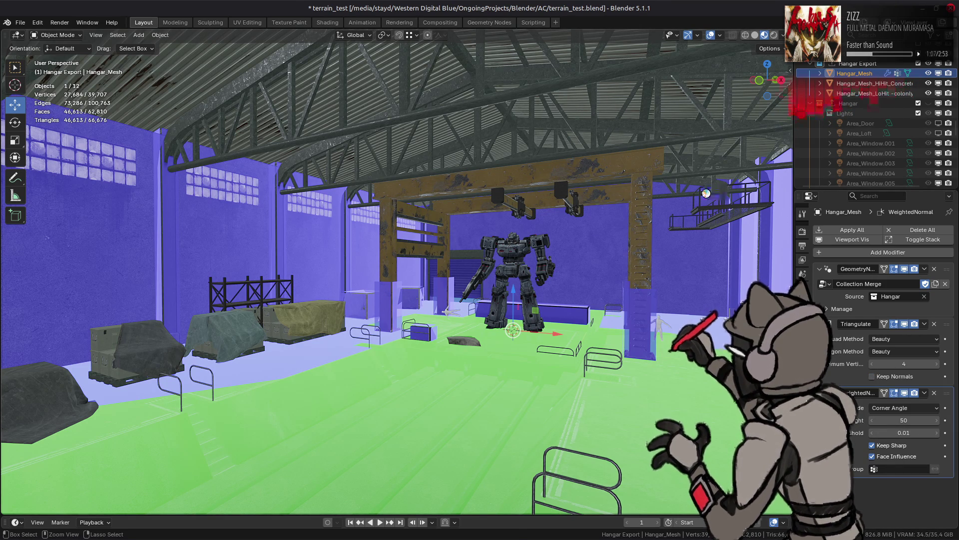
key("ctrl+s")
left_click(857, 63)
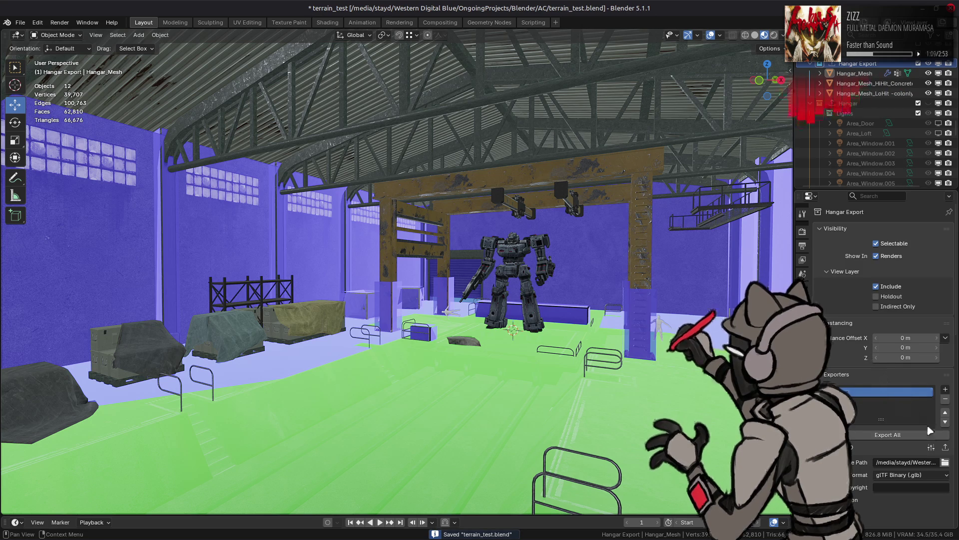
left_click(947, 448)
Back in Godot, check the reimport log and fly through the hangar toward the windowed side wall
key("alt+Tab")
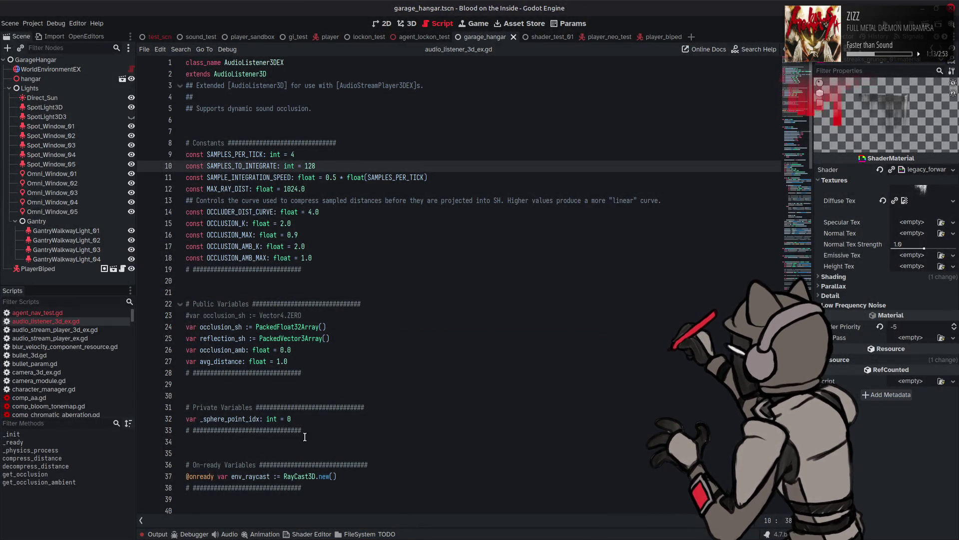
left_click(158, 533)
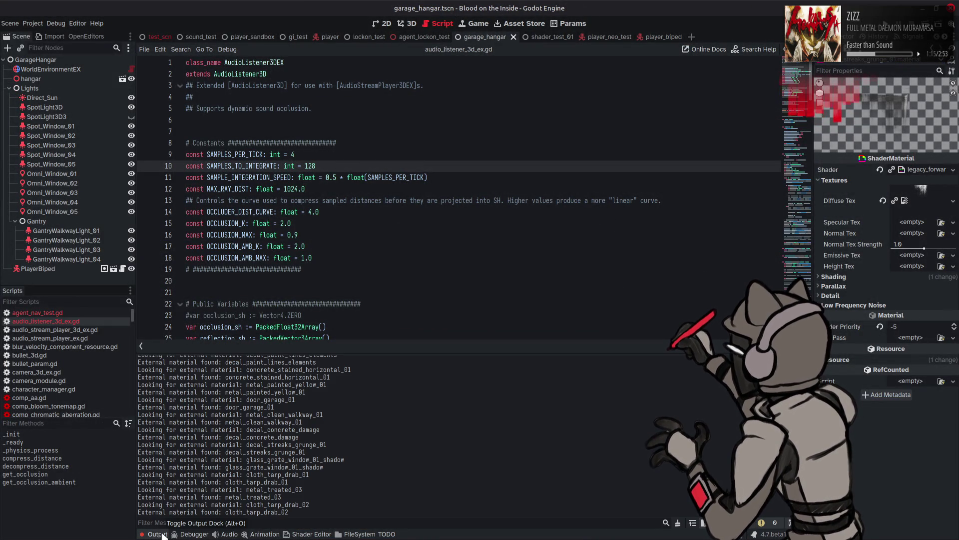
left_click(158, 534)
left_click(412, 28)
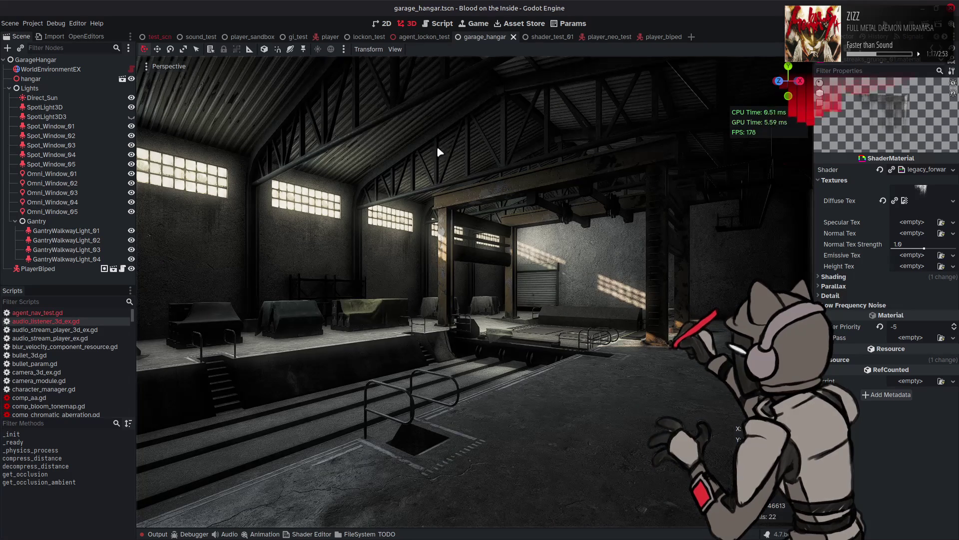
middle_click_drag(437, 145, 482, 250)
key("w")
mouse_move(490, 254)
right_mouse_down()
mouse_move(458, 249)
mouse_move(486, 248)
right_mouse_up()
key("s")
key("w")
key("w")
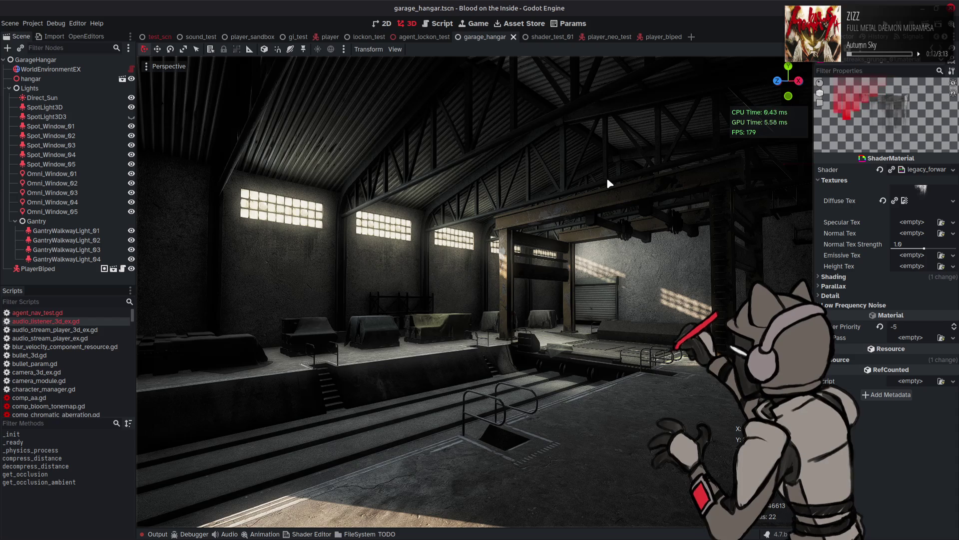
Swing the view across the hangar, open the script editor, and bring Blender forward
right_click_drag(605, 259, 606, 260)
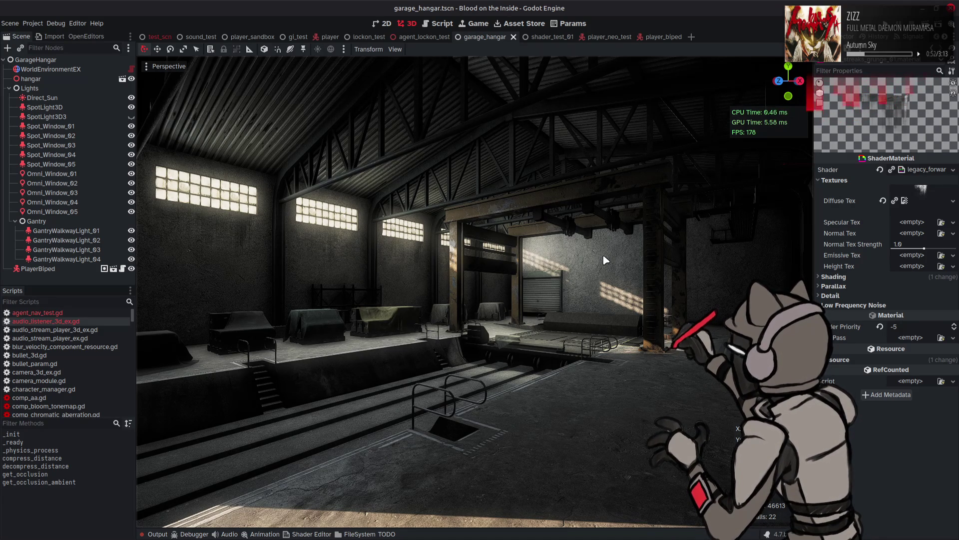
left_click(439, 24)
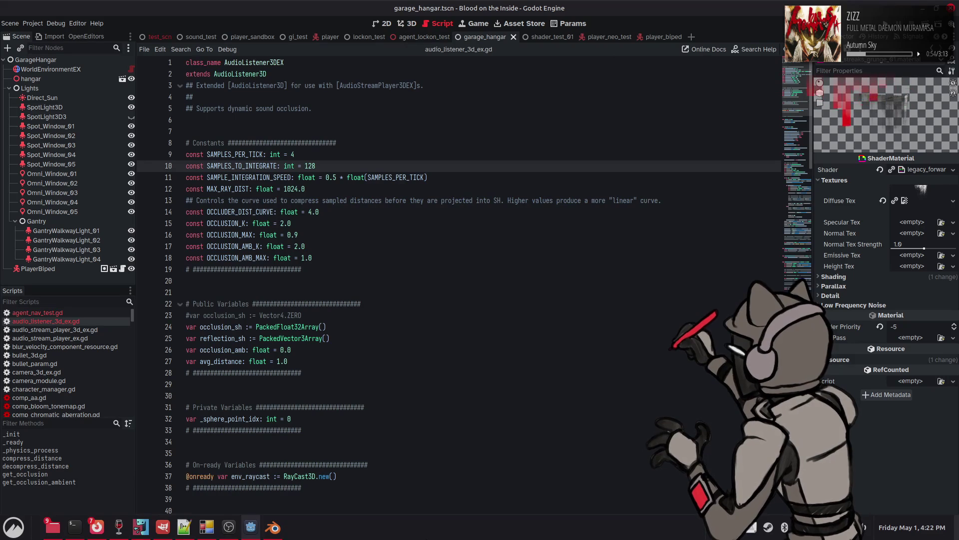
left_click(275, 526)
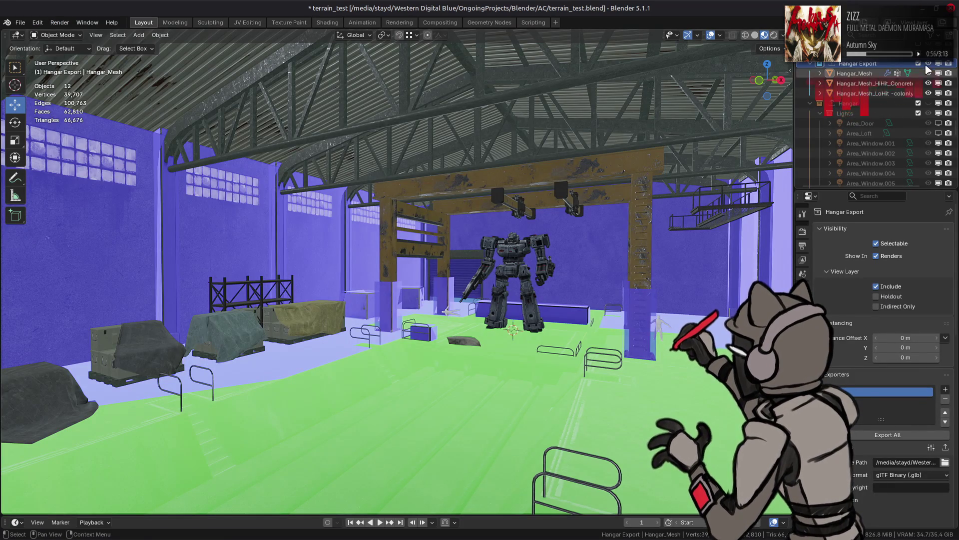
In Hangar_Mesh_Inner.006 edit mode, box-select the bottom row of window panel vertices from front view
key("ctrl+z")
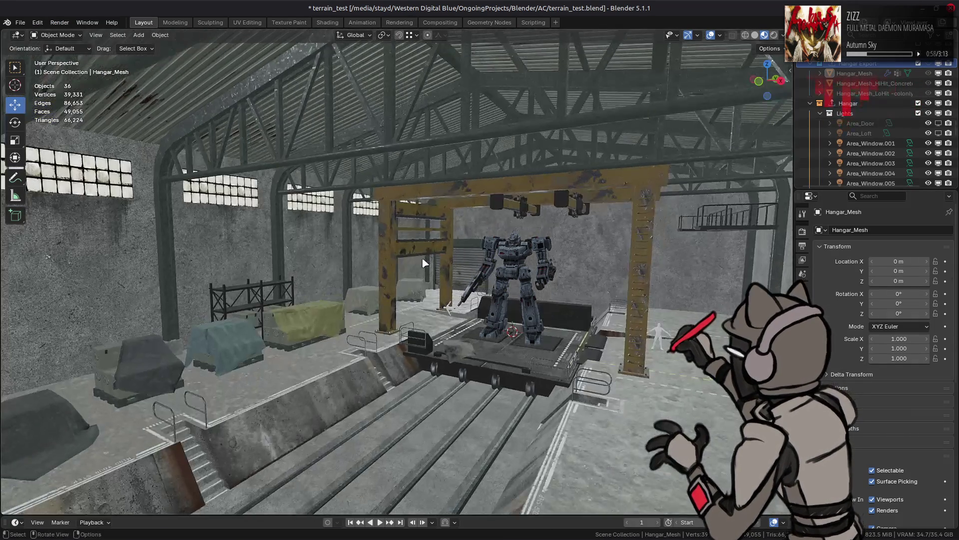
mouse_move(422, 264)
middle_mouse_down()
mouse_move(307, 236)
mouse_move(358, 236)
mouse_move(384, 218)
middle_mouse_up()
left_click(306, 235)
key("Tab")
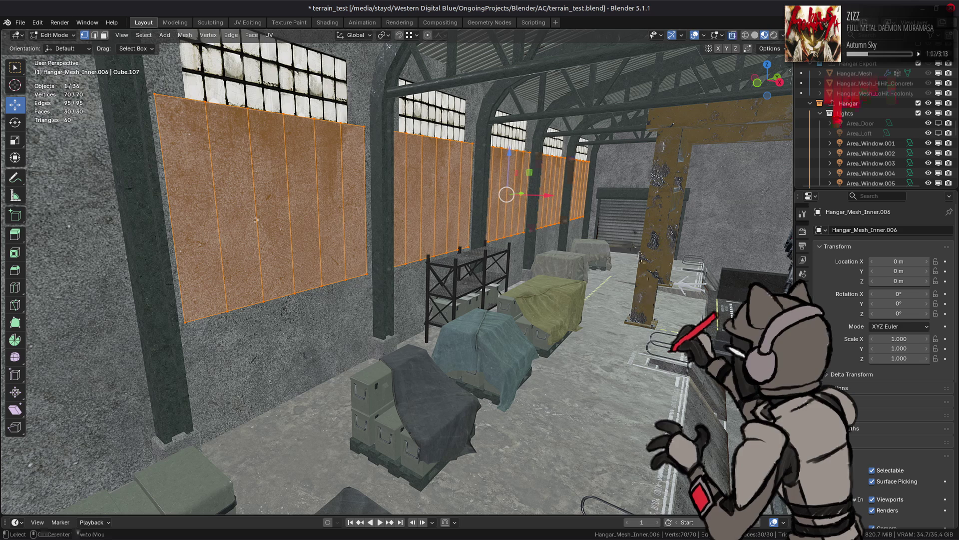
key("KP_1")
left_click_drag(578, 334, 341, 215)
middle_click_drag(342, 215, 379, 220)
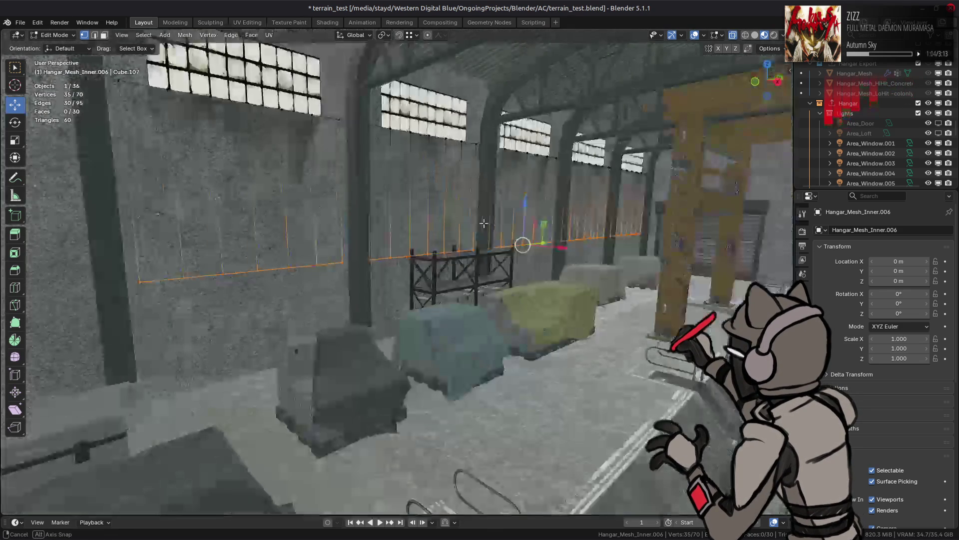
left_click(769, 49)
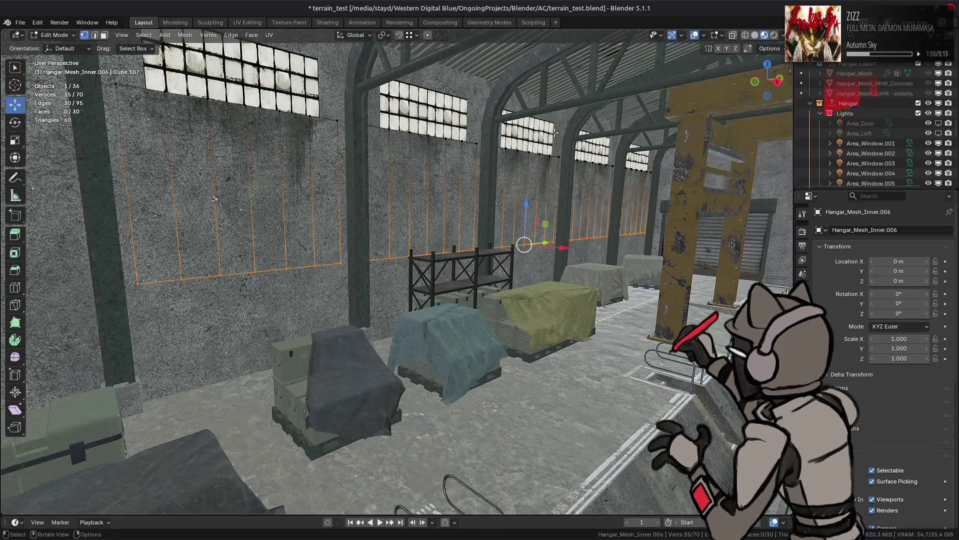
middle_click_drag(505, 171, 522, 195)
key("n")
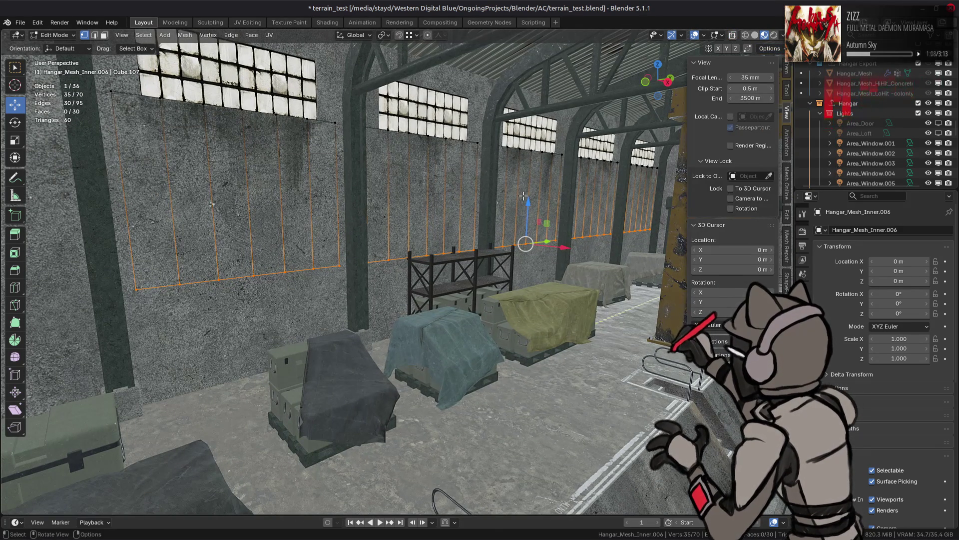
key("n")
Raise the selected vertices 2.5 m on Z, deselect everything, and save terrain_test.blend
key("g")
key("z")
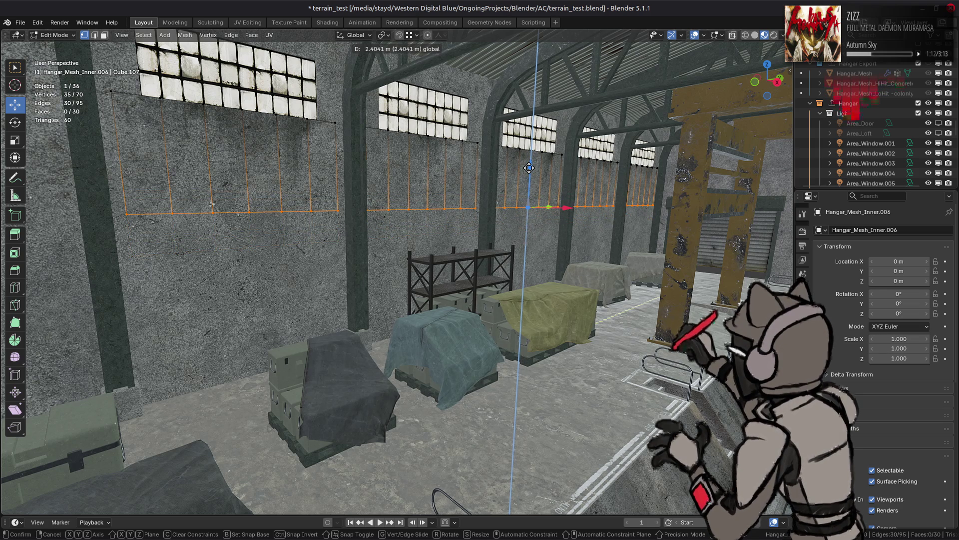
type("2.")
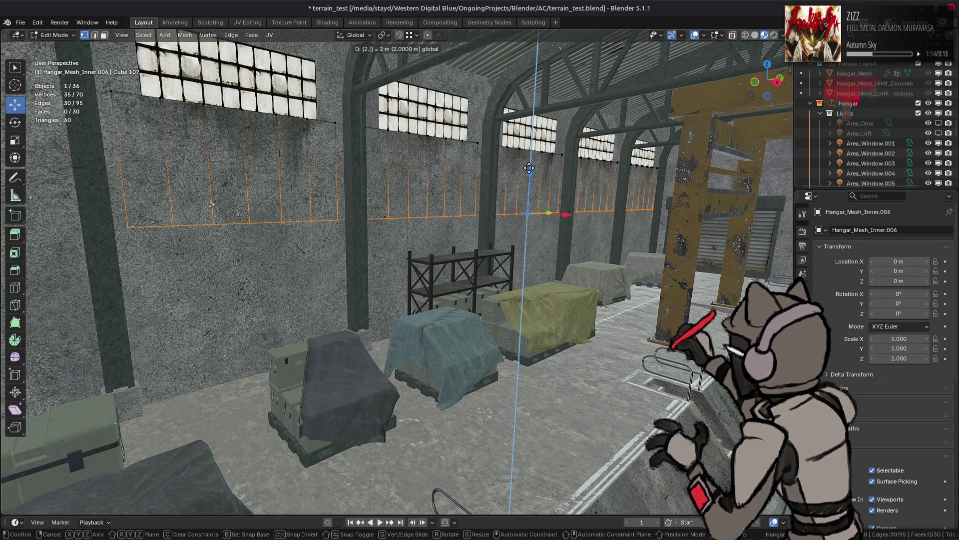
type("5")
key("Return")
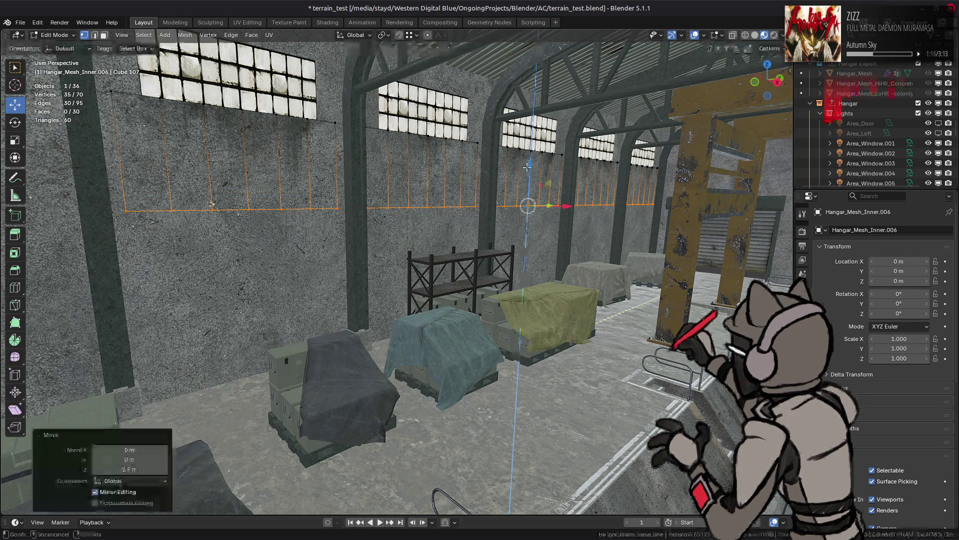
key("Tab")
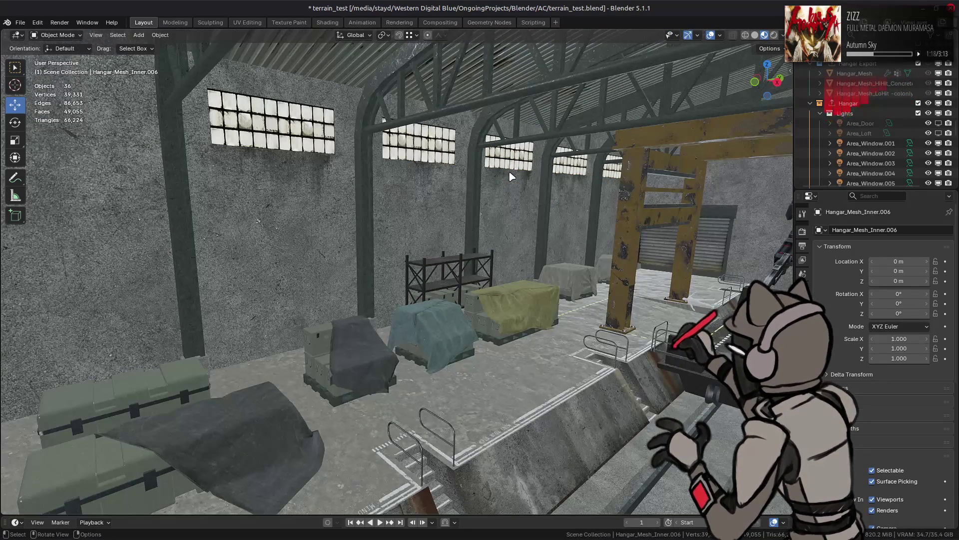
left_click(510, 176)
key("Tab")
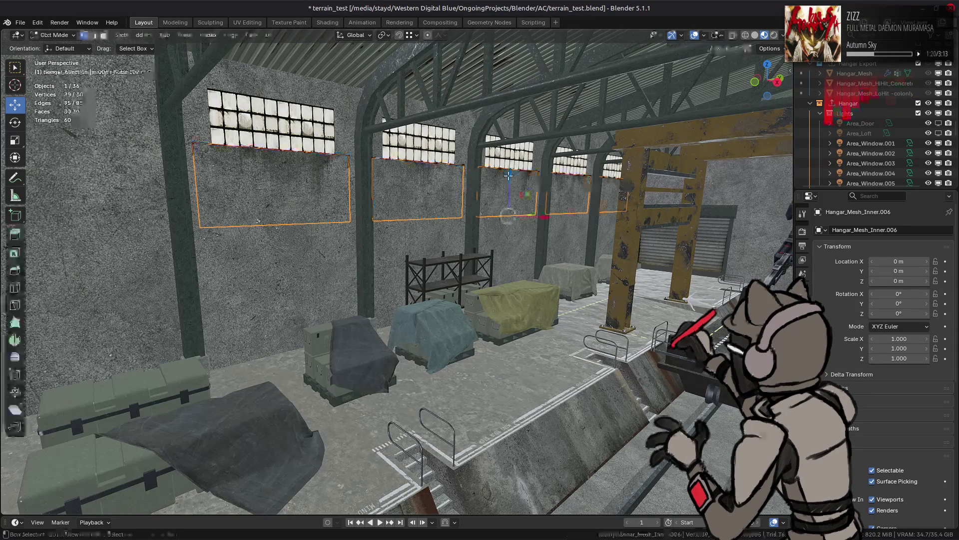
key("Tab")
key("alt+a")
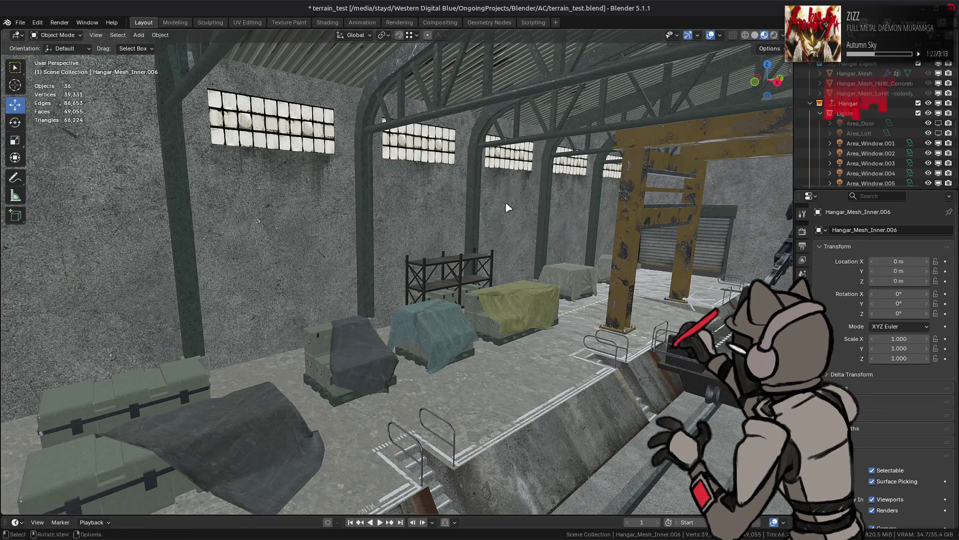
key("ctrl+s")
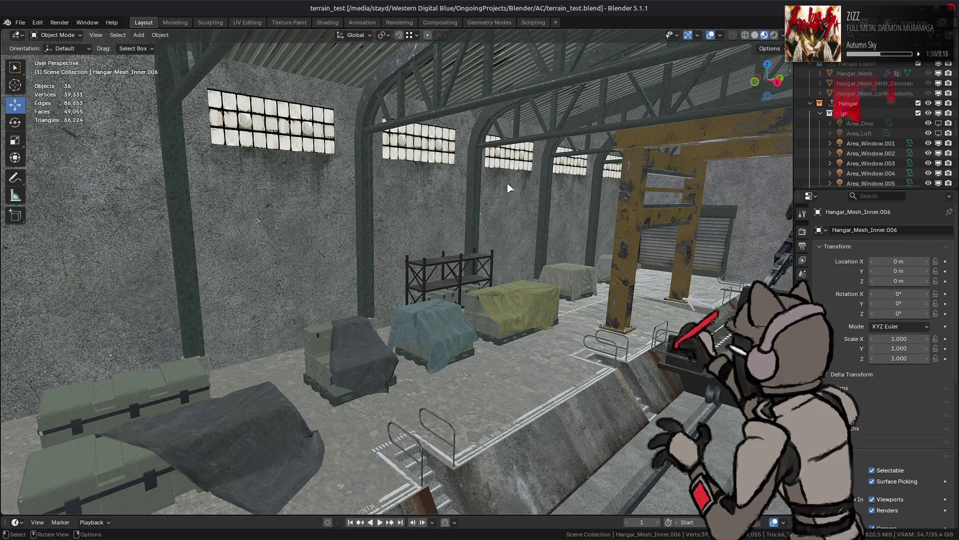
Orbit down to a low view of the crates and select Hangar_Mesh_Inner
mouse_move(332, 256)
middle_mouse_down()
mouse_move(298, 264)
mouse_move(384, 270)
middle_mouse_up()
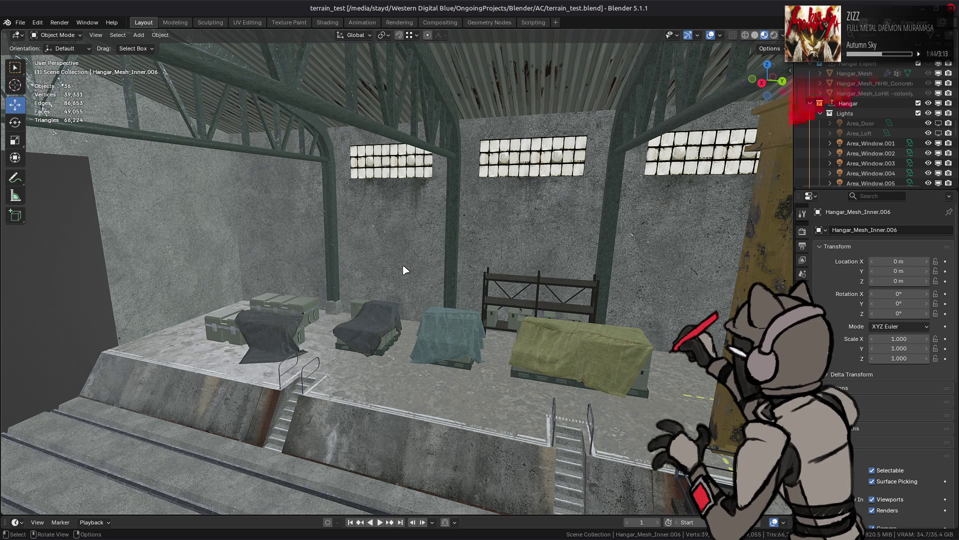
mouse_move(407, 272)
middle_mouse_down()
mouse_move(388, 268)
mouse_move(461, 266)
mouse_move(443, 275)
middle_mouse_up()
left_click(443, 274)
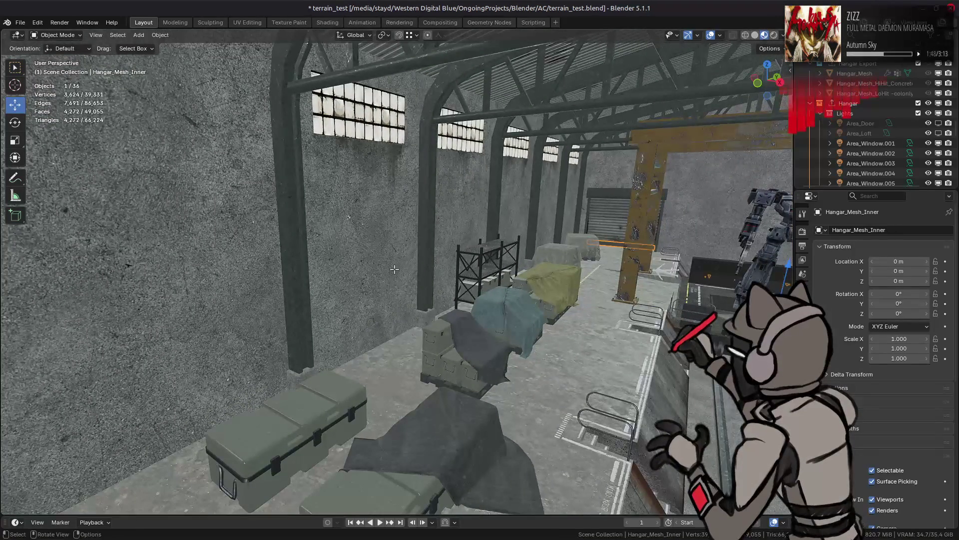
In Edit Mode, isolate the connected inner wall faces of Hangar_Mesh_Inner and frame them
key("Tab")
left_click(394, 269)
key("ctrl+l")
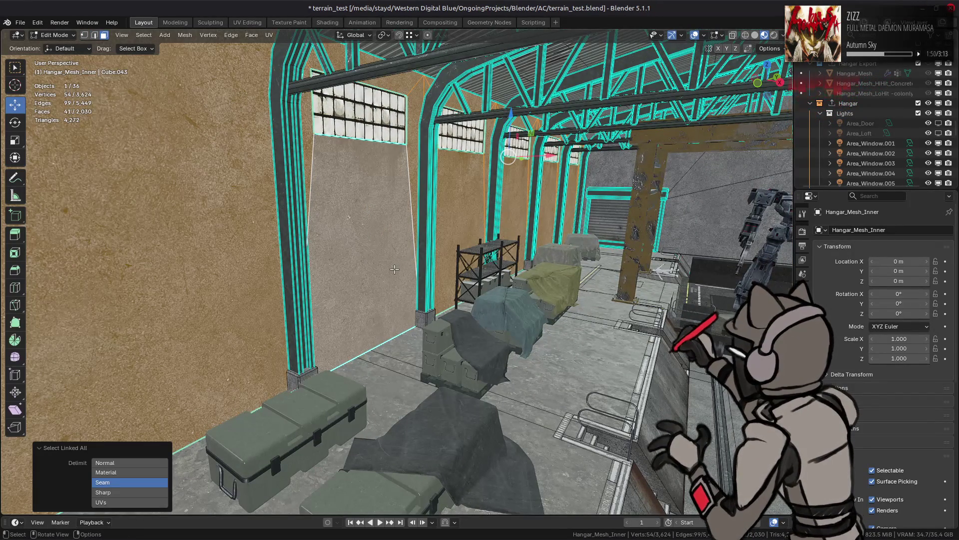
key("shift+h")
key("KP_Decimal")
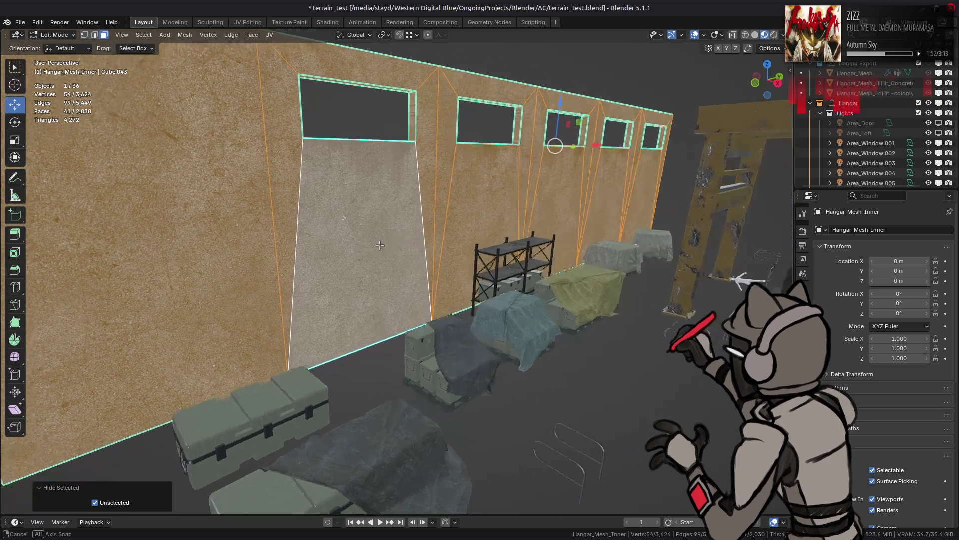
middle_click_drag(415, 225, 372, 262, "shift")
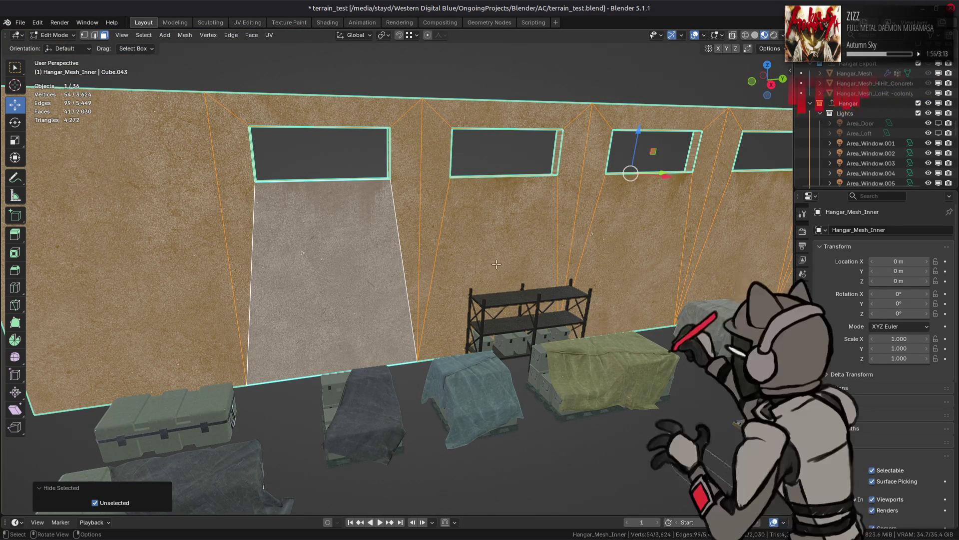
mouse_move(502, 262)
middle_mouse_down()
mouse_move(566, 254)
mouse_move(476, 273)
middle_mouse_up()
Select the wall's sliver face and linked faces, try Limited Dissolve, then undo it
left_click(285, 246)
left_click(437, 215, "shift")
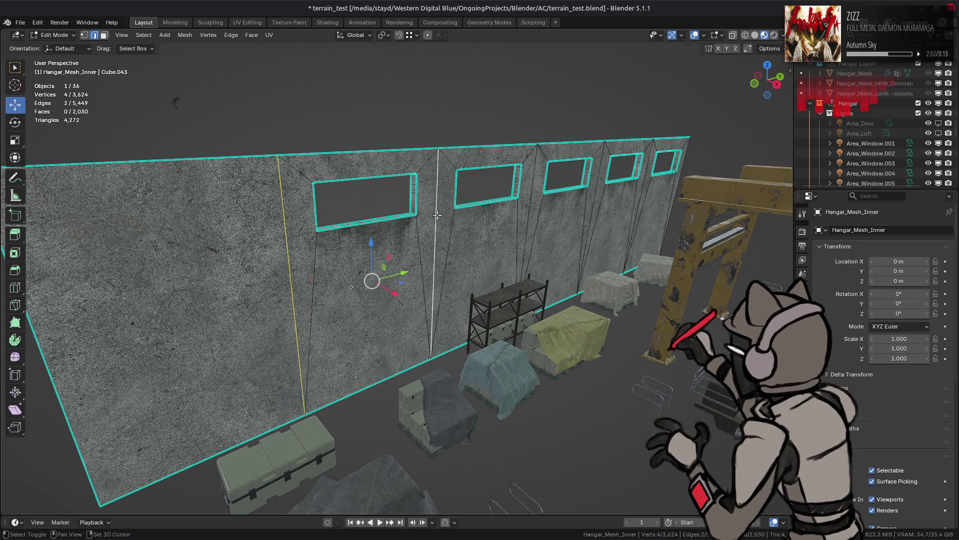
key("3")
left_click(446, 241)
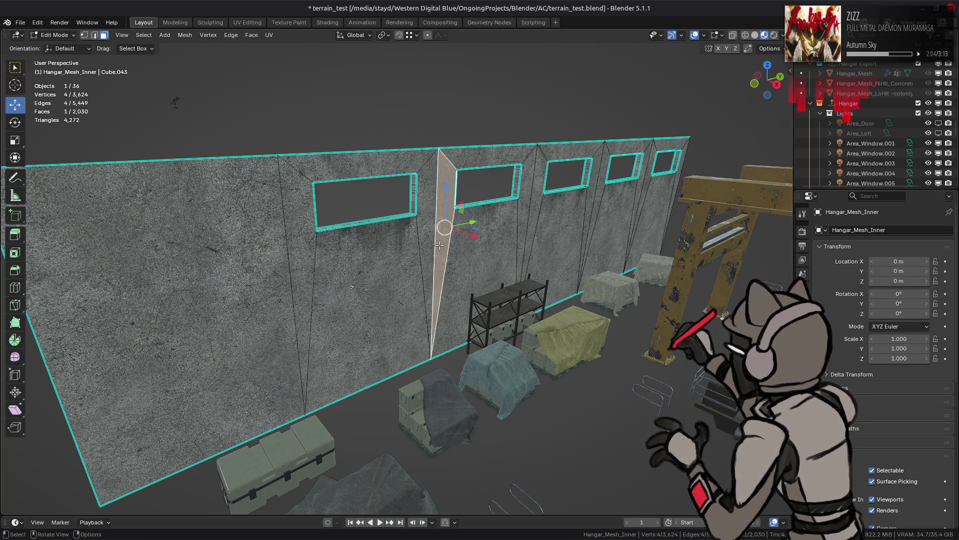
key("ctrl+l")
mouse_move(447, 241)
middle_mouse_down()
mouse_move(387, 252)
mouse_move(223, 431)
middle_mouse_up()
key("x")
left_click(381, 255)
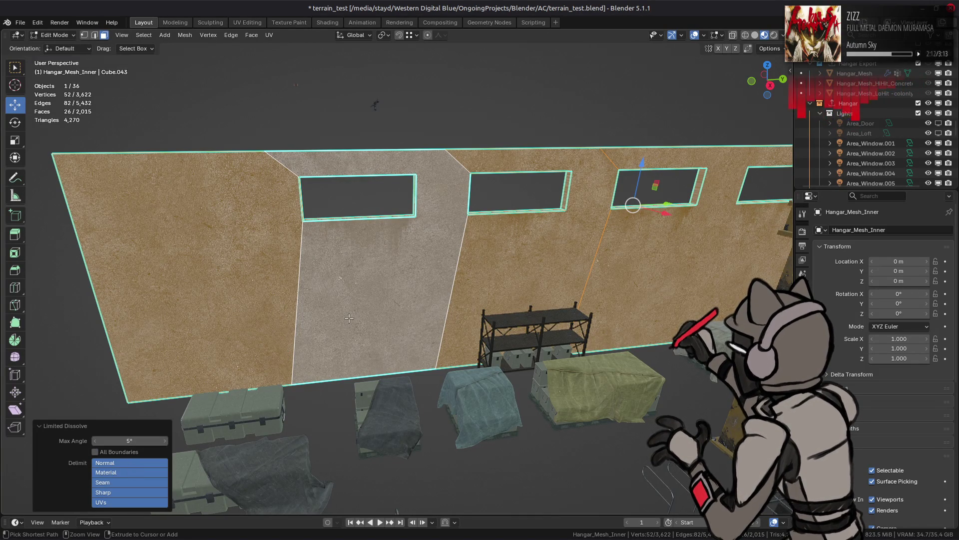
key("ctrl+z")
Merge the wall vertices by distance at 0.01 m with centroid merging off
key("1")
right_click(350, 316)
mouse_move(360, 443)
left_click(411, 478)
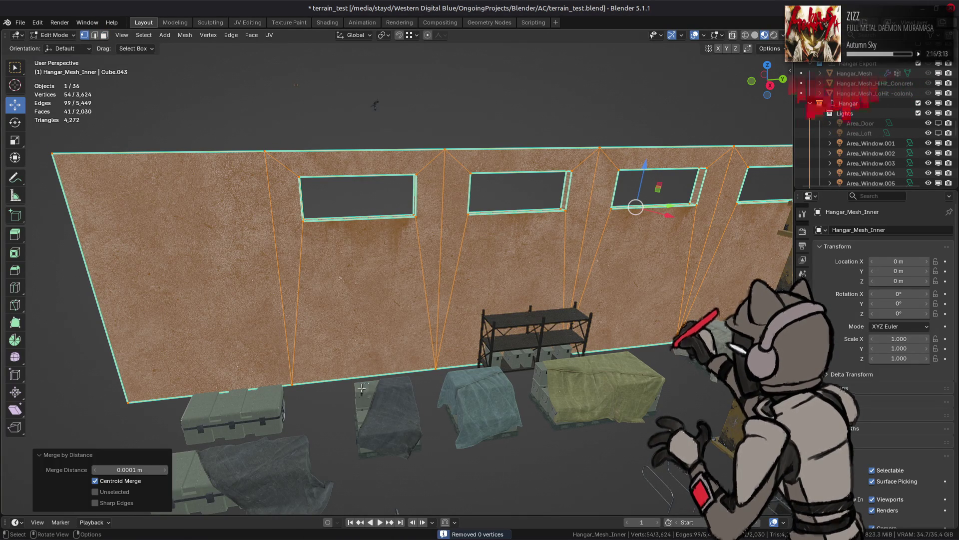
middle_click_drag(243, 433, 403, 345)
left_click(115, 481)
left_click(111, 470)
type("0.01")
key("Return")
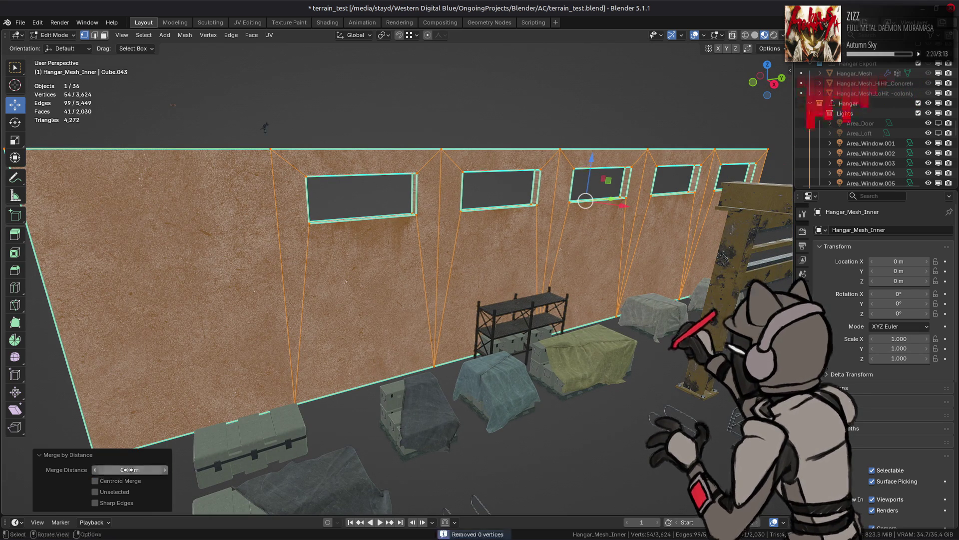
middle_click_drag(433, 290, 434, 290)
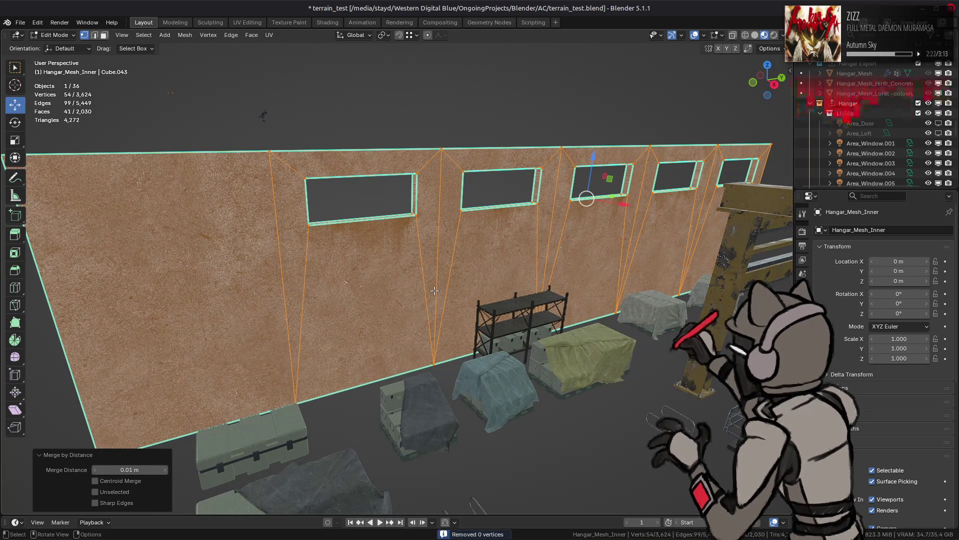
key("3")
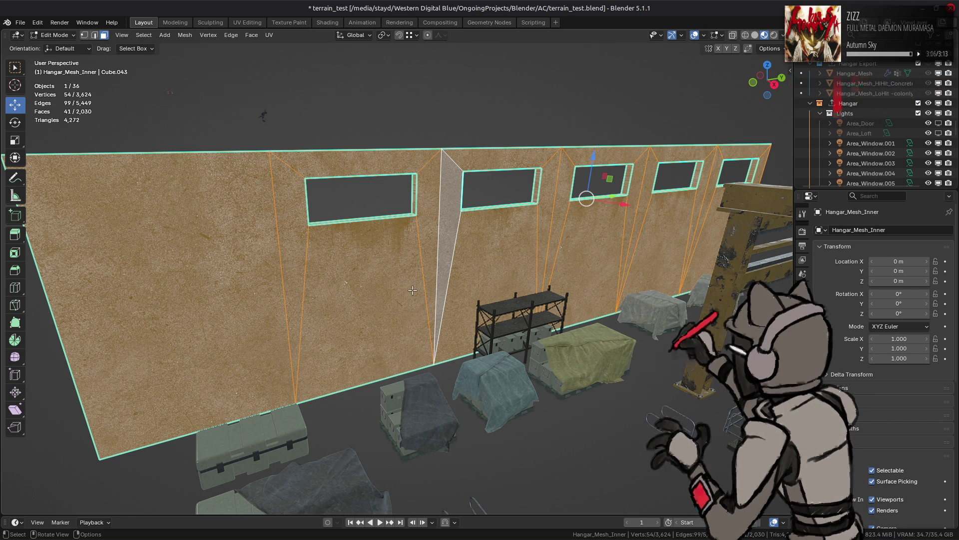
Apply Limited Dissolve from Quick Favorites with a 0.1° max angle
key("q")
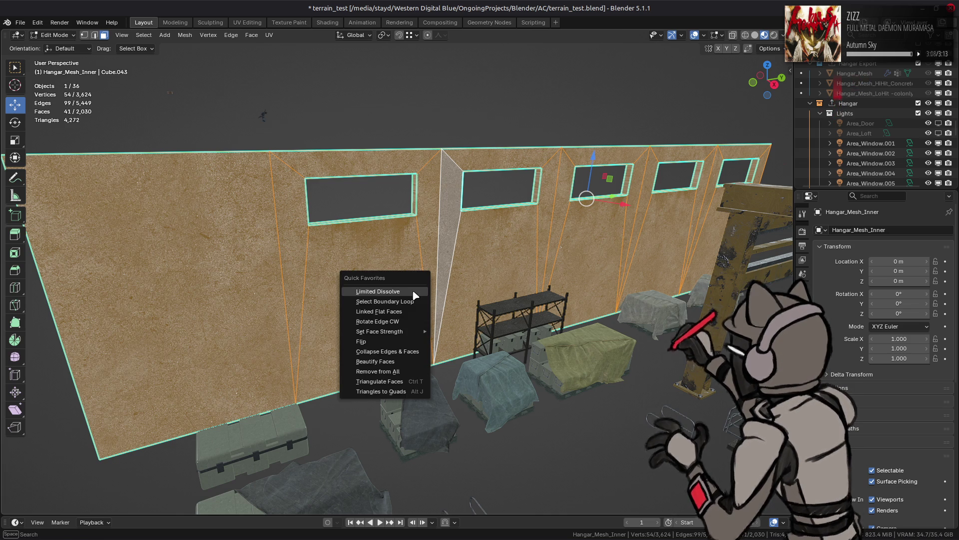
left_click(414, 295)
left_click(140, 439)
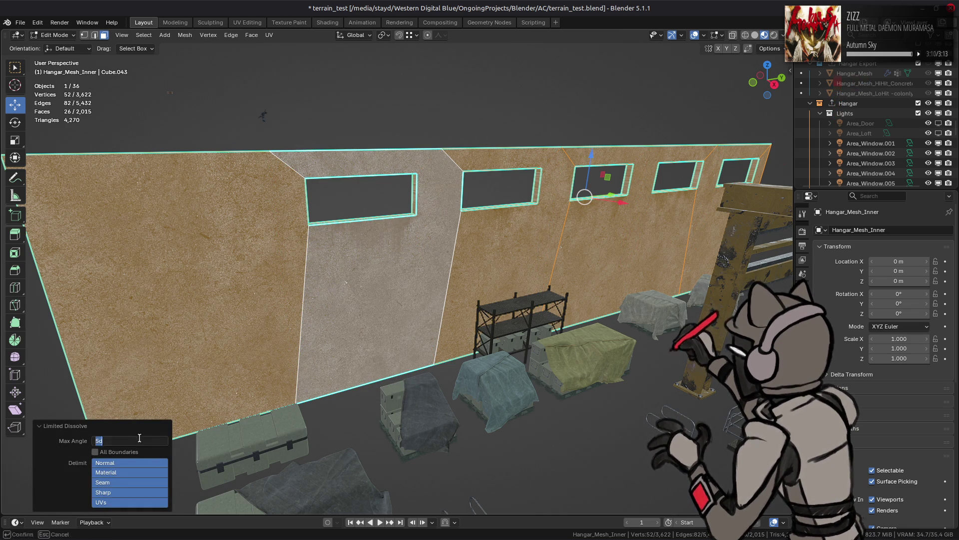
type("0.1")
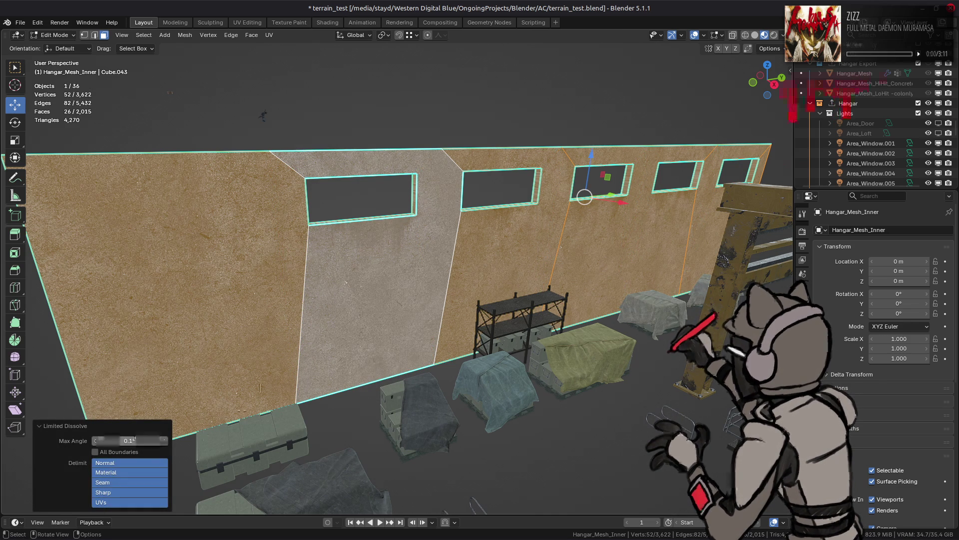
key("Return")
In vertex mode, select a corner vertex and further wall vertices
key("q")
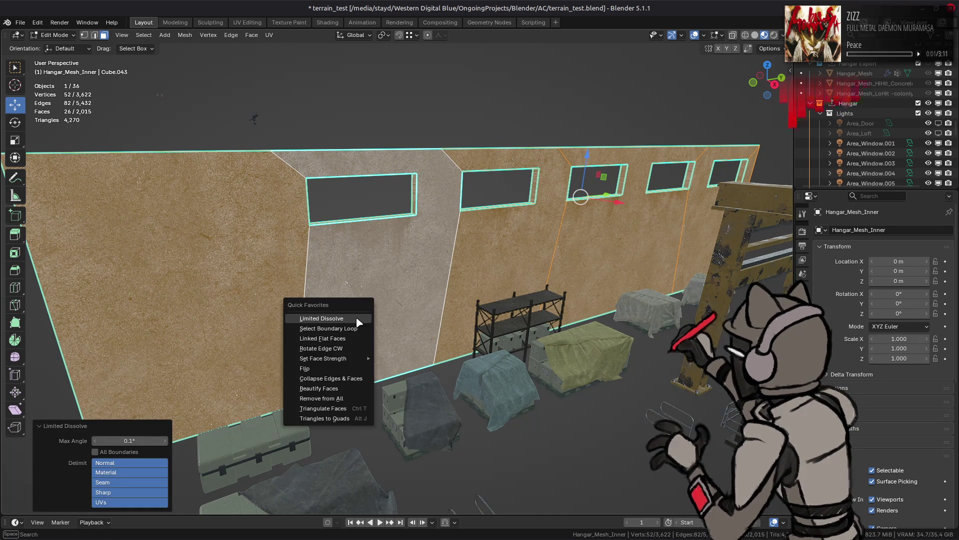
key("Escape")
key("1")
left_click(279, 157)
left_click(296, 403, "shift")
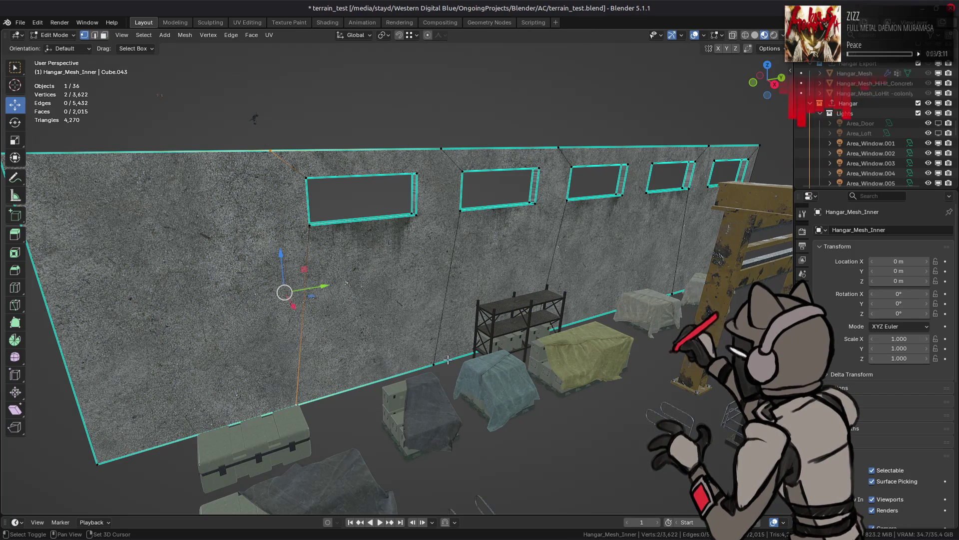